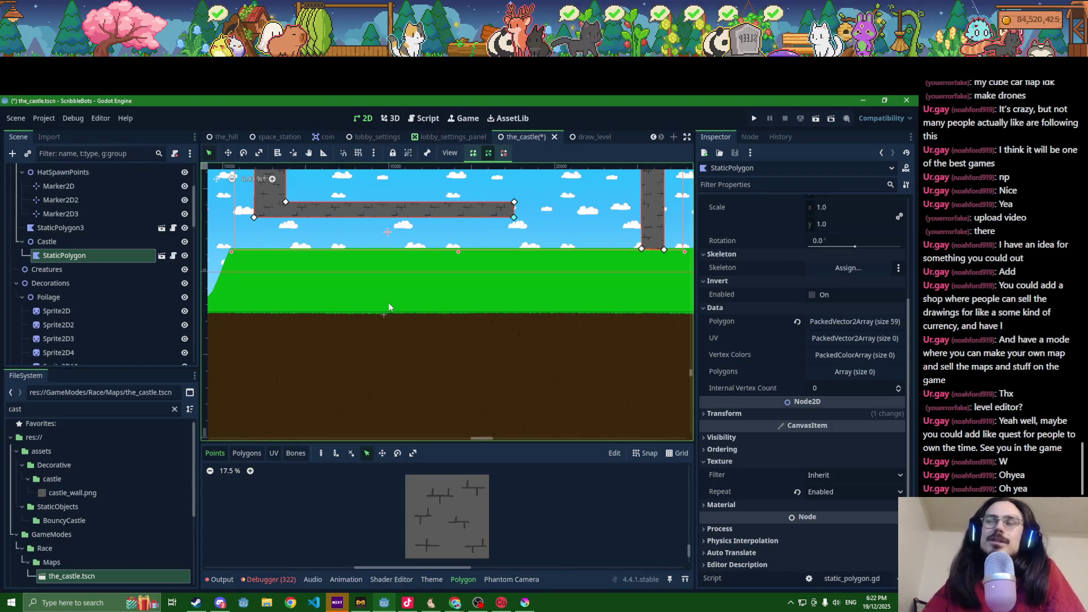
Step: Zoom in and drag castle wall vertices 42 and 41 onto the grass edge, then zoom out
scroll(650, 252, "up", 3)
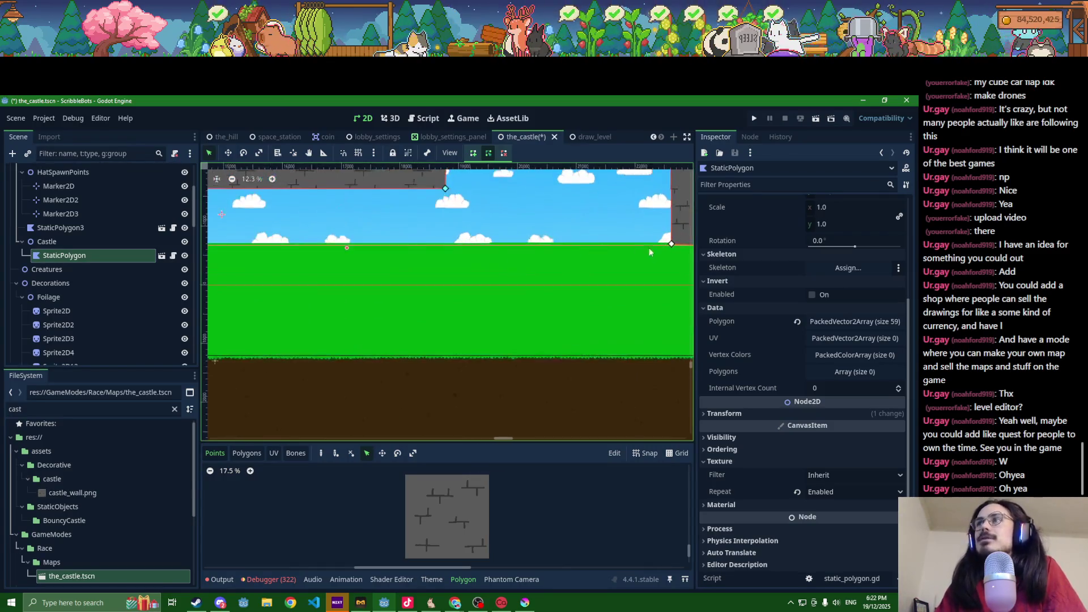
scroll(544, 261, "up", 10)
mouse_move(344, 285)
left_mouse_down()
mouse_move(354, 274)
mouse_move(332, 276)
left_mouse_up()
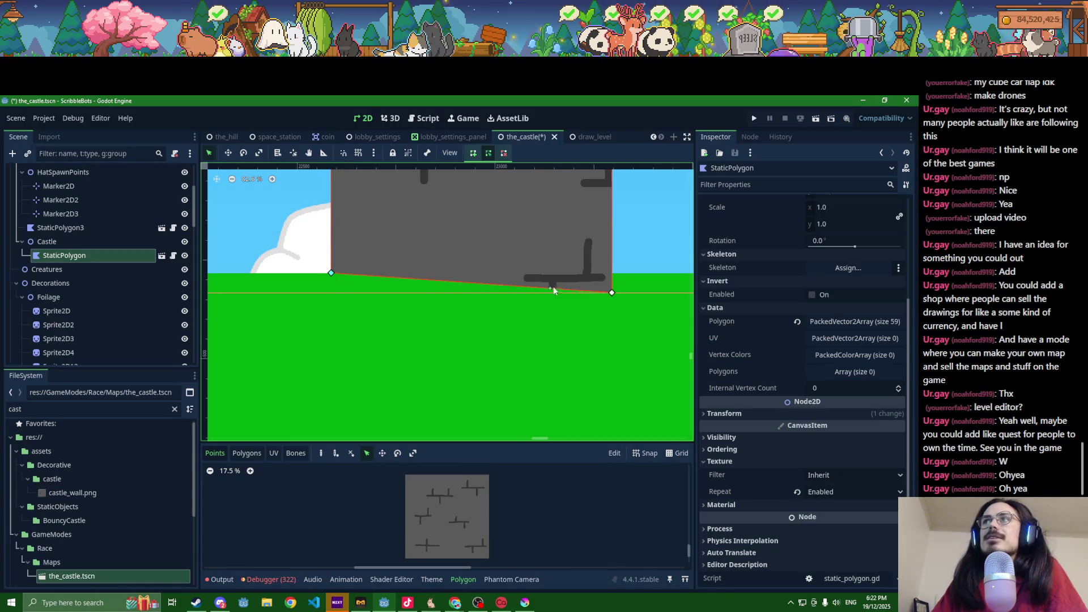
left_click_drag(613, 295, 613, 276)
scroll(612, 277, "down", 15)
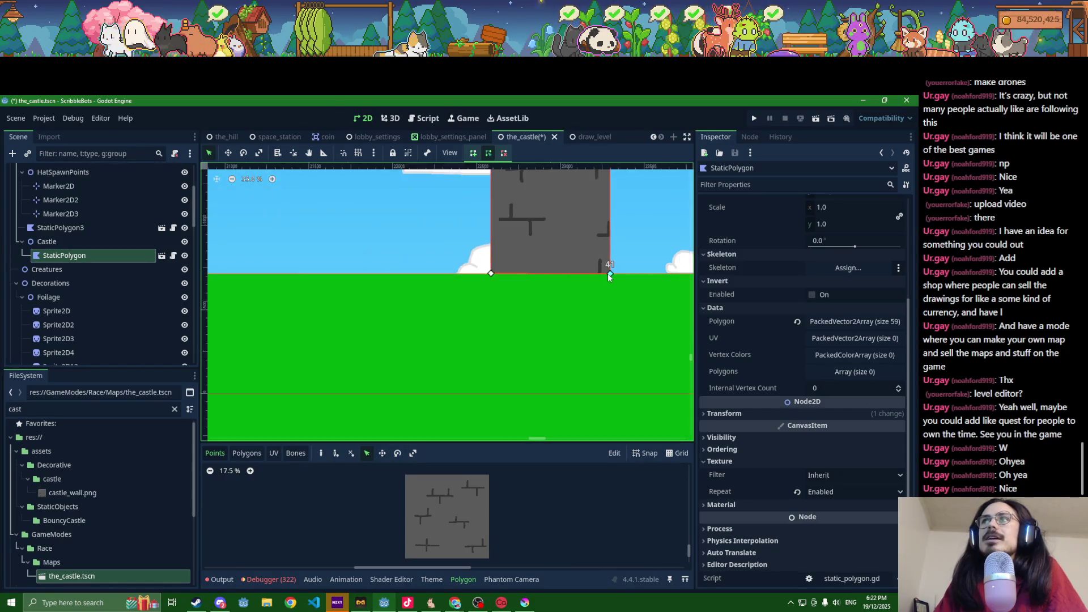
scroll(551, 267, "down", 3)
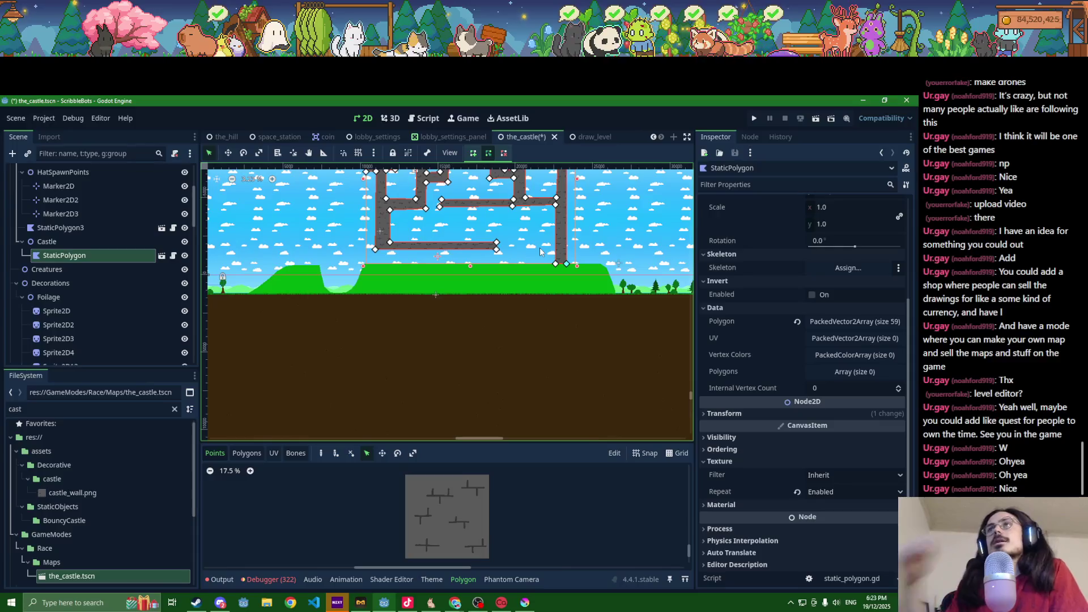
scroll(425, 309, "down", 2)
scroll(437, 294, "up", 6)
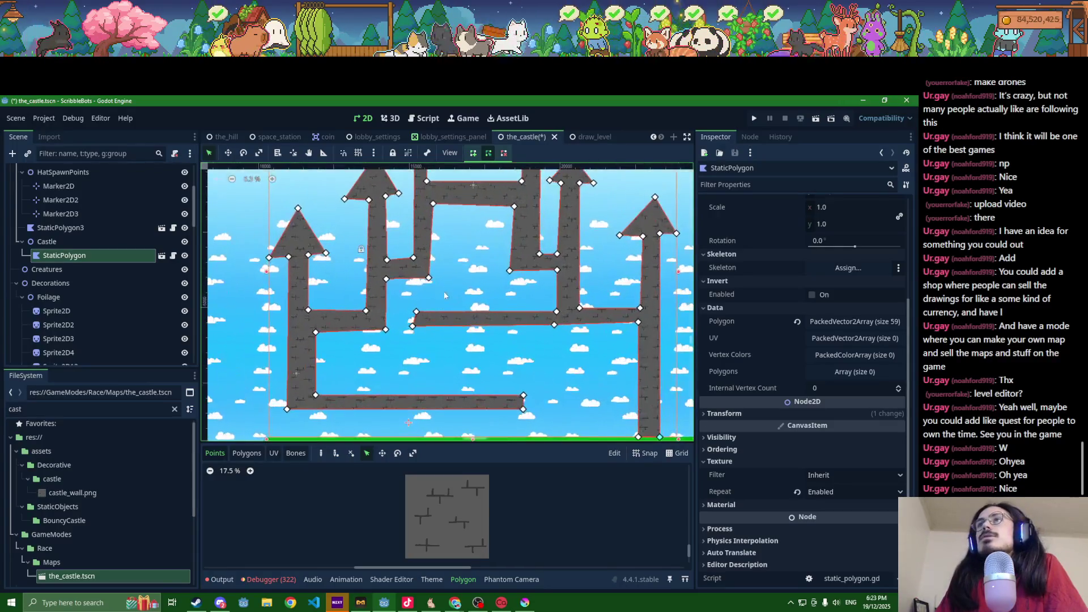
scroll(443, 285, "up", 1)
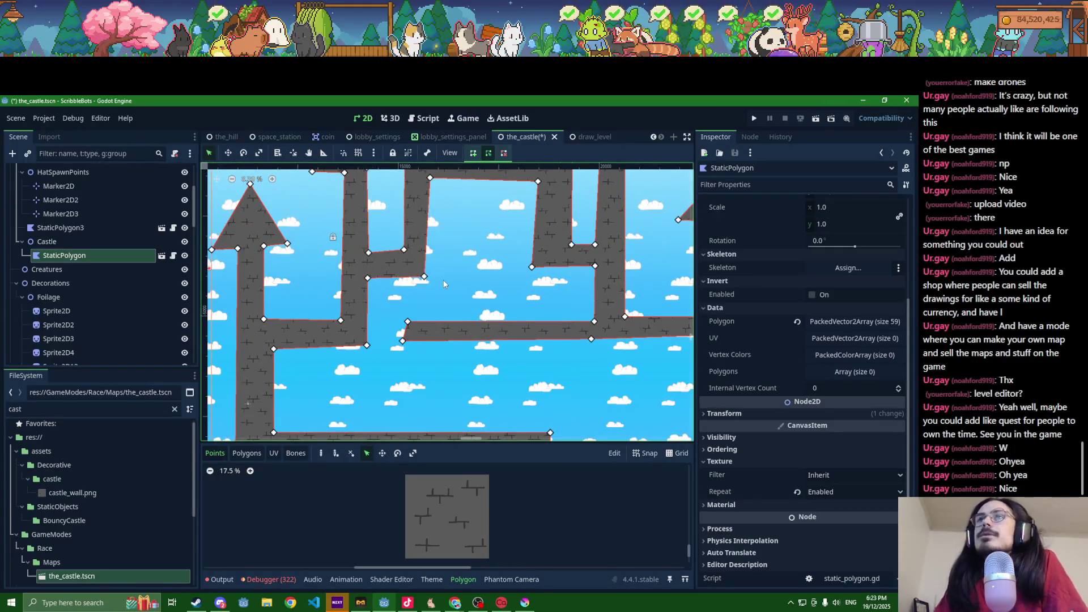
scroll(444, 284, "down", 2)
scroll(444, 284, "down", 3)
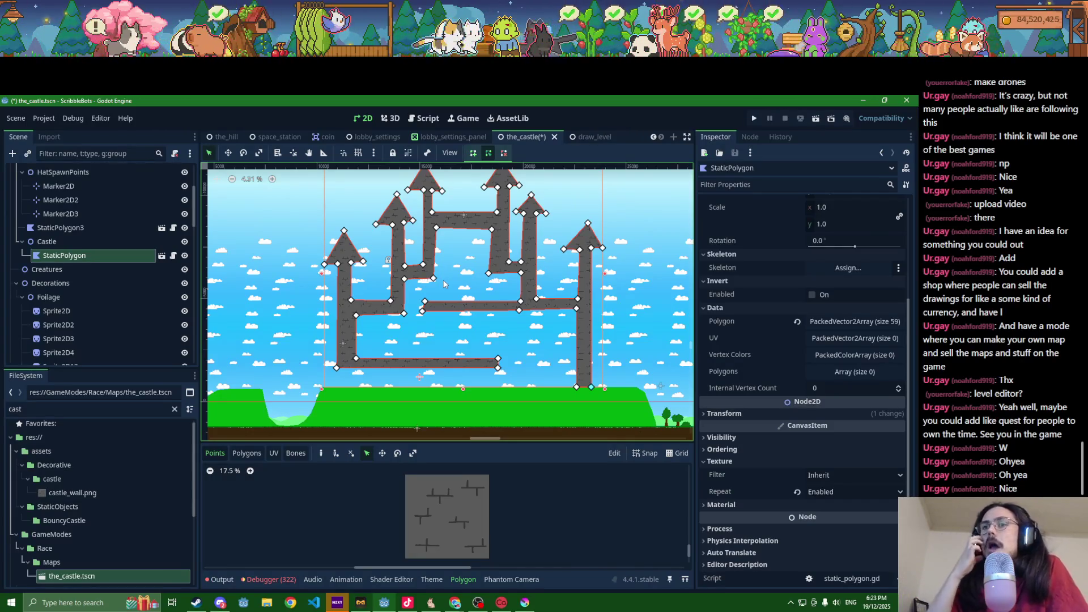
Step: Launch Paint by searching 'pas' from the taskbar search box
left_click(114, 603)
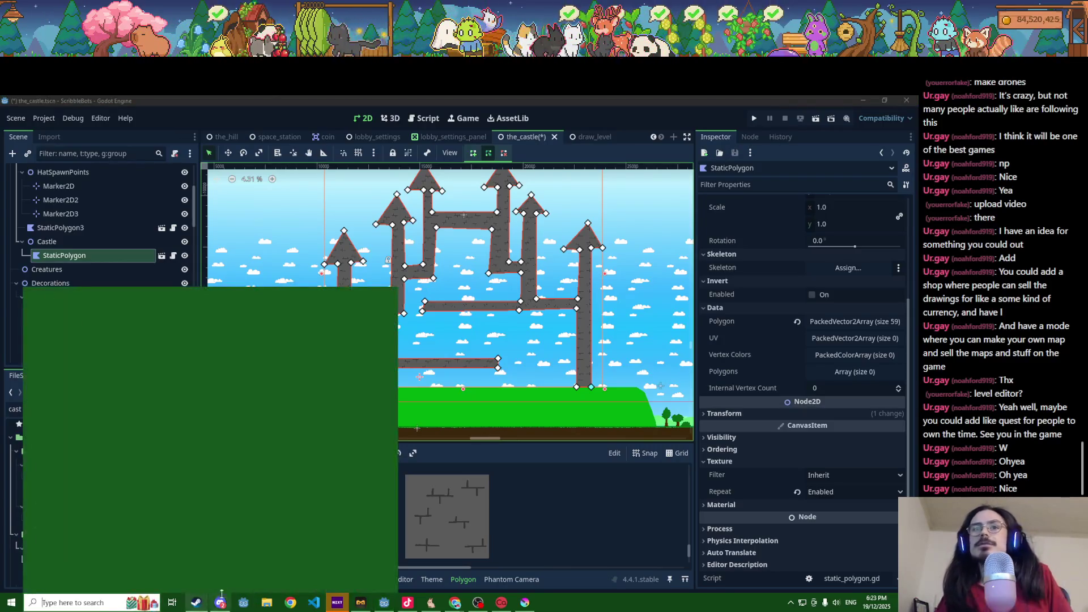
type("pas")
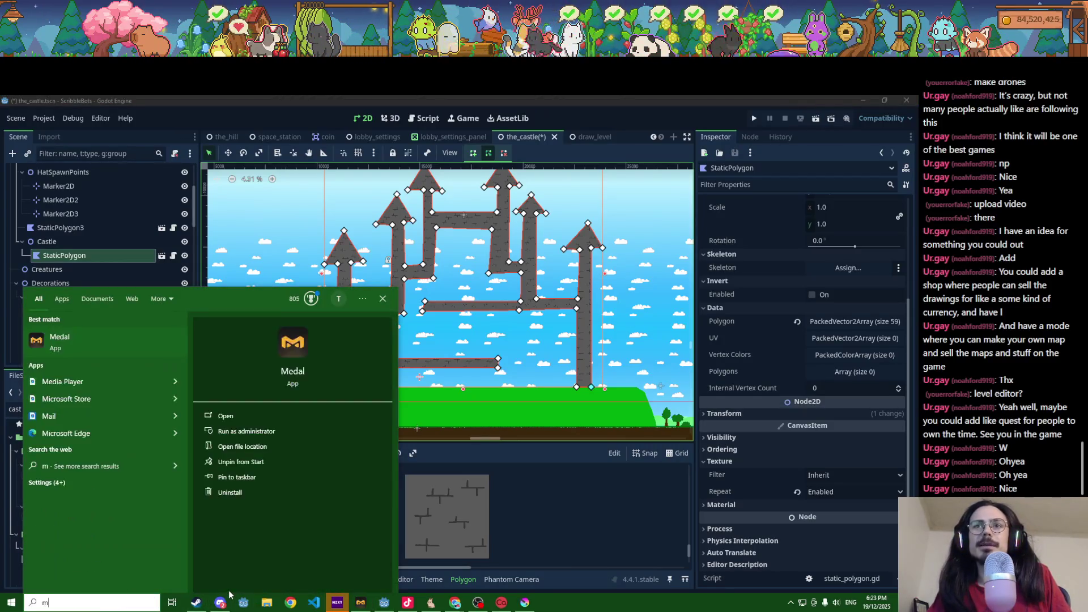
key("Return")
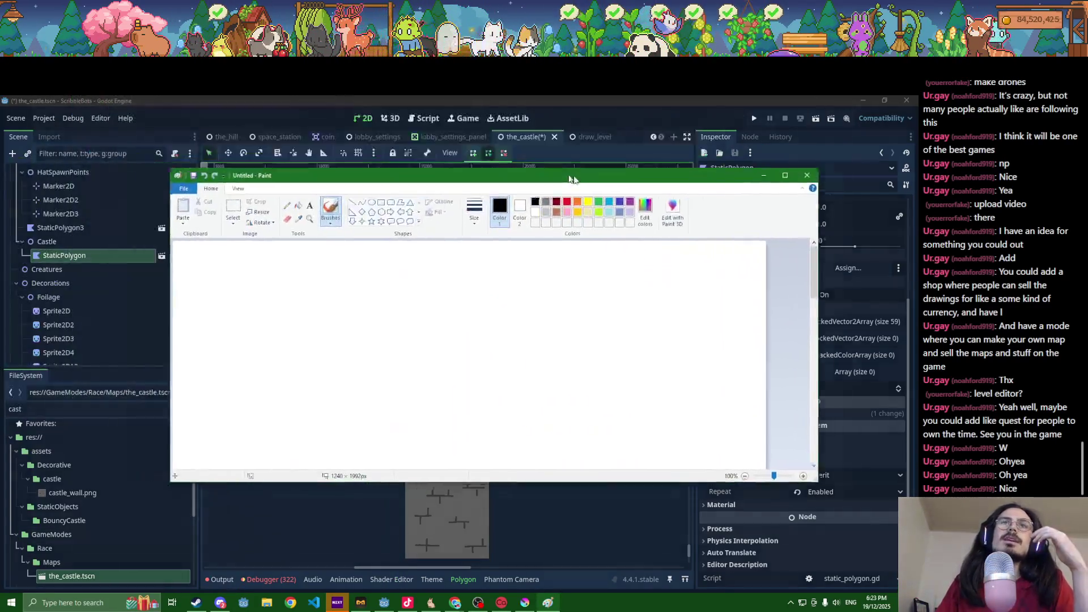
Step: Move and resize the Paint window beside Godot and start a text box on the canvas
left_click_drag(571, 178, 599, 180)
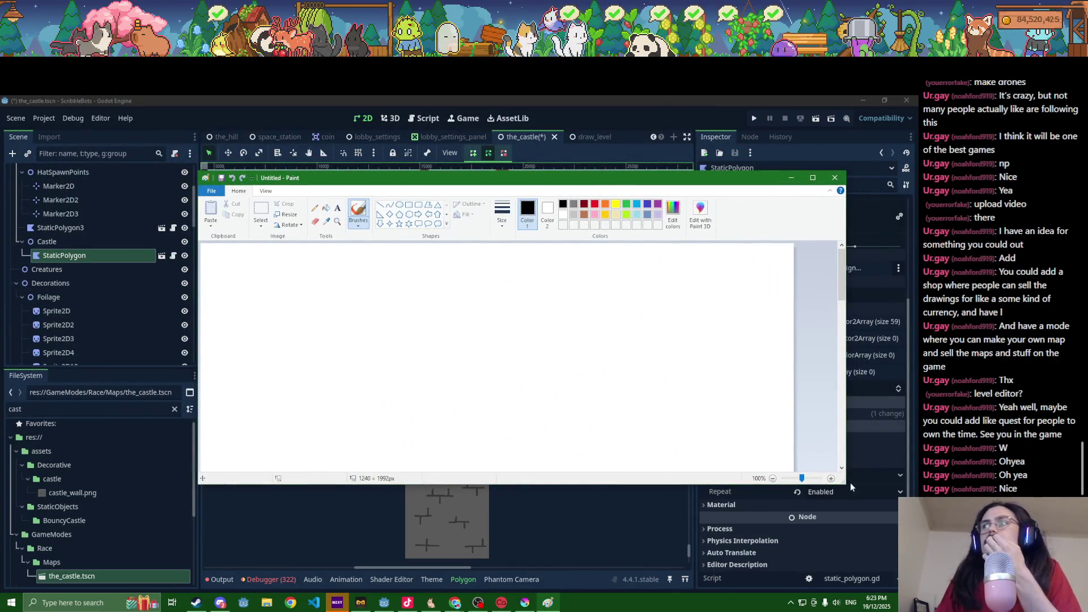
mouse_move(847, 481)
left_mouse_down()
mouse_move(742, 495)
mouse_move(800, 503)
left_mouse_up()
left_click_drag(601, 487, 600, 535)
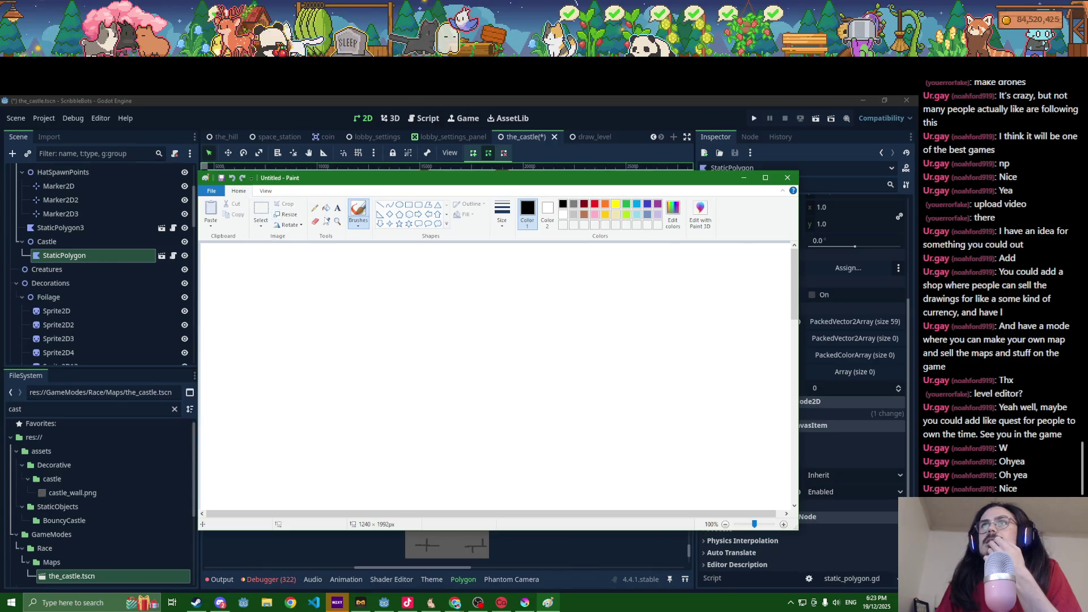
left_click(337, 210)
Step: Place a text box at the canvas top-left and set the text size to 14
left_click(221, 250)
type("Traps:")
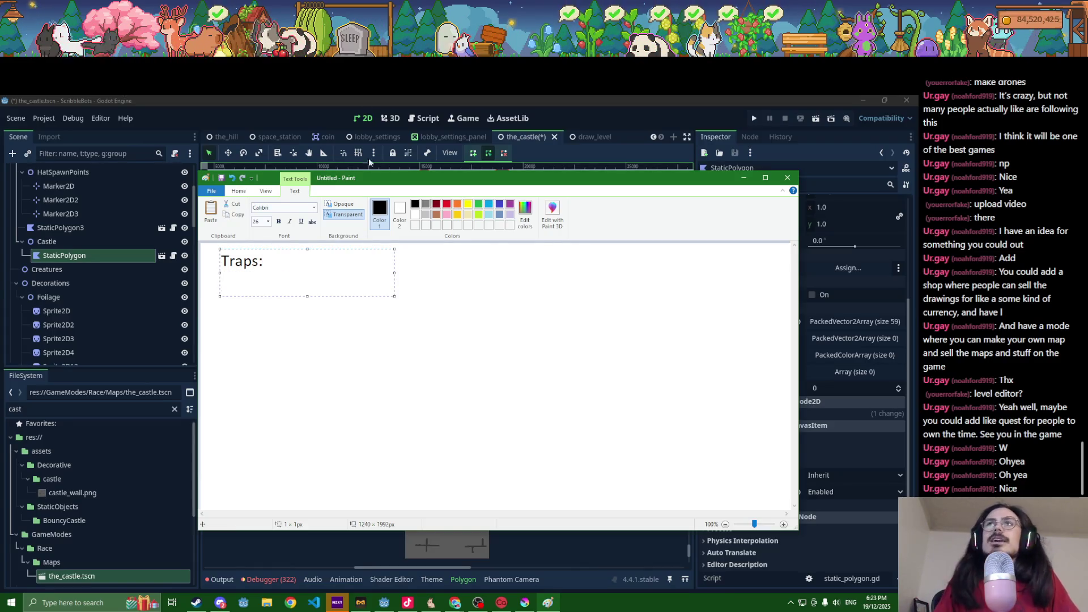
mouse_move(373, 180)
left_mouse_down()
mouse_move(479, 163)
mouse_move(474, 135)
left_mouse_up()
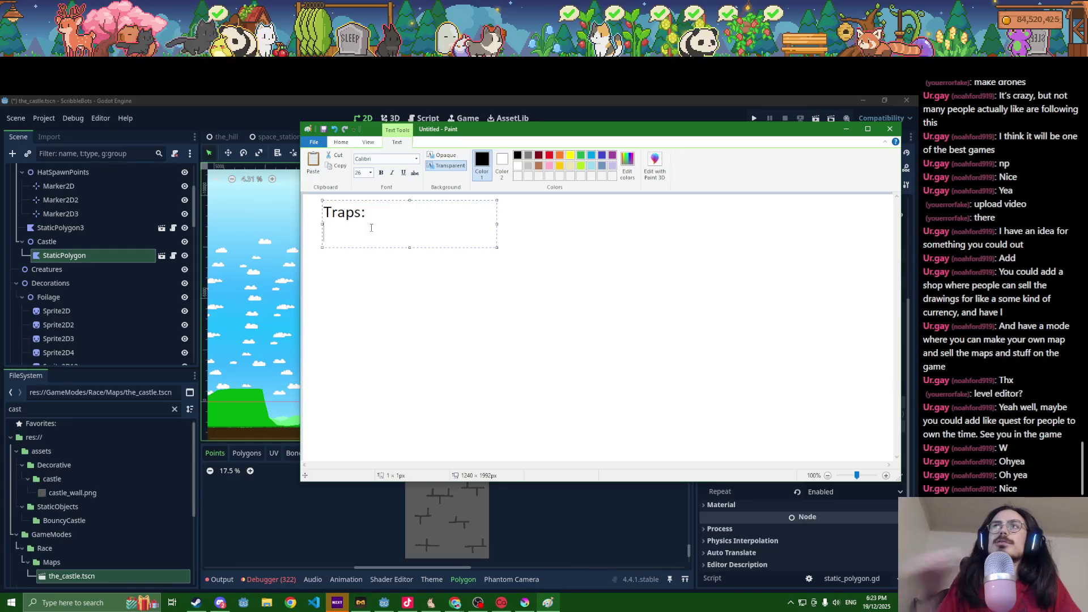
left_click(371, 173)
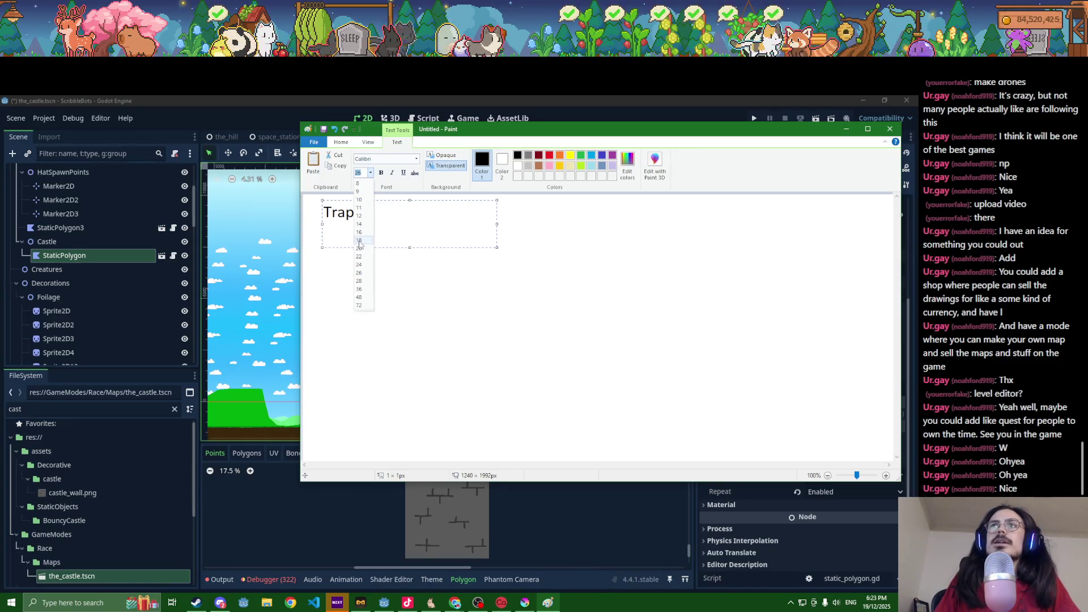
left_click(359, 229)
Step: At size 16, type the trap lines 'spikes + pressure plate', 'arrow trap?' and 'rolling barrels'
key("Return")
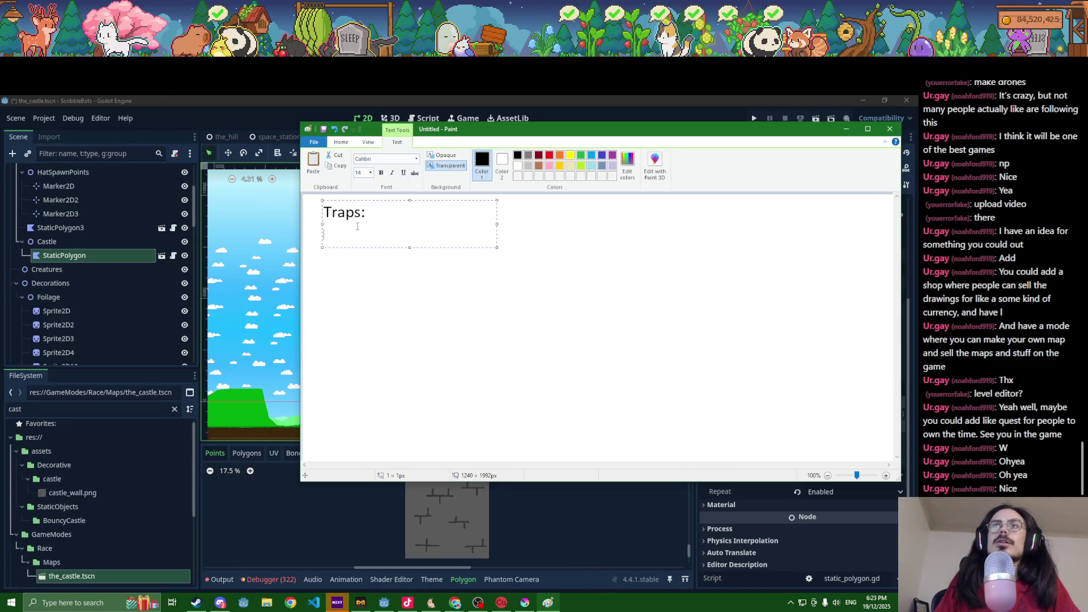
left_click(371, 174)
left_click(361, 233)
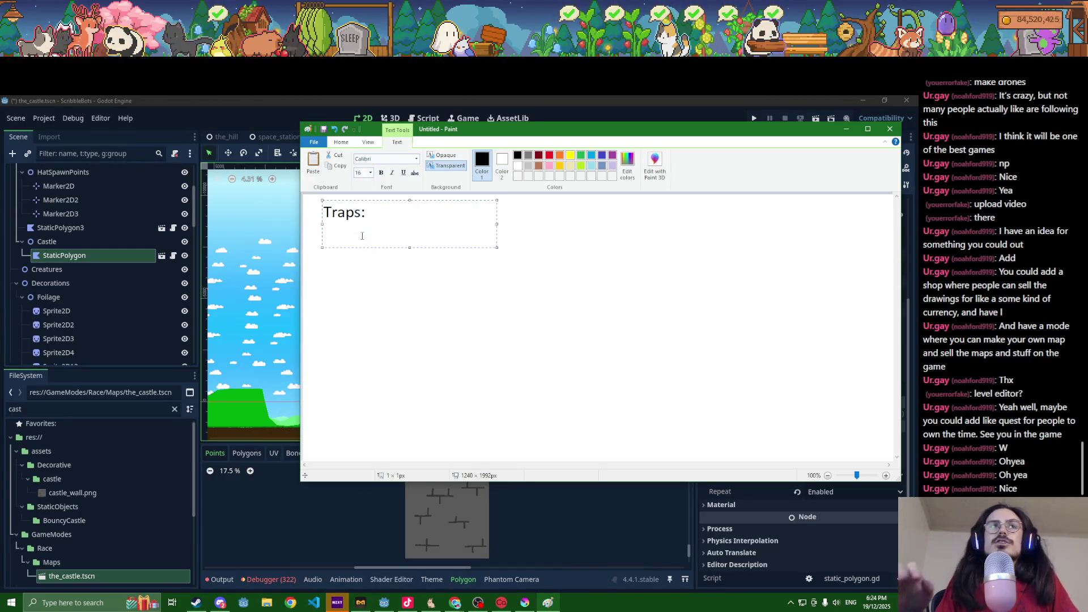
type("spi")
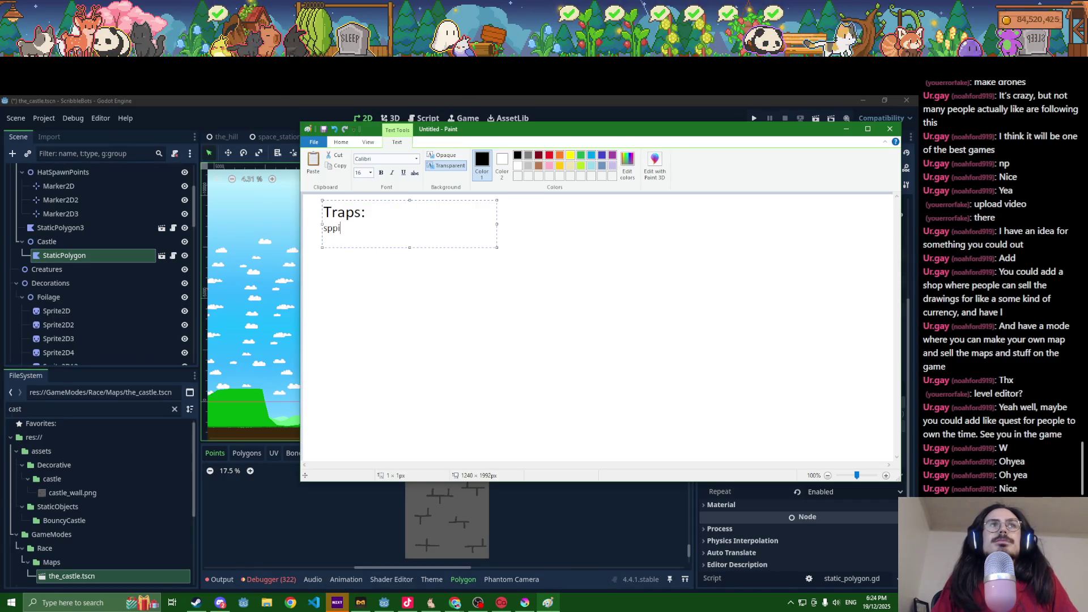
type("kes + ")
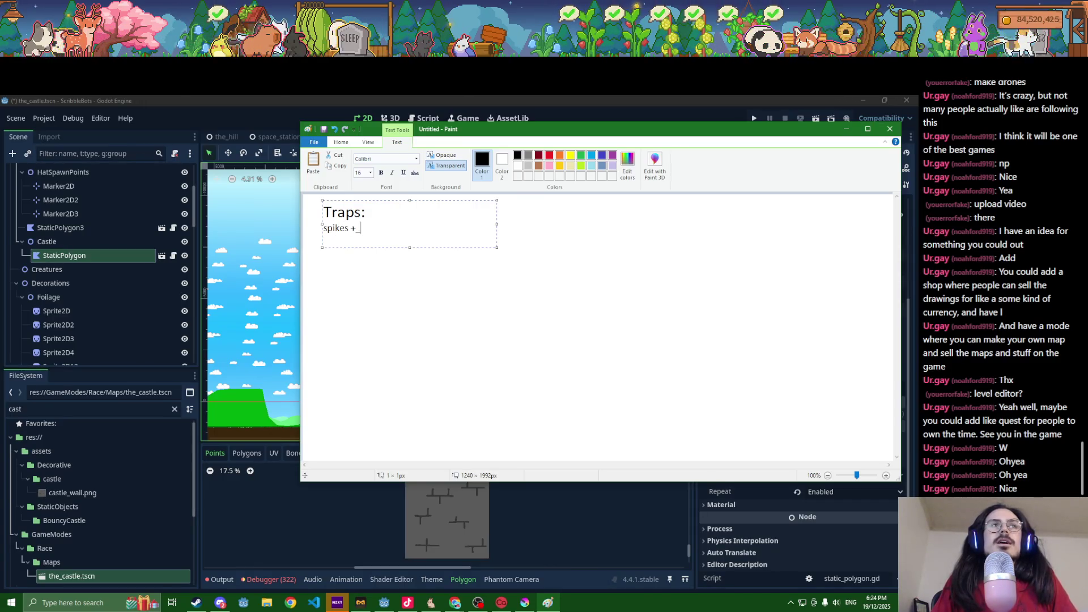
type("pressure plate")
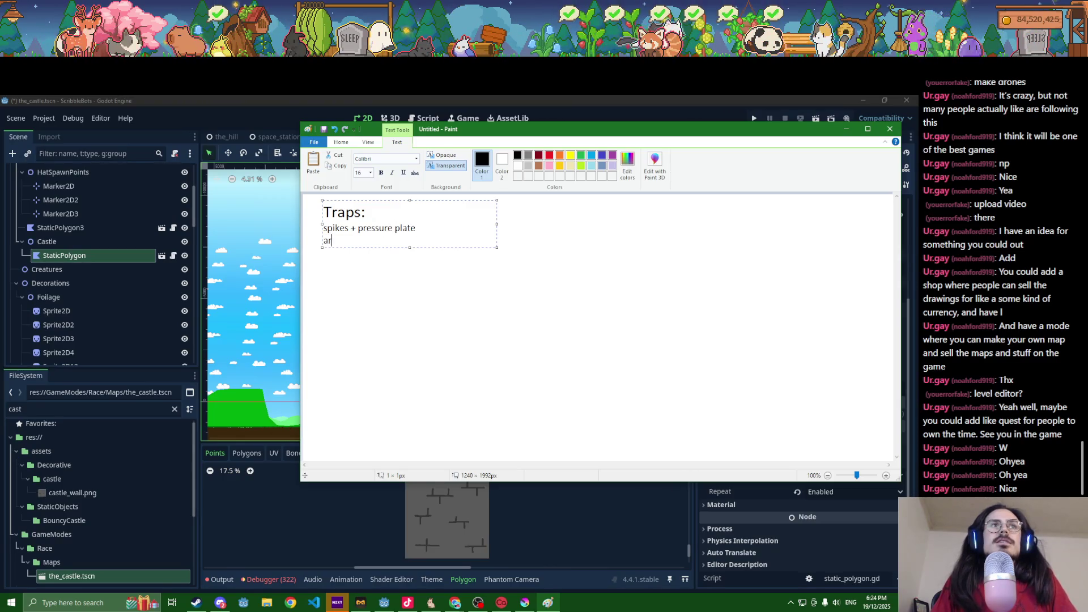
type("arrow trap?")
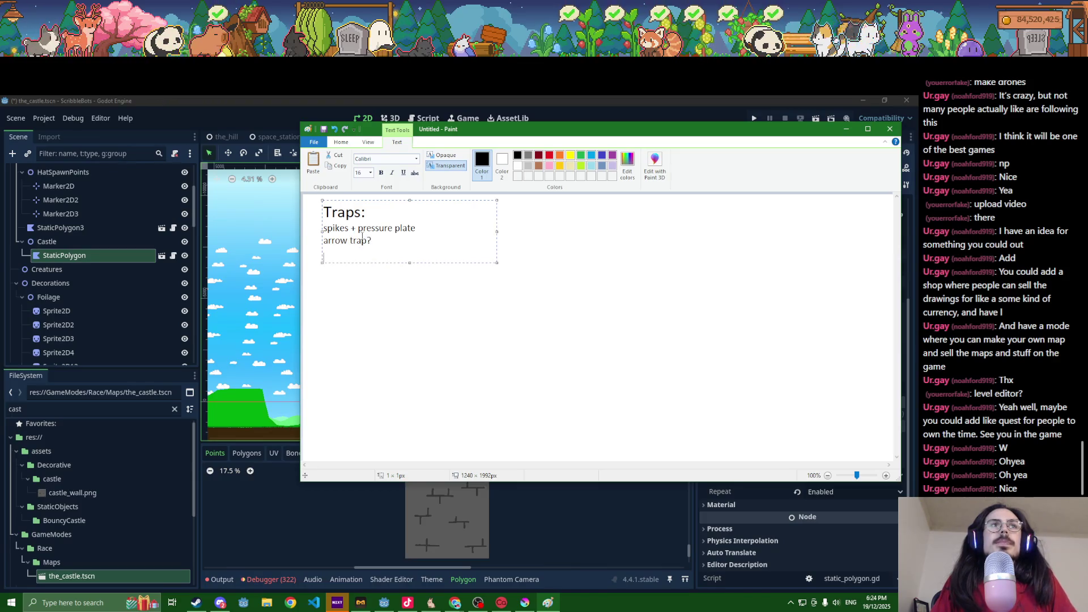
key("Return")
type("b")
key("BackSpace")
key("BackSpace")
type("rolling barrels")
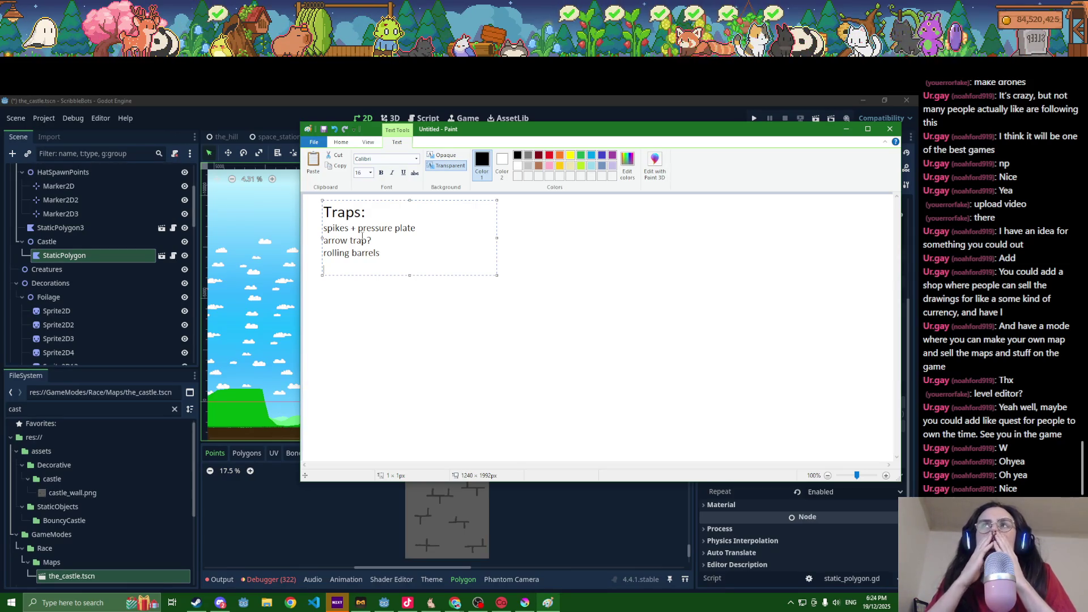
mouse_move(478, 130)
left_mouse_down()
mouse_move(477, 204)
mouse_move(477, 119)
left_mouse_up()
Step: Commit the trap list text, then make the Paint window narrower and taller
left_click(559, 269)
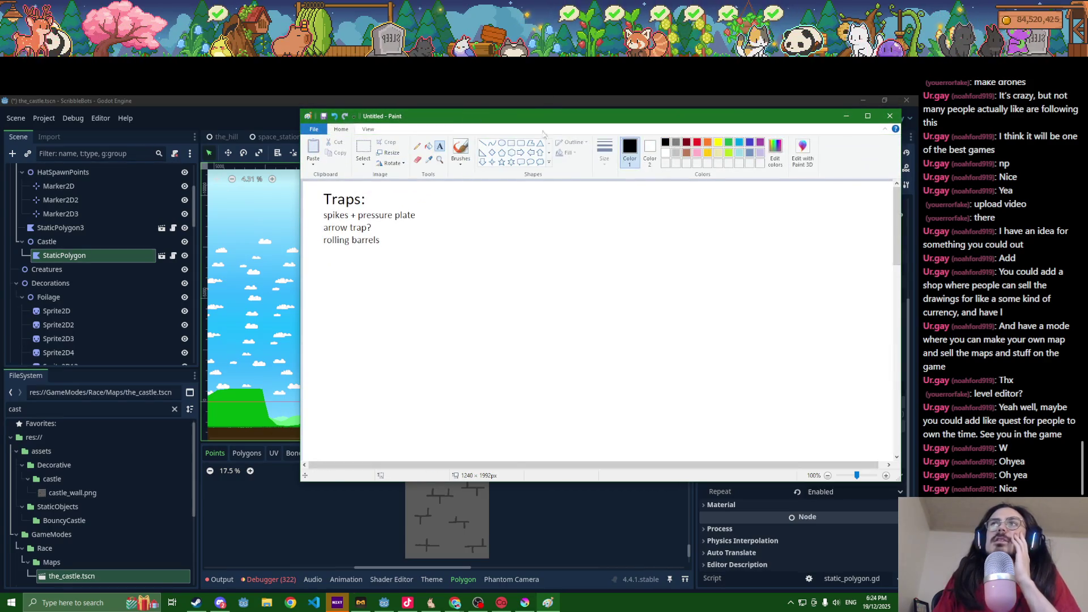
mouse_move(549, 111)
left_mouse_down()
mouse_move(527, 163)
mouse_move(539, 108)
mouse_move(538, 124)
mouse_move(396, 170)
mouse_move(545, 165)
mouse_move(555, 152)
mouse_move(528, 143)
mouse_move(420, 142)
left_mouse_up()
left_click_drag(803, 492, 656, 536)
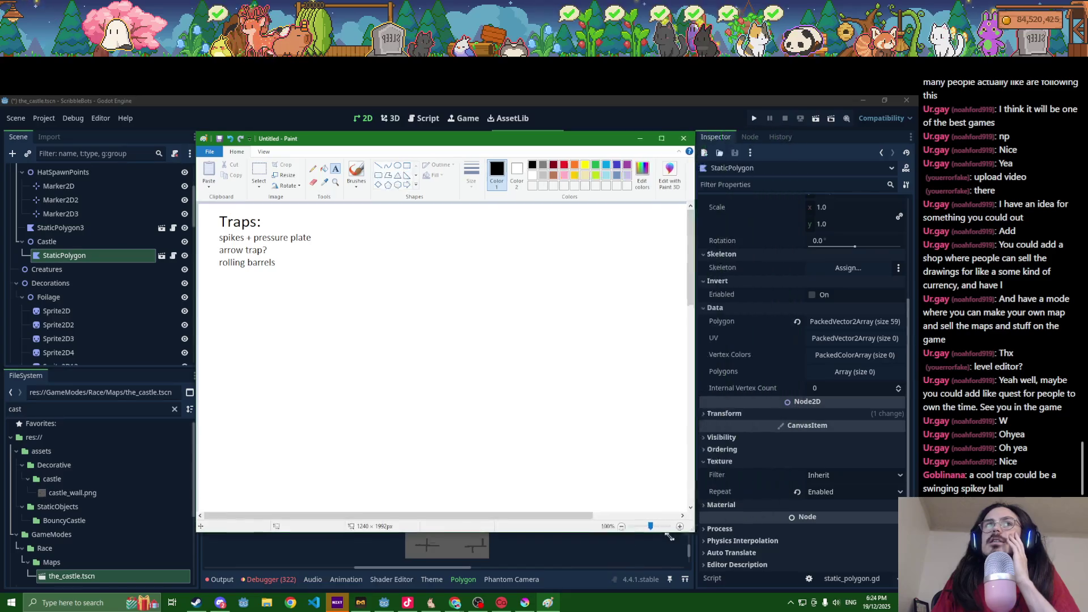
left_click_drag(403, 141, 526, 131)
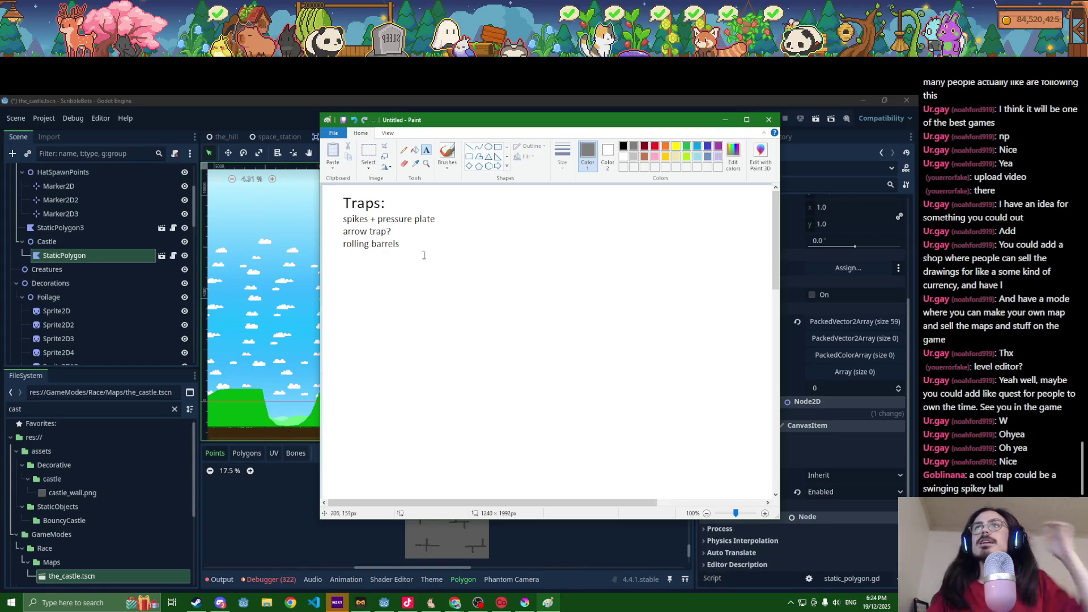
Step: Add a fourth trap line, 'swingy spiky ball', below rolling barrels
left_click(426, 151)
left_click(343, 250)
type("swingy spiky")
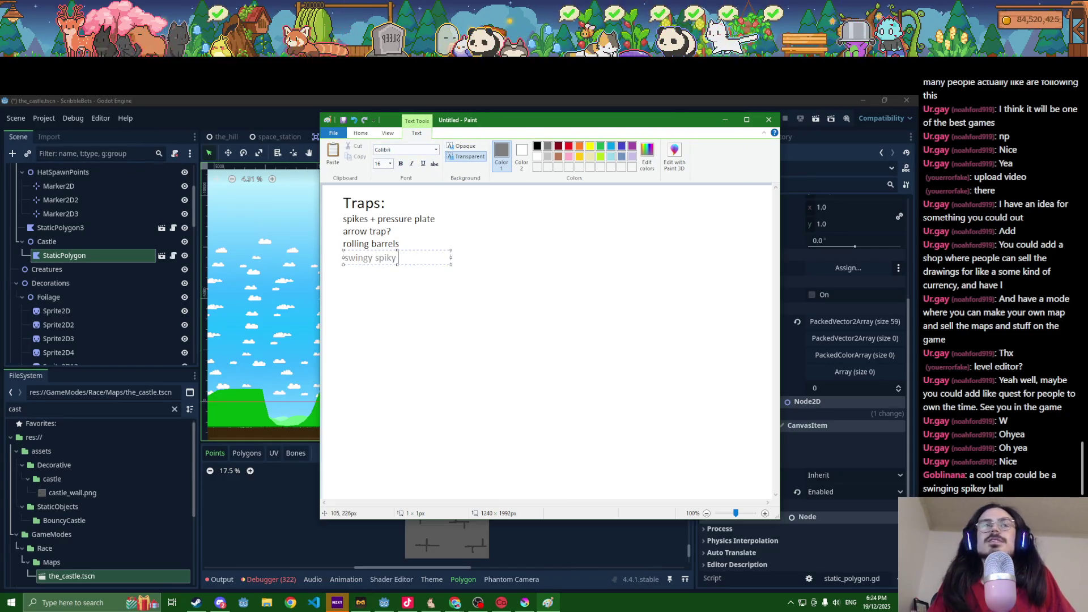
type("ball")
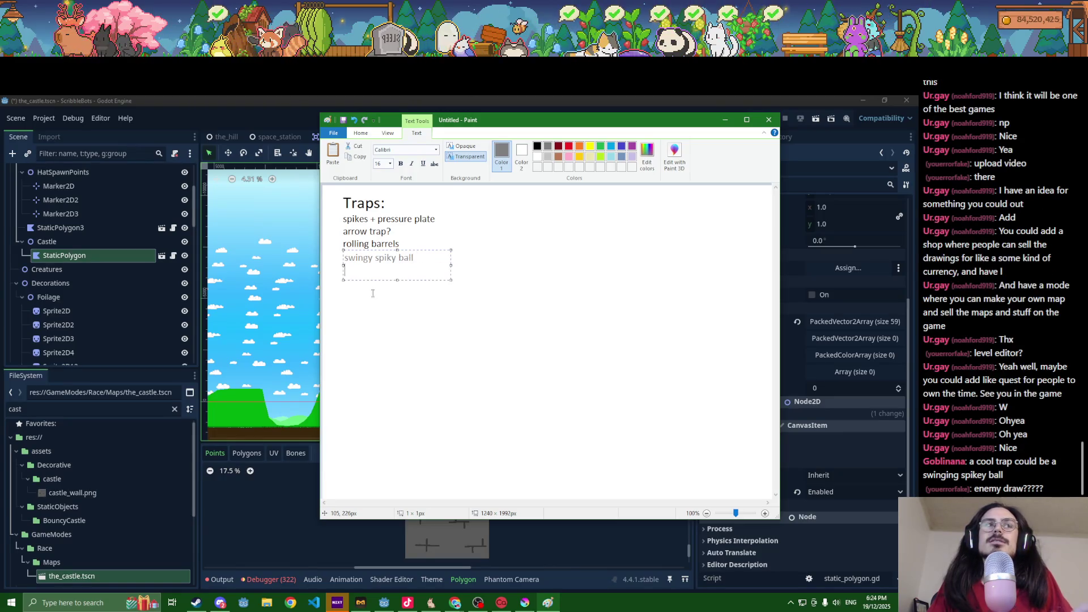
left_click(407, 322)
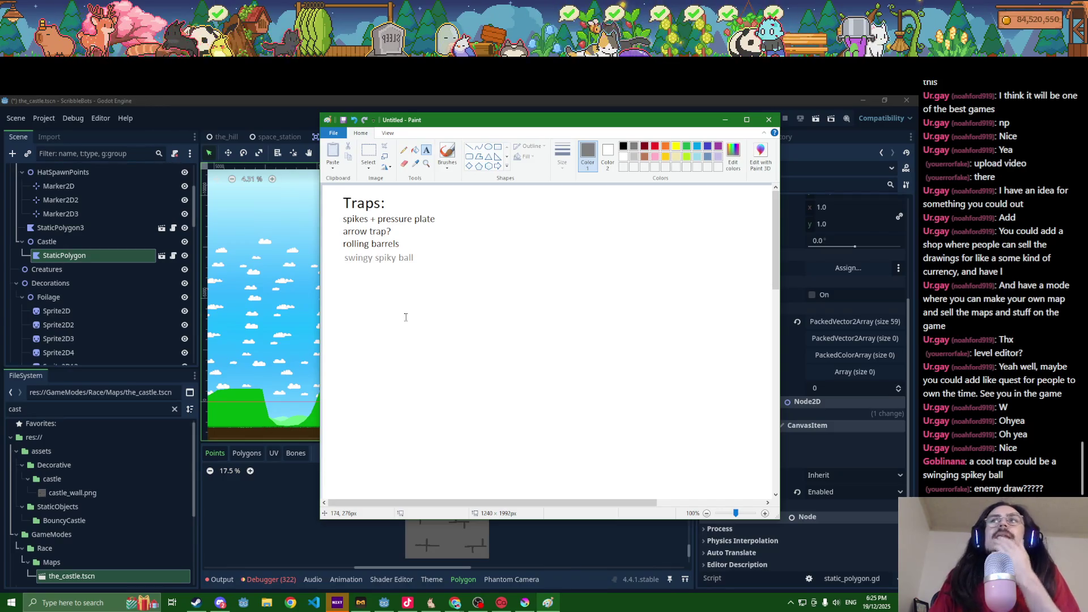
left_click(685, 148)
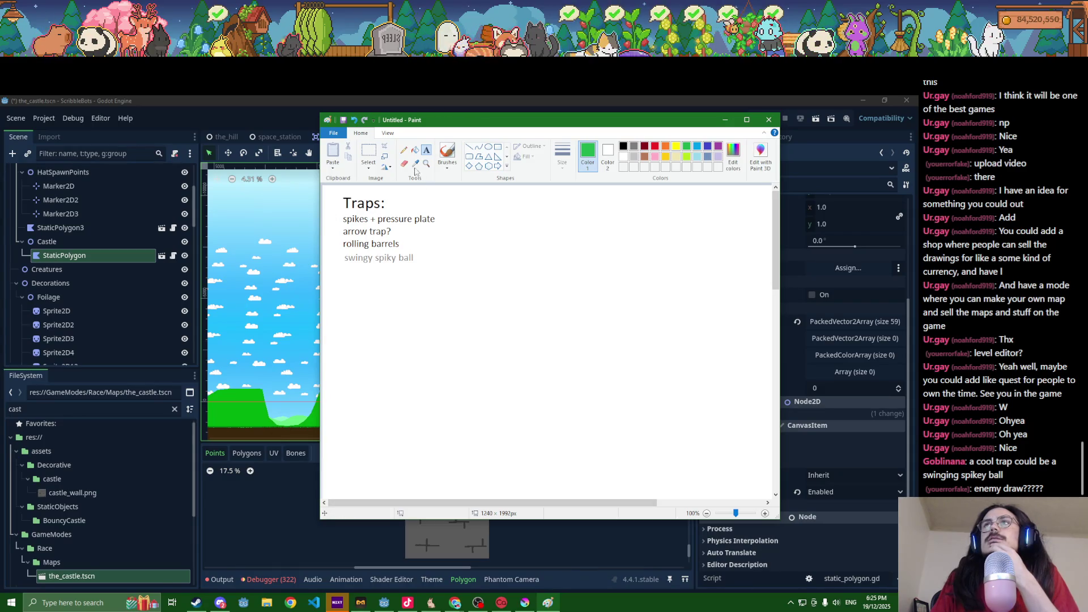
Step: Pencil-draw a green ground line with a dip near the bottom of the canvas
left_click(404, 150)
mouse_move(369, 483)
left_mouse_down()
mouse_move(444, 432)
mouse_move(715, 433)
mouse_move(764, 502)
left_mouse_up()
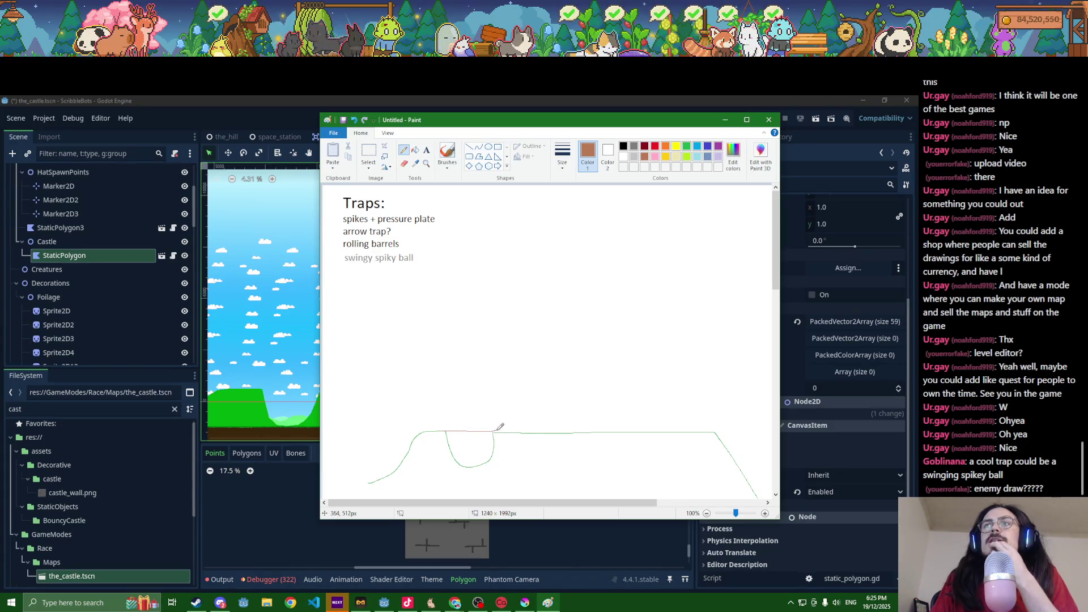
left_click_drag(488, 430, 442, 427)
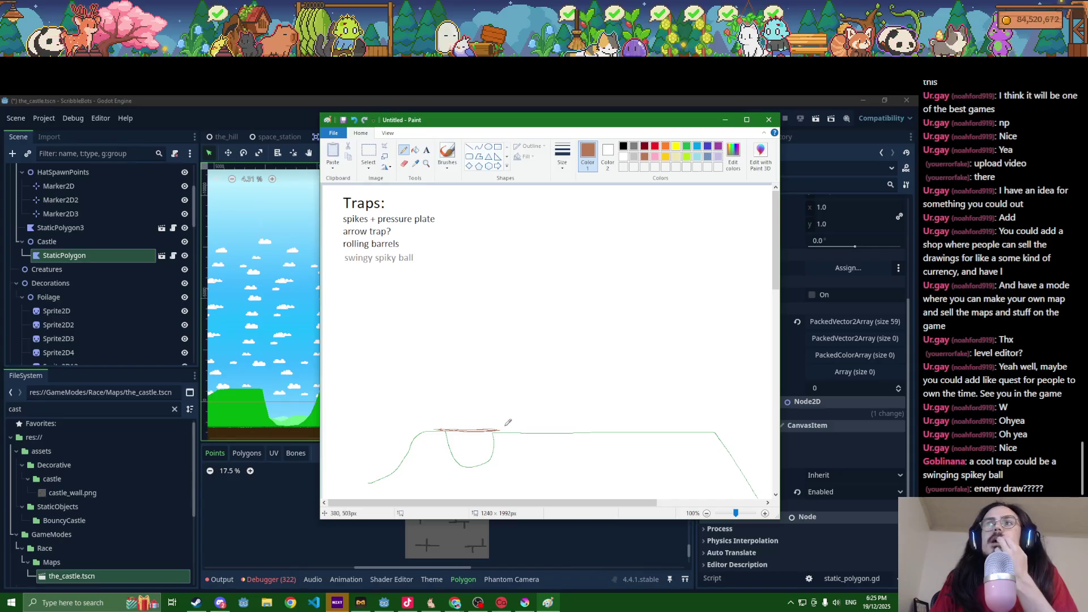
Step: In grey, sketch the castle walls and arrow-topped towers rising from the ground line
left_click(633, 148)
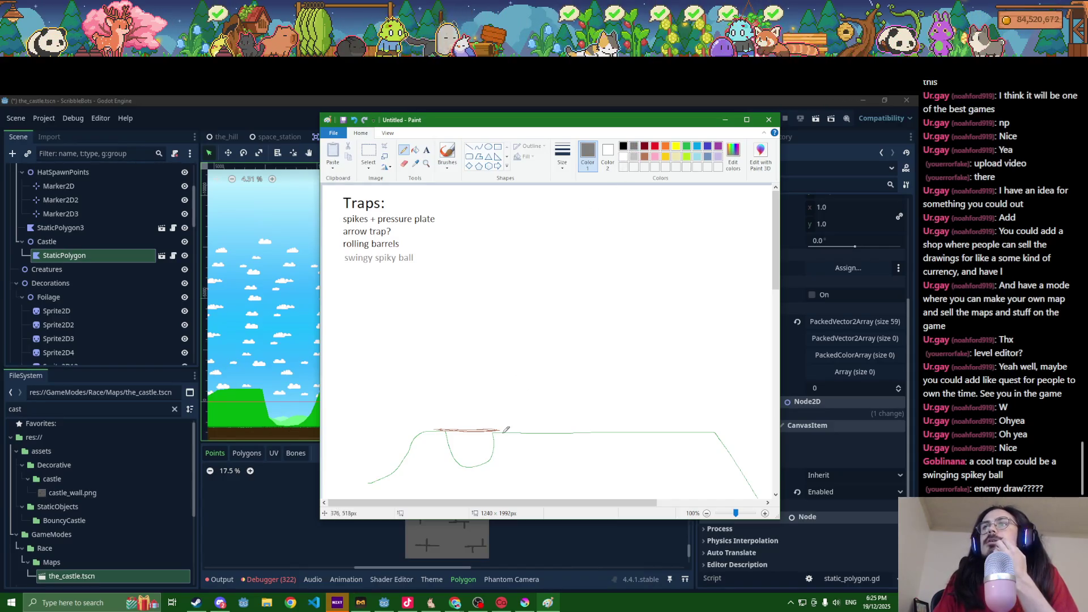
mouse_move(503, 412)
left_mouse_down()
mouse_move(494, 283)
mouse_move(481, 281)
left_mouse_up()
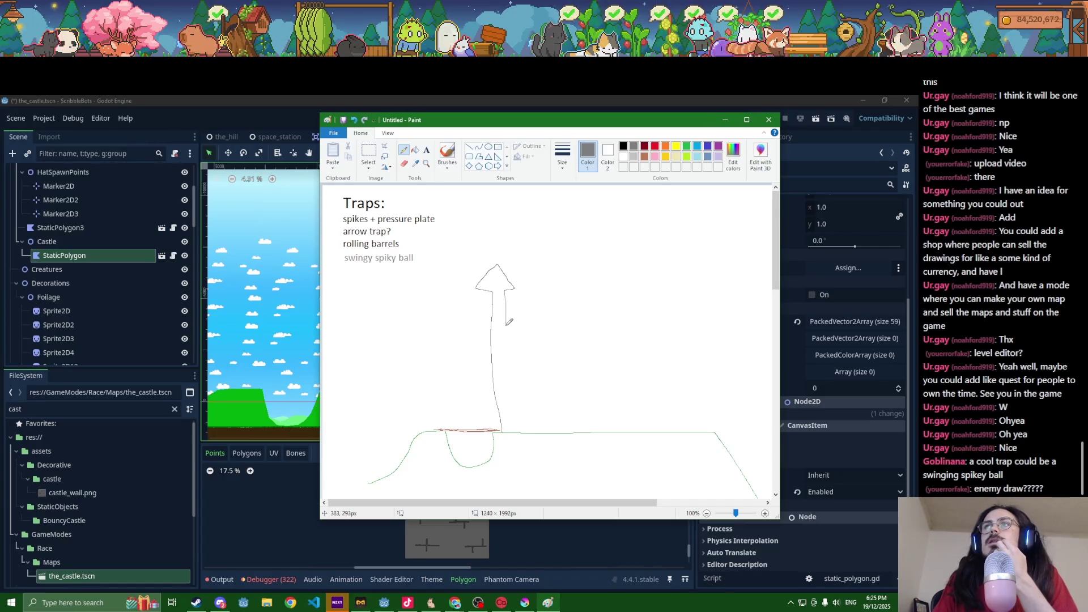
mouse_move(516, 125)
left_mouse_down()
mouse_move(759, 105)
mouse_move(719, 102)
mouse_move(670, 124)
left_mouse_up()
mouse_move(661, 322)
left_mouse_down()
mouse_move(684, 320)
mouse_move(700, 235)
mouse_move(712, 275)
left_mouse_up()
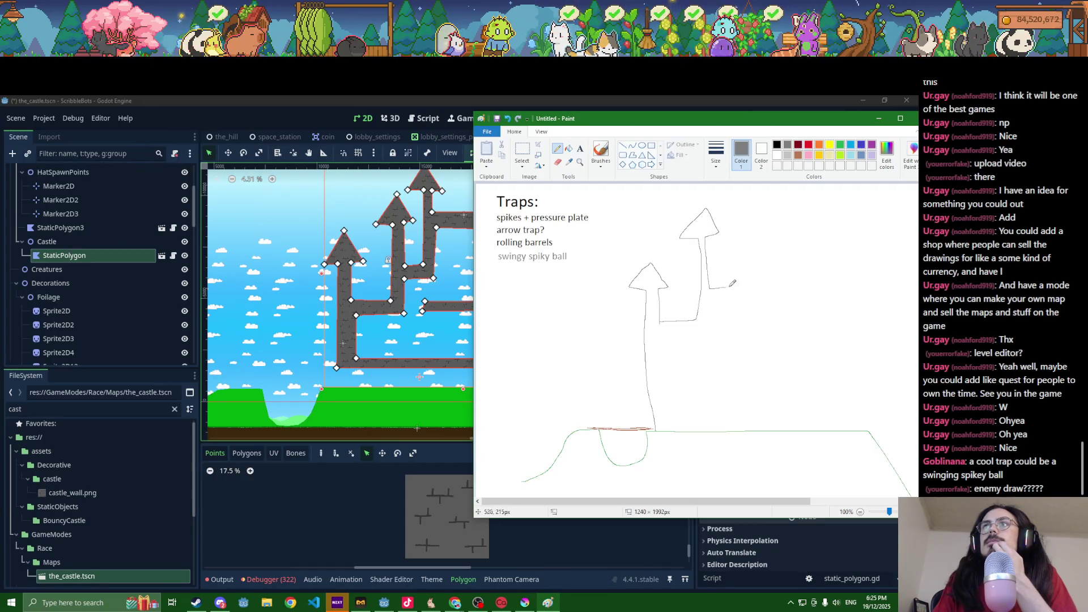
mouse_move(744, 199)
left_mouse_down()
mouse_move(747, 214)
mouse_move(805, 240)
mouse_move(805, 211)
mouse_move(826, 208)
left_mouse_up()
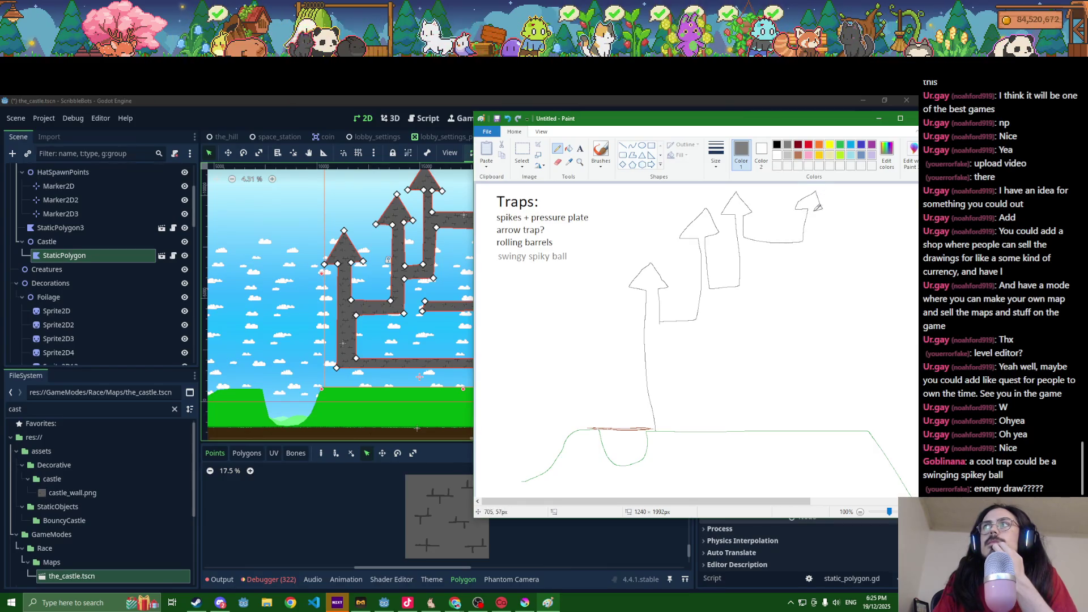
mouse_move(817, 274)
left_mouse_down()
mouse_move(833, 280)
mouse_move(838, 206)
mouse_move(852, 230)
mouse_move(849, 315)
mouse_move(863, 315)
mouse_move(863, 278)
mouse_move(851, 276)
mouse_move(876, 268)
mouse_move(872, 413)
left_mouse_up()
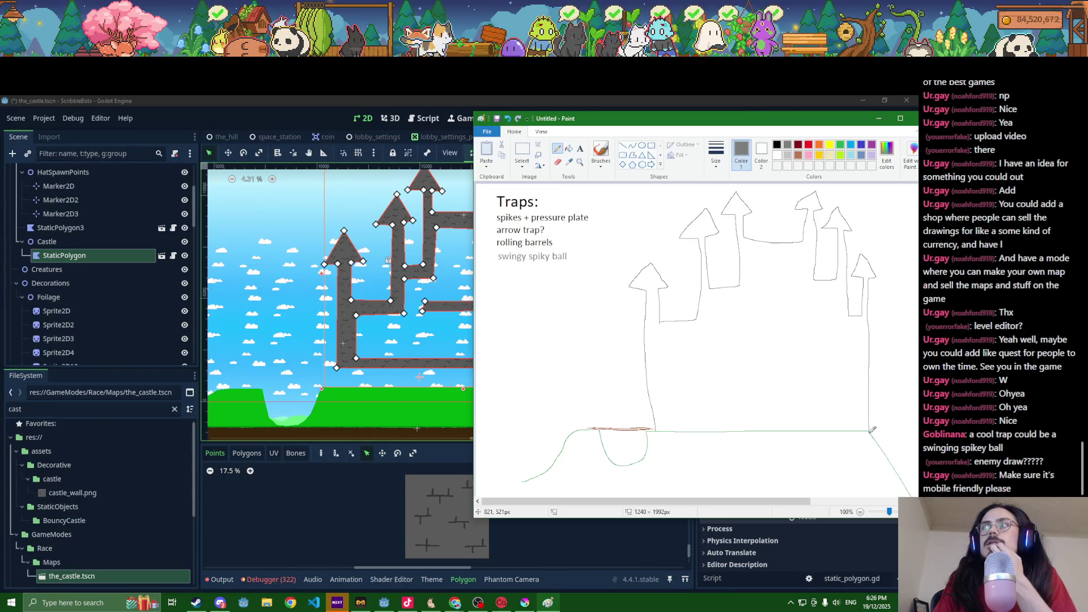
mouse_move(647, 115)
left_mouse_down()
mouse_move(356, 149)
mouse_move(519, 179)
mouse_move(624, 404)
mouse_move(626, 468)
mouse_move(627, 417)
mouse_move(535, 290)
mouse_move(486, 160)
left_mouse_up()
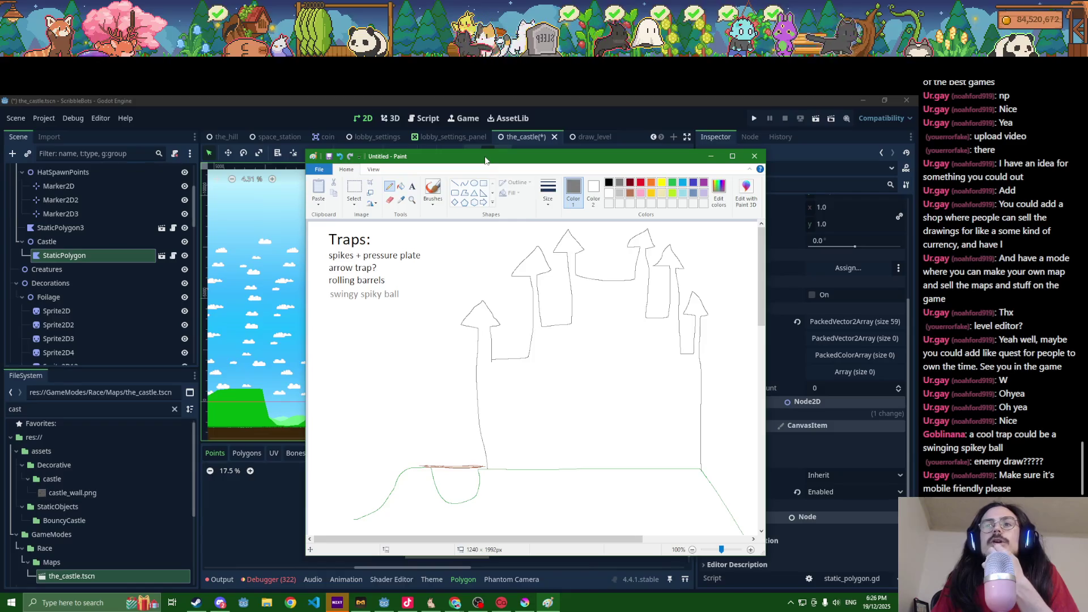
left_click(218, 596)
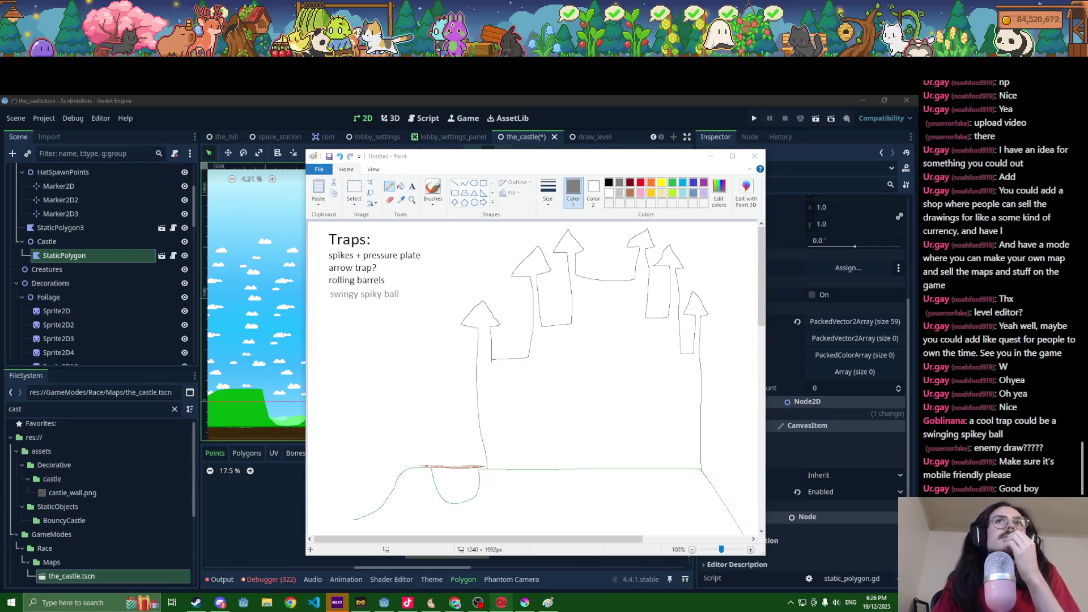
left_click(548, 603)
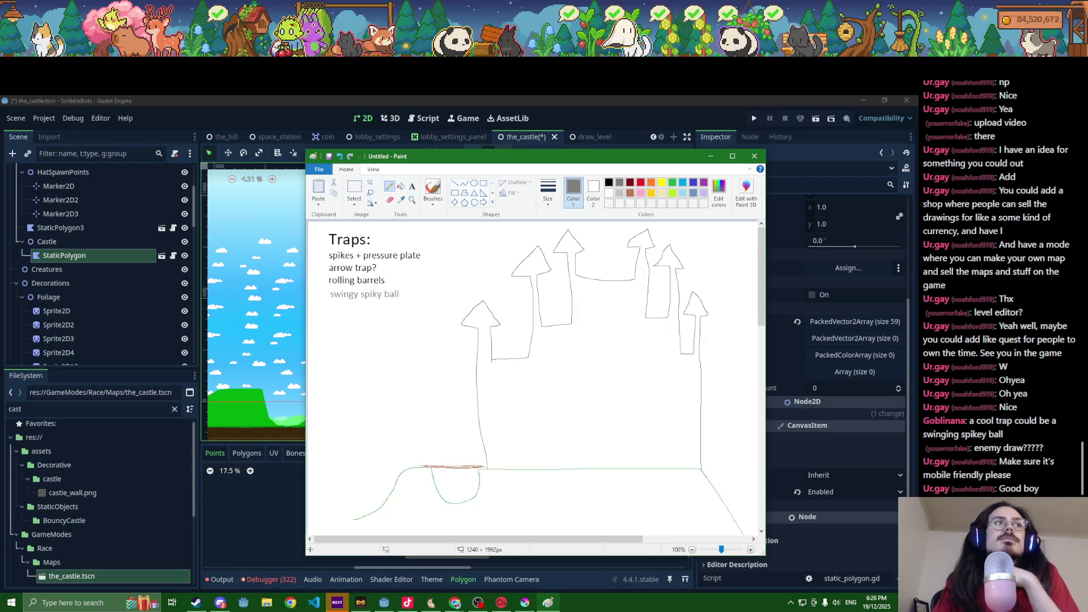
mouse_move(444, 162)
left_mouse_down()
mouse_move(141, 165)
mouse_move(121, 153)
left_mouse_up()
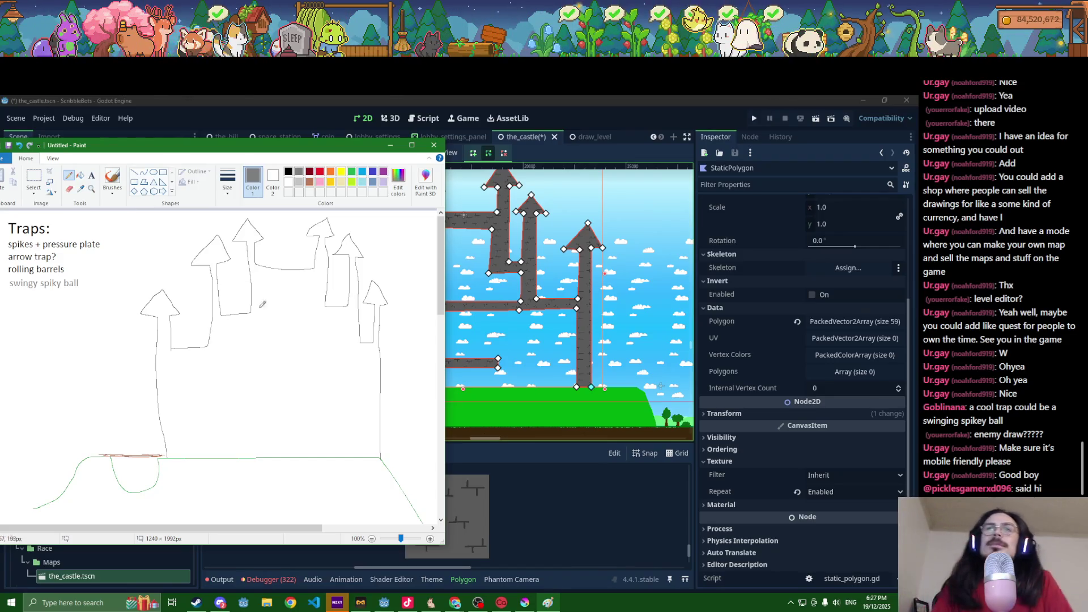
left_click_drag(272, 146, 499, 131)
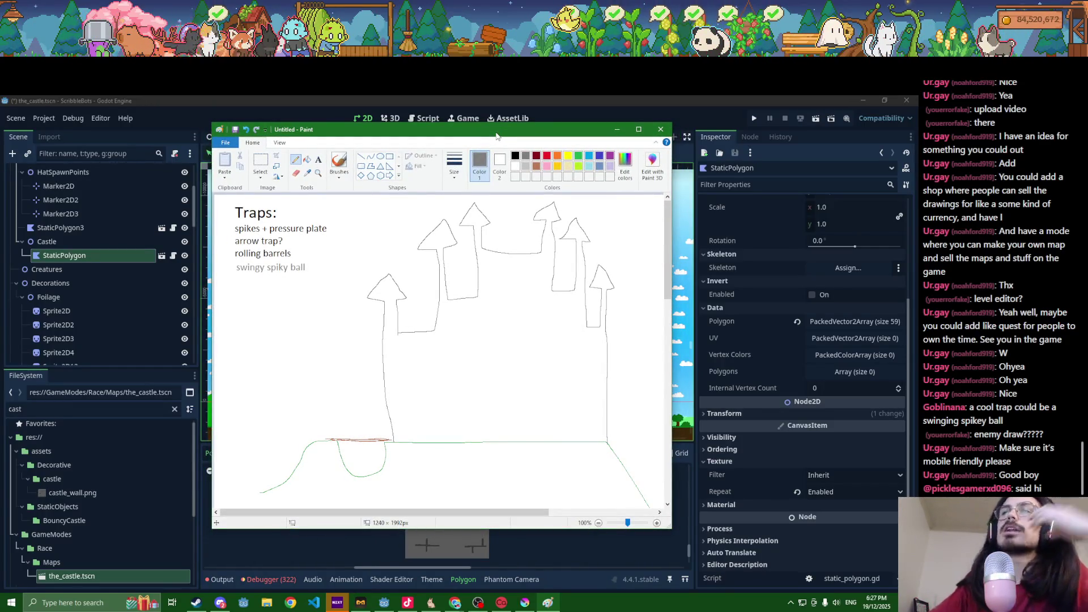
mouse_move(401, 414)
left_mouse_down()
mouse_move(509, 400)
mouse_move(386, 403)
left_mouse_up()
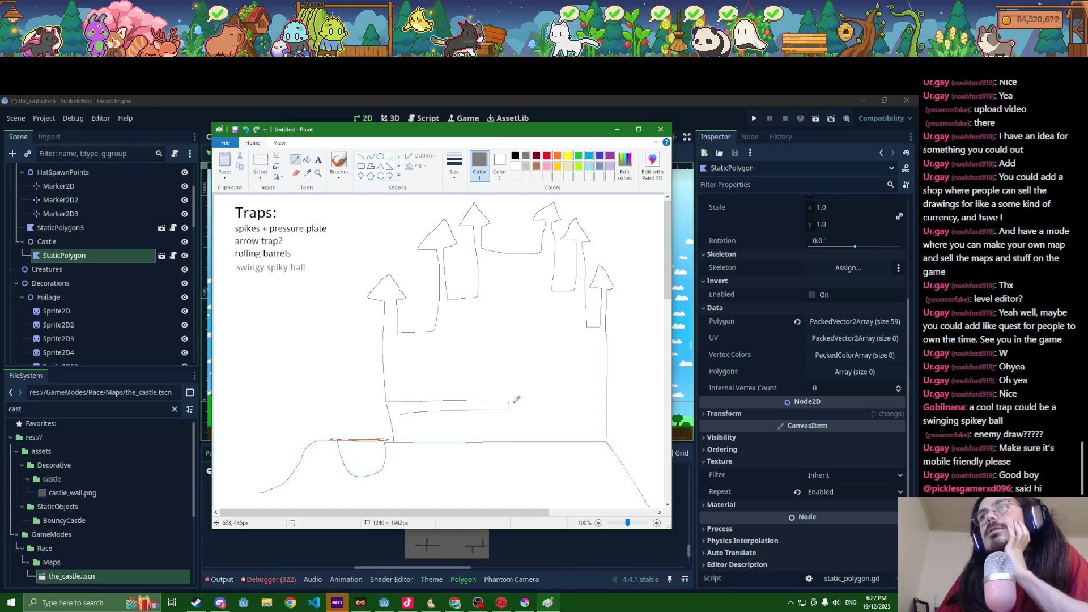
Step: Close the inner ledge into a long rectangle and undo the two stray diagonal lines
left_click_drag(521, 443, 612, 395)
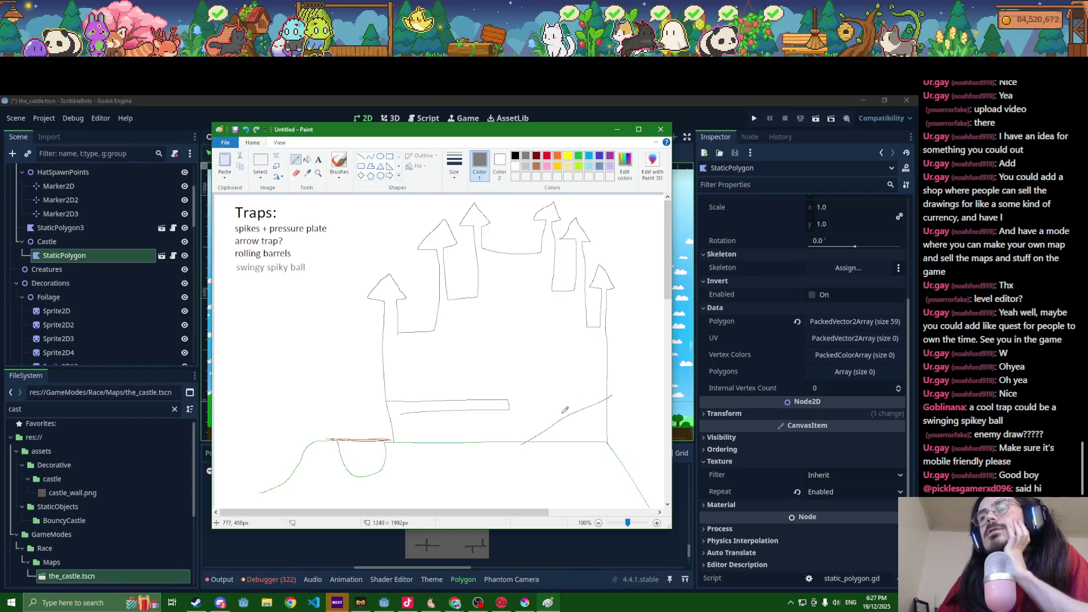
left_click_drag(492, 453, 611, 376)
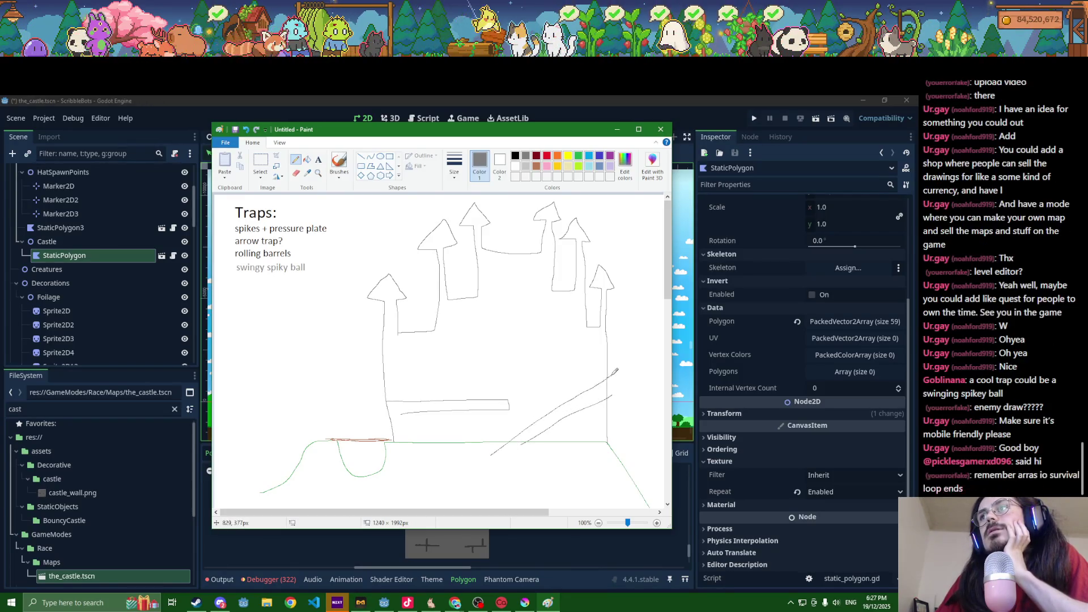
left_click(245, 129)
left_click(246, 130)
Step: Draw the basement outline below ground, a curved ramp, and extend the ledge to the right wall
mouse_move(407, 443)
left_mouse_down()
mouse_move(419, 469)
mouse_move(572, 490)
left_mouse_up()
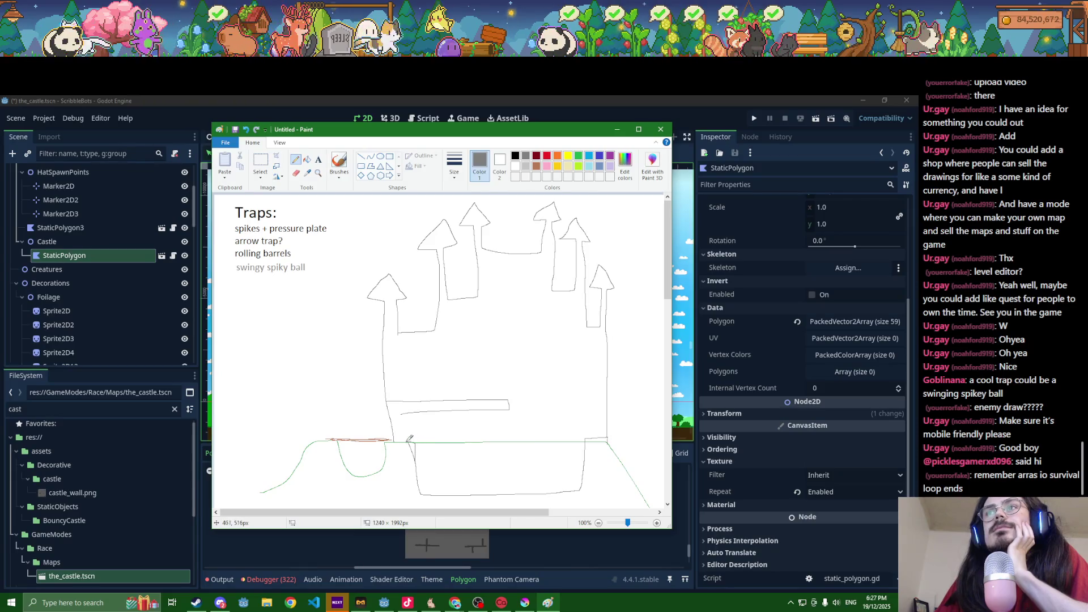
left_click_drag(456, 496, 586, 414)
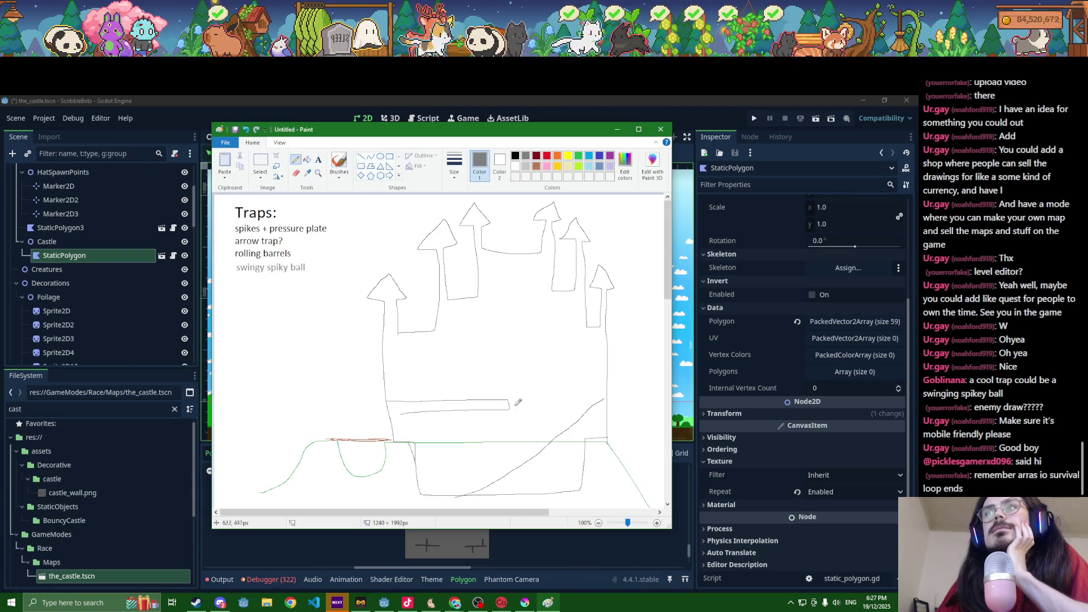
left_click_drag(509, 400, 610, 392)
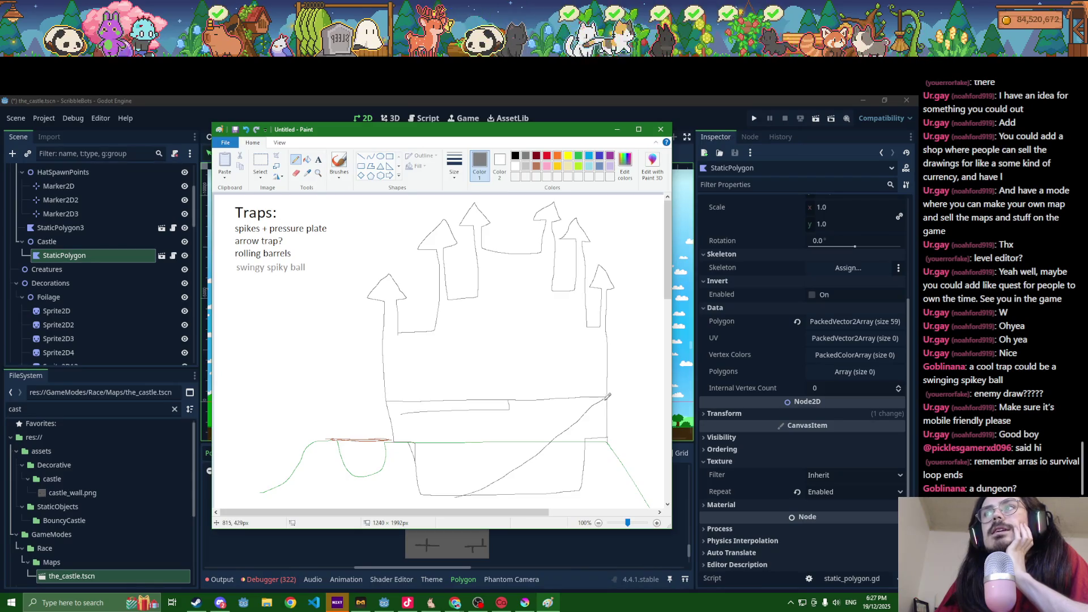
mouse_move(582, 418)
left_mouse_down()
mouse_move(612, 416)
mouse_move(603, 407)
mouse_move(561, 419)
left_mouse_up()
left_click(536, 166)
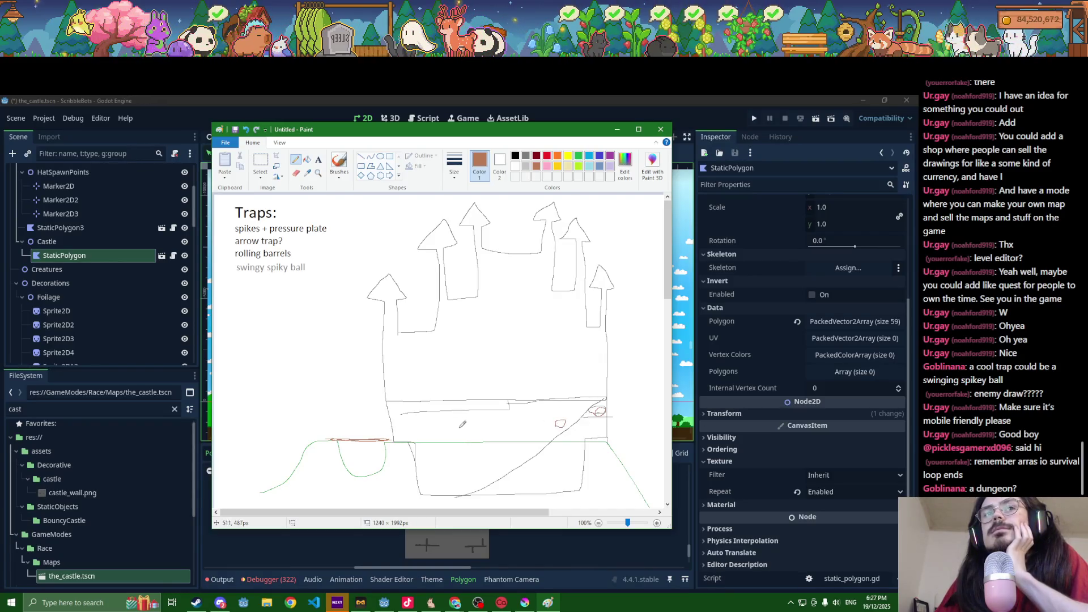
left_click(297, 175)
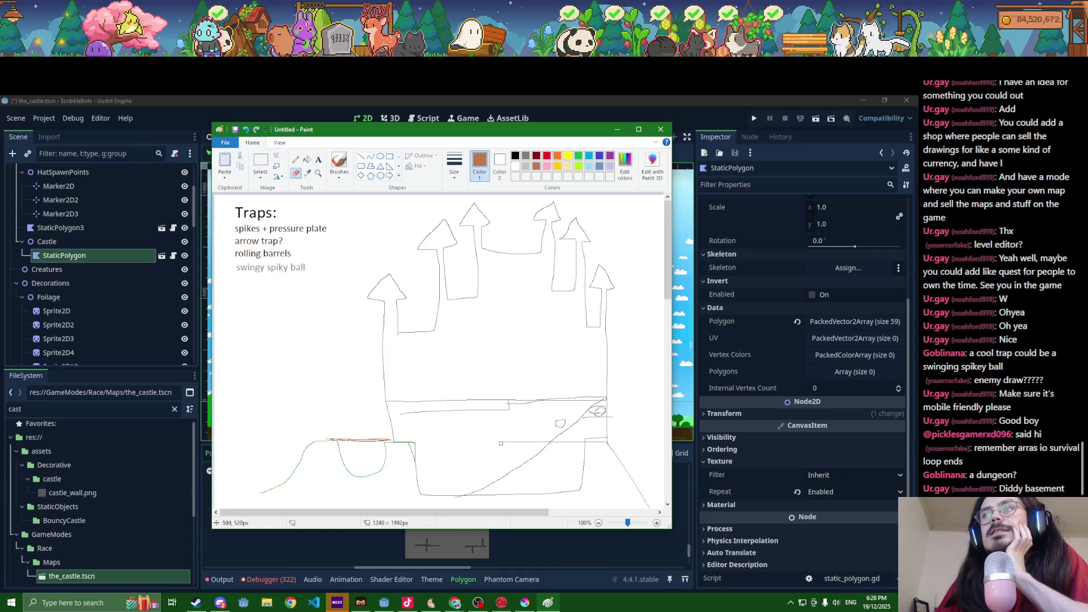
Step: Erase a short piece of the green ground line and draw a brown stroke inside the basement
left_click_drag(526, 443, 547, 442)
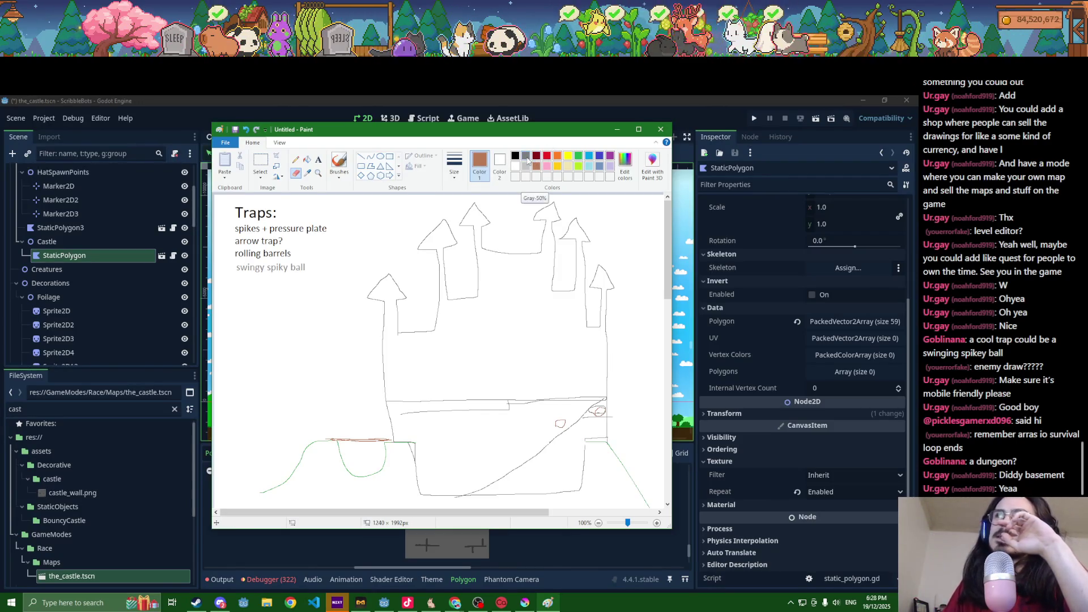
left_click(526, 157)
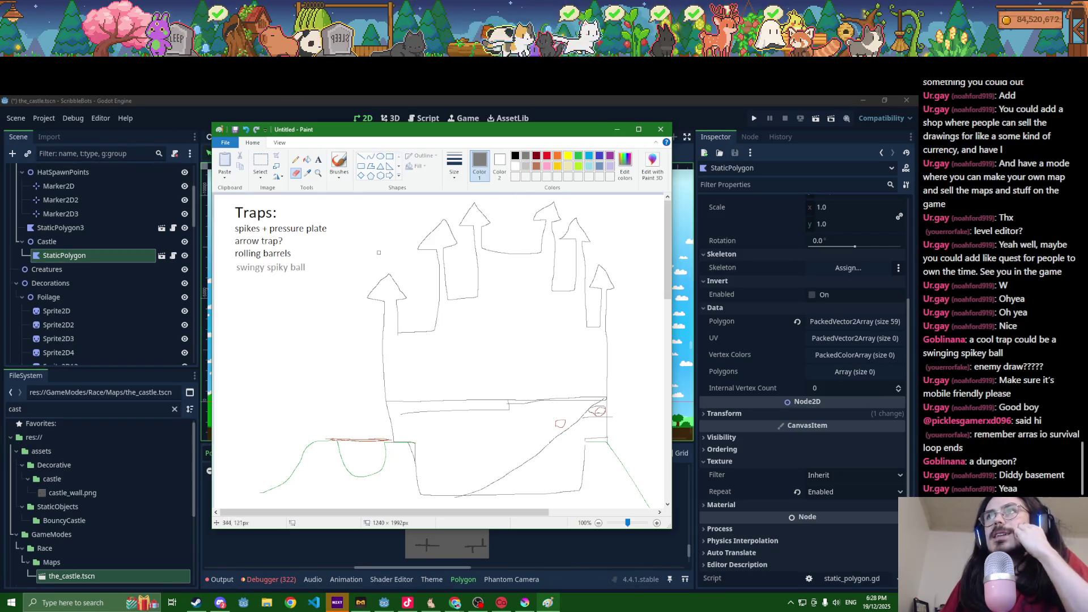
left_click(295, 160)
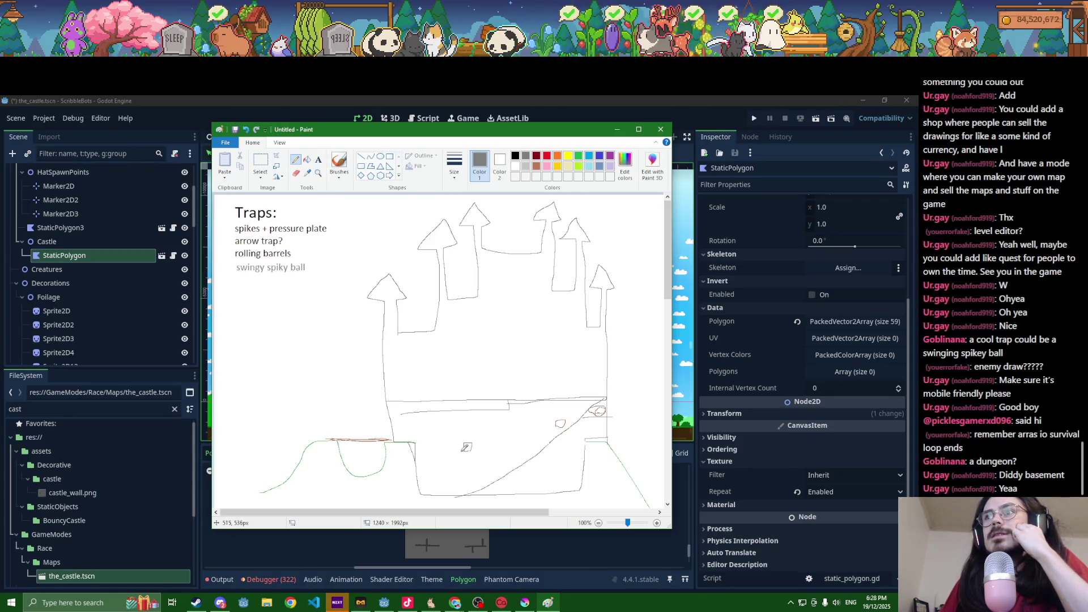
left_click(536, 166)
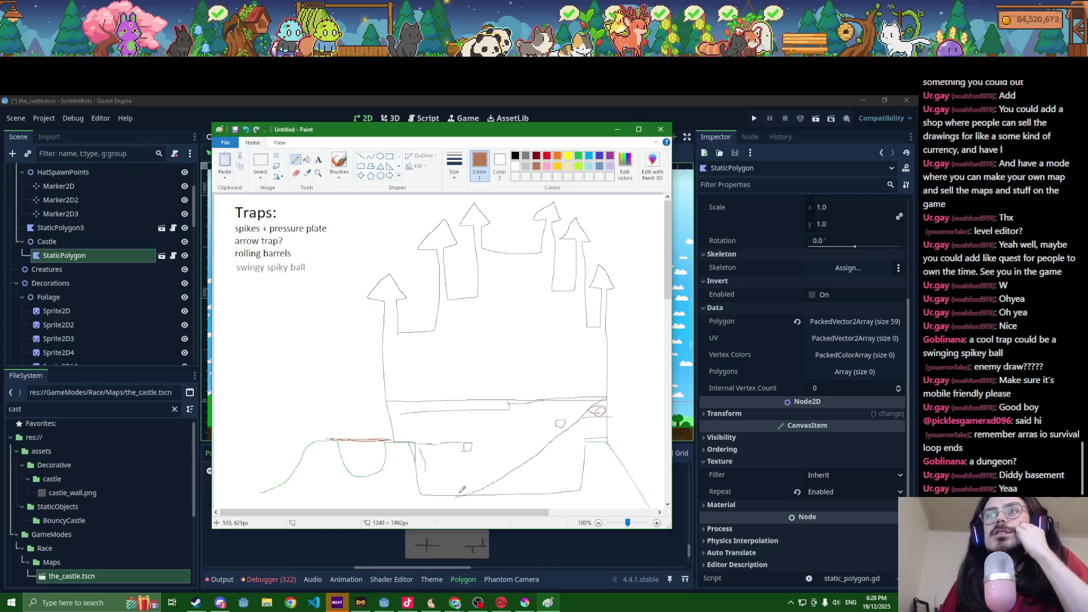
mouse_move(461, 489)
left_mouse_down()
mouse_move(457, 474)
mouse_move(415, 474)
left_mouse_up()
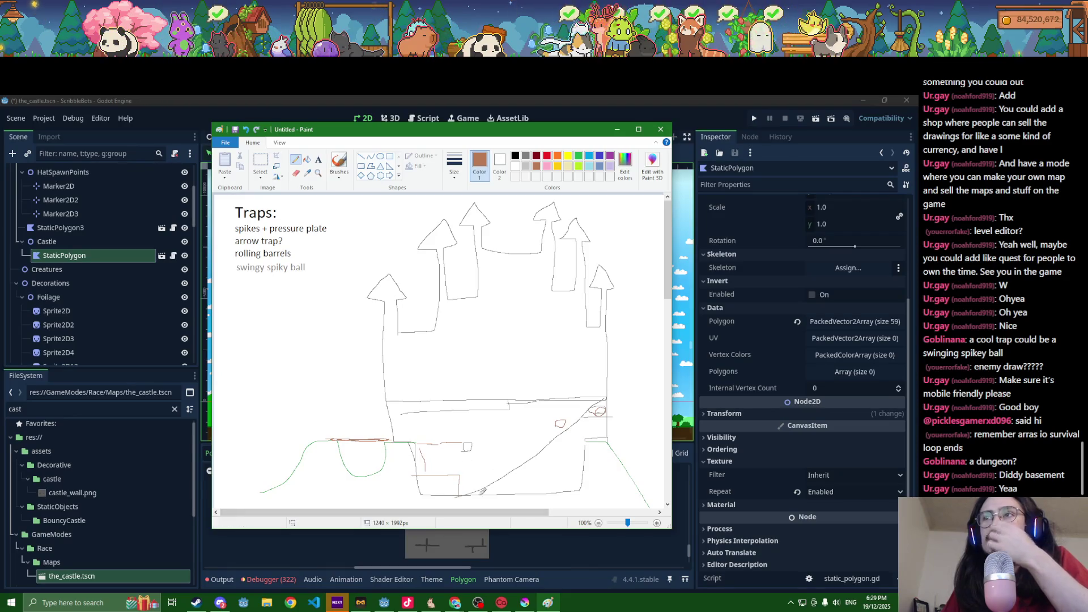
scroll(513, 478, "down", 3)
scroll(514, 476, "up", 3)
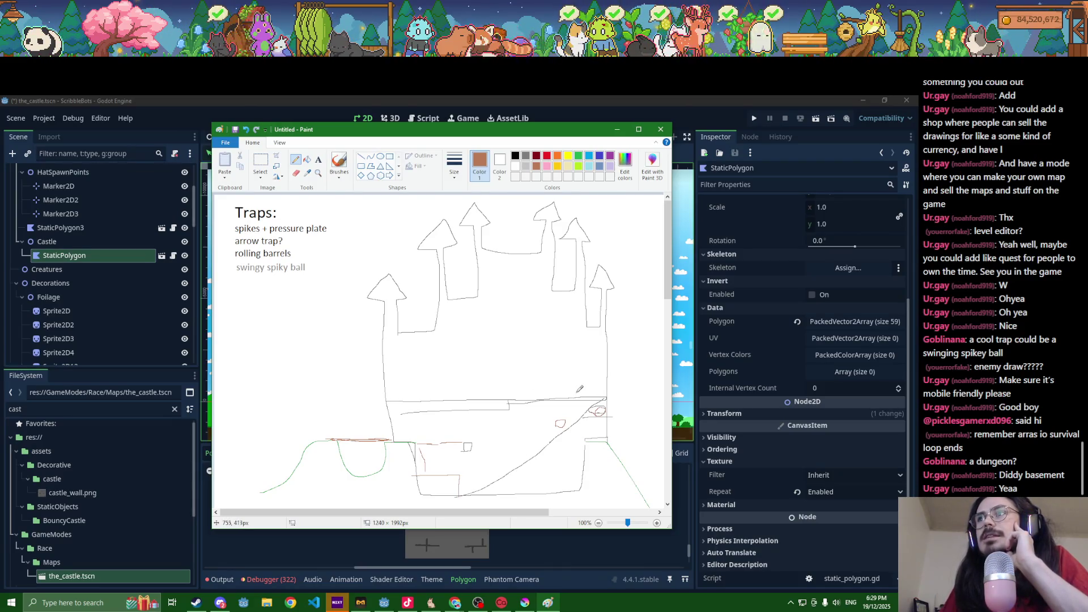
Step: Add a short reddish line under the ledge, undo the long hall line, and restore the basement square
left_click_drag(607, 373, 551, 370)
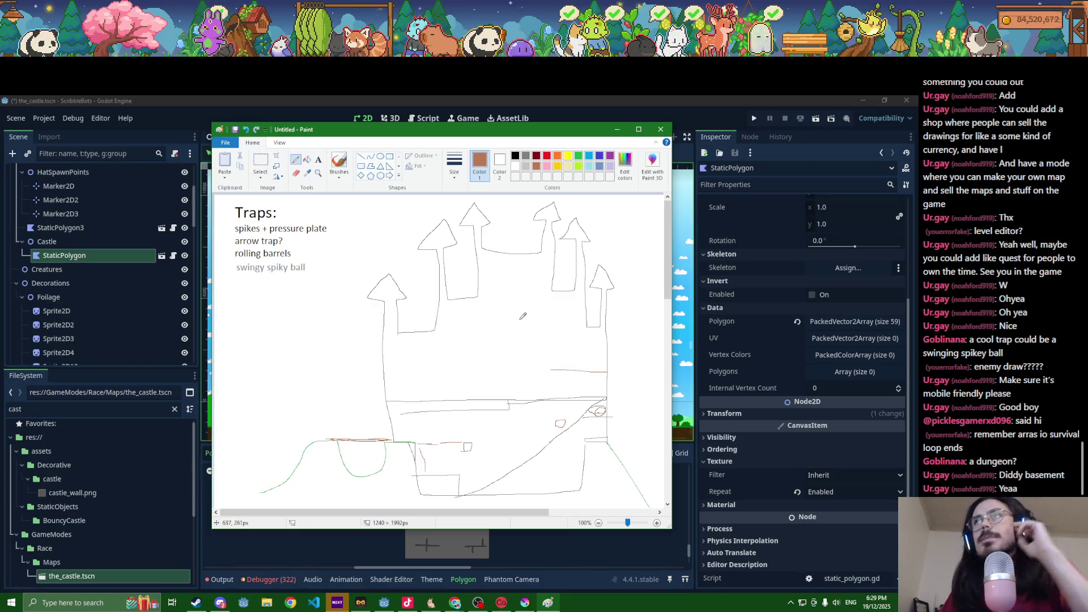
left_click(525, 155)
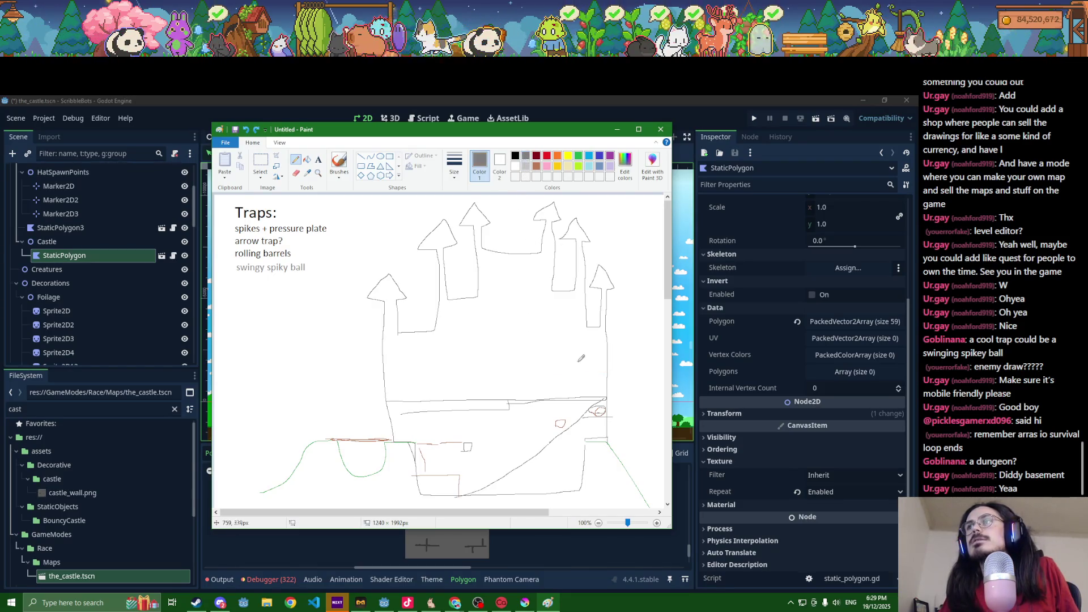
mouse_move(608, 372)
left_mouse_down()
mouse_move(435, 366)
mouse_move(608, 355)
left_mouse_up()
key("ctrl+z")
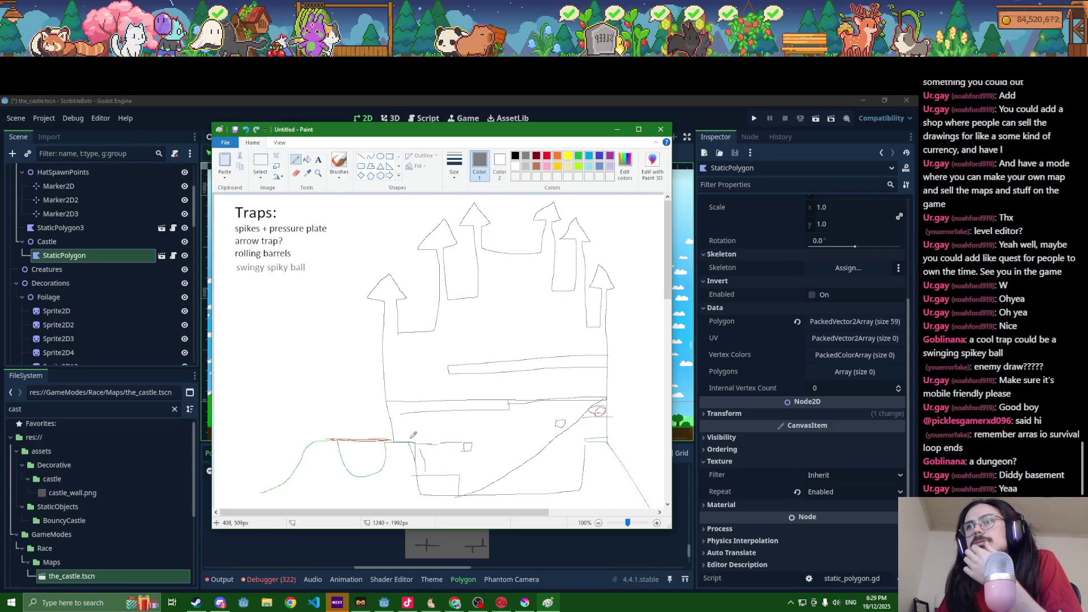
key("ctrl+z")
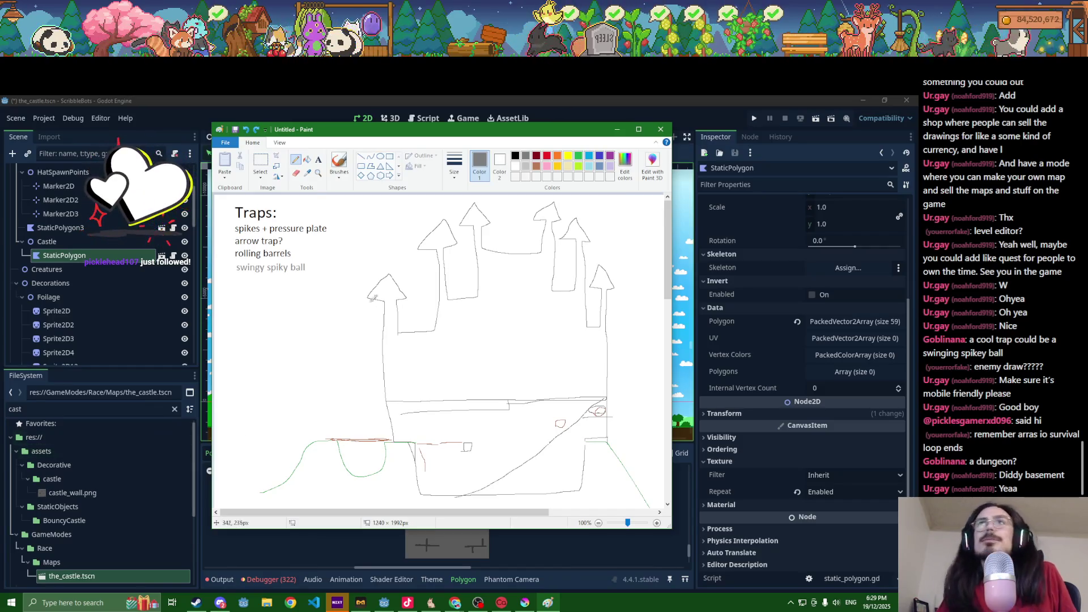
left_click(256, 130)
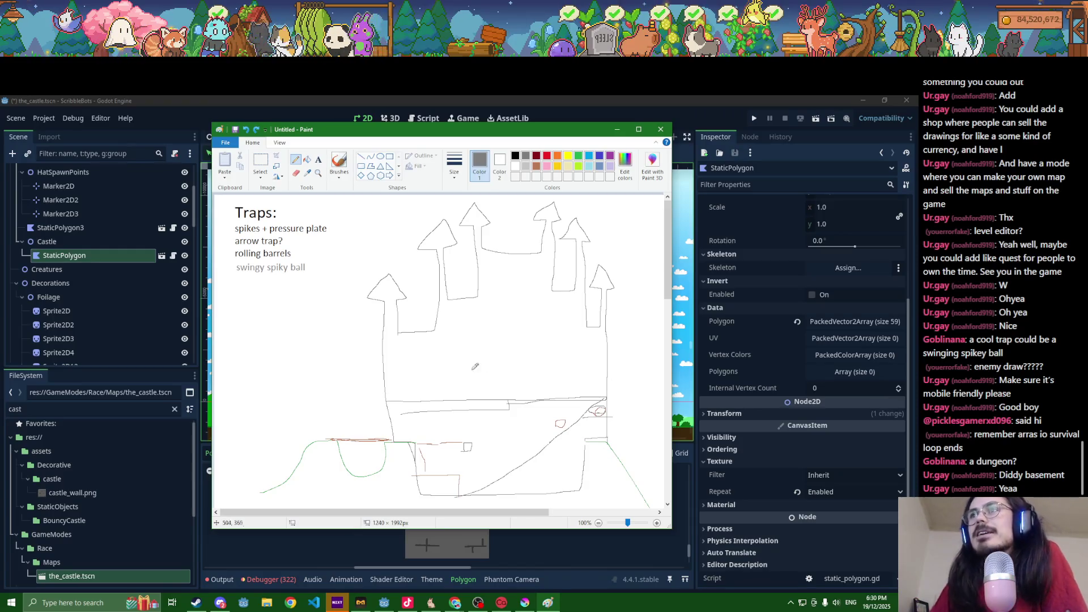
Step: Draw a slanted line and short block strokes along the castle's inner wall in the middle
left_click_drag(454, 399, 383, 364)
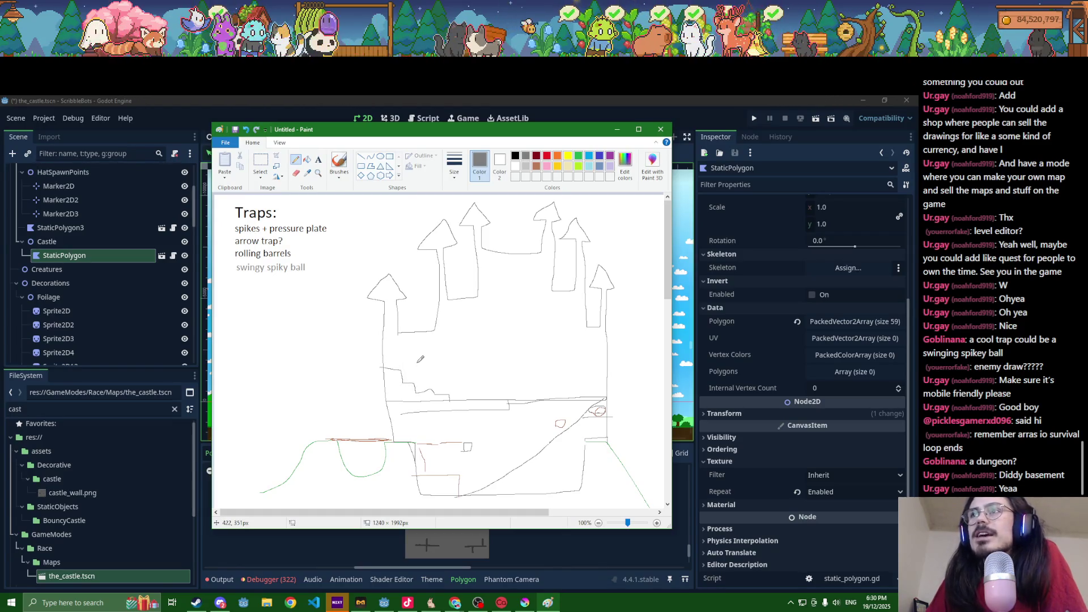
left_click_drag(465, 366, 480, 366)
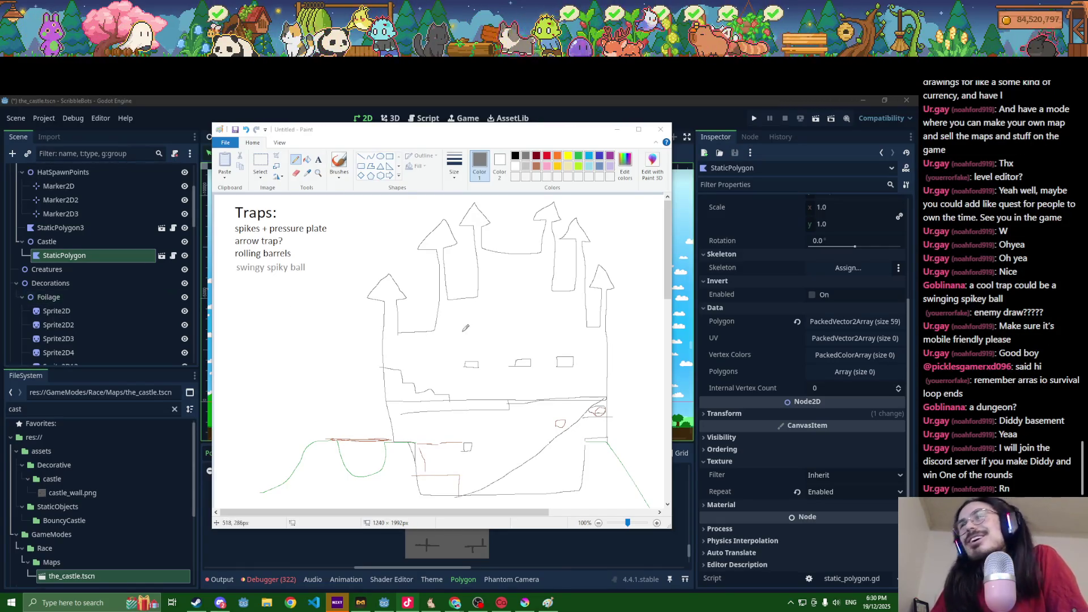
left_click(435, 363)
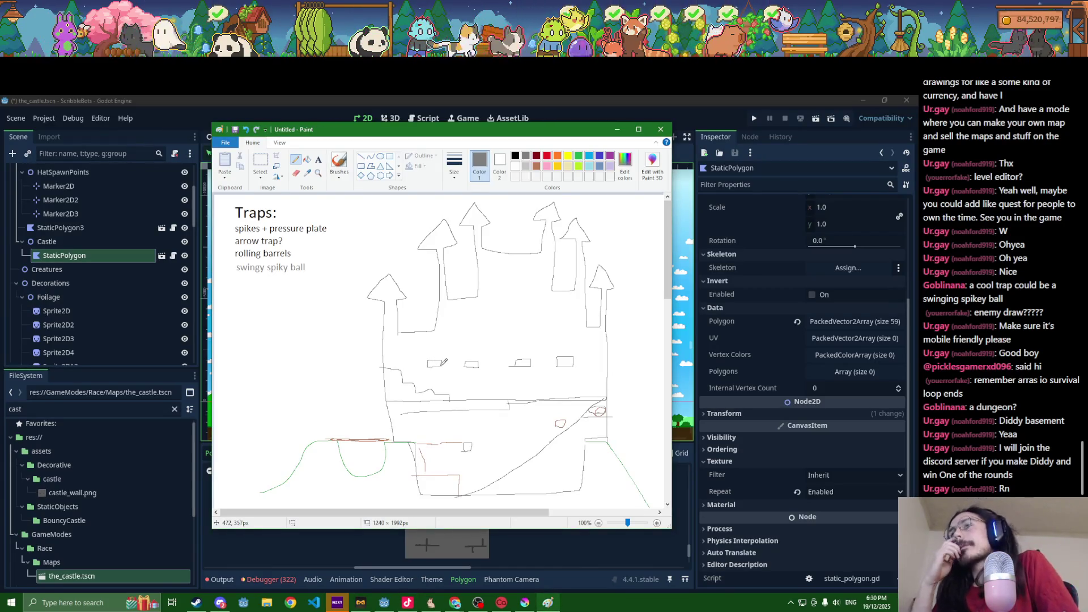
mouse_move(416, 364)
left_mouse_down()
mouse_move(388, 363)
mouse_move(432, 361)
left_mouse_up()
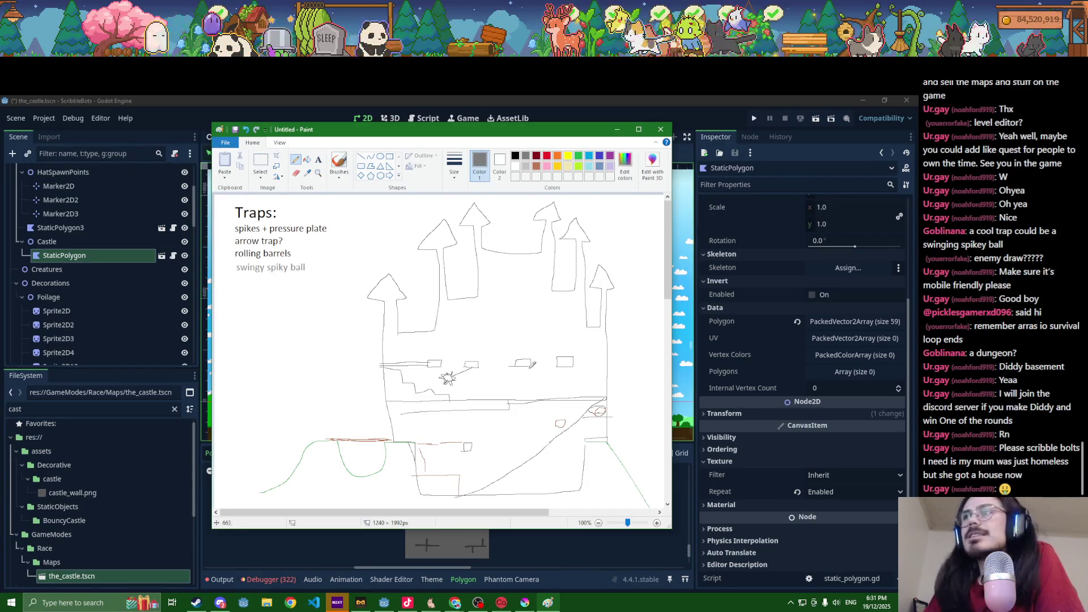
Step: Sketch spiky marks under the upper wall beside the blocks, plus a short line at the right edge
left_click_drag(523, 366, 542, 375)
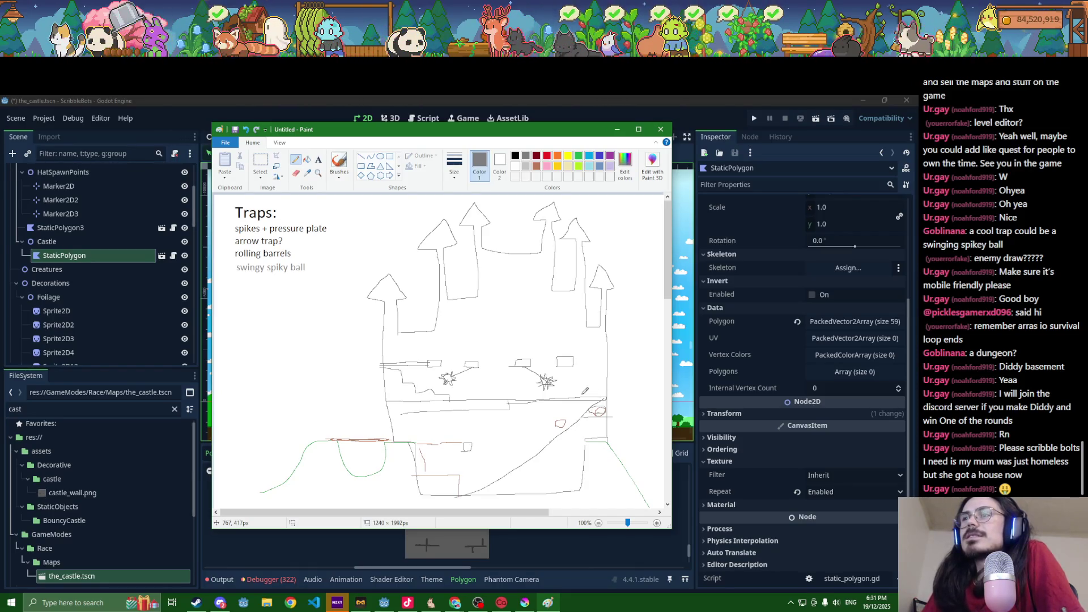
left_click_drag(614, 348, 590, 346)
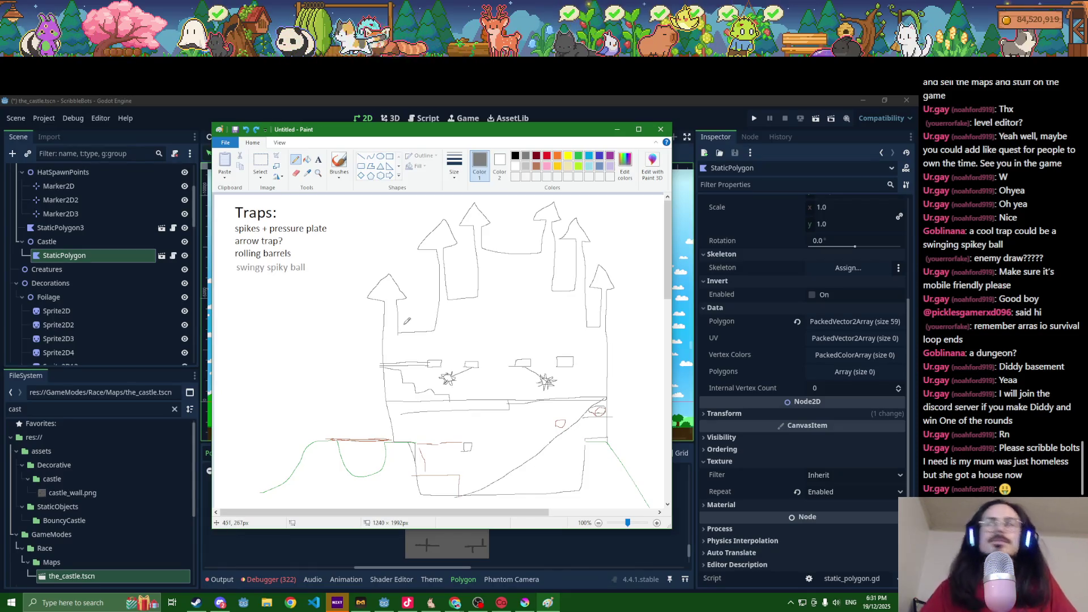
left_click(296, 174)
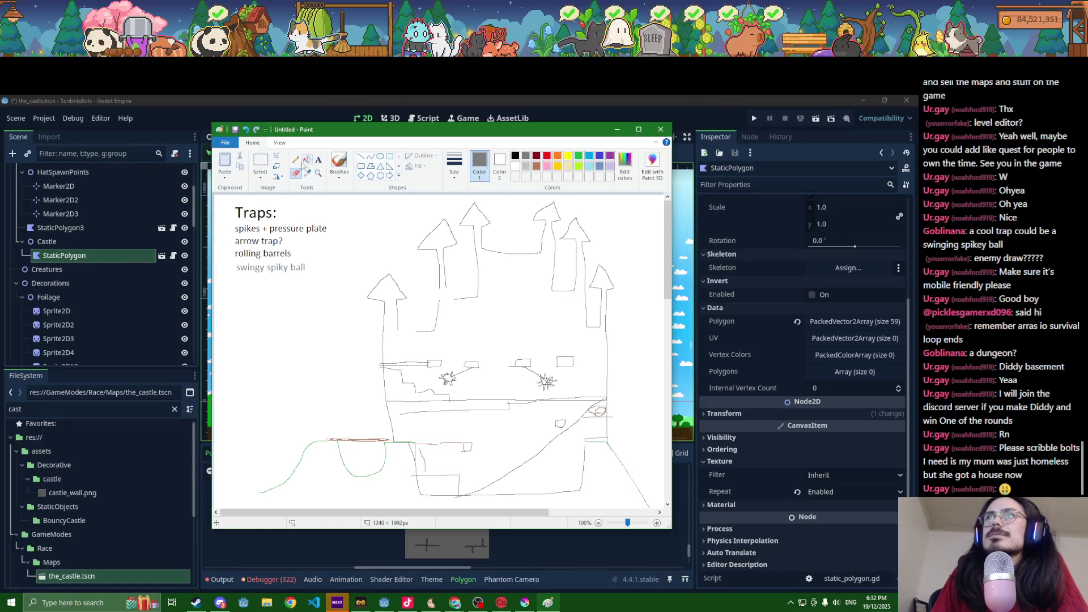
Step: Pencil a new tower outline beneath the castle's right roof in Paint, then minimize Paint
left_click(295, 159)
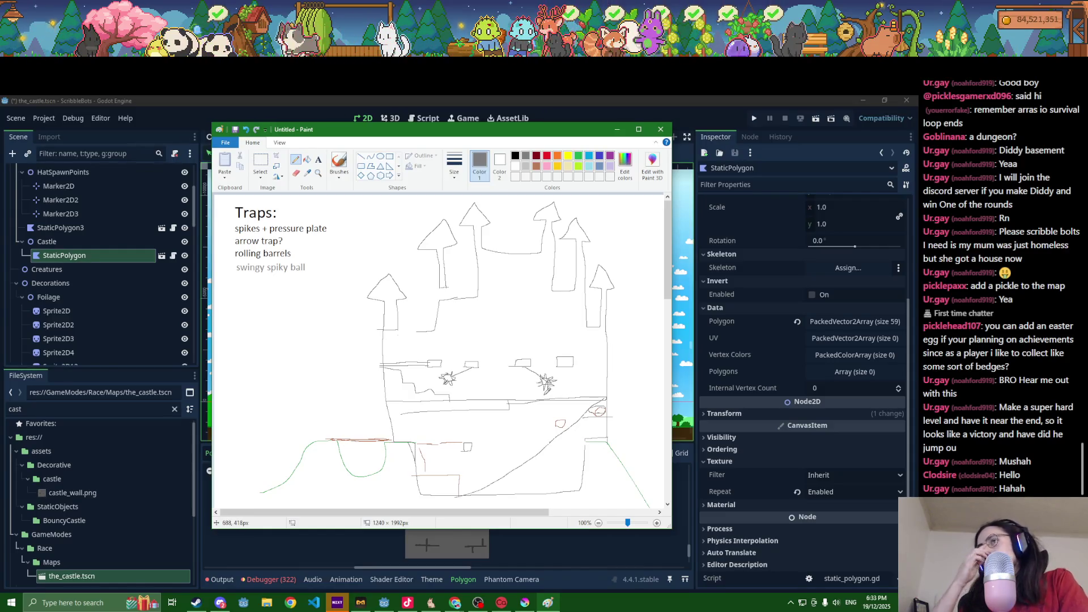
left_click_drag(555, 225, 578, 244)
left_click(548, 603)
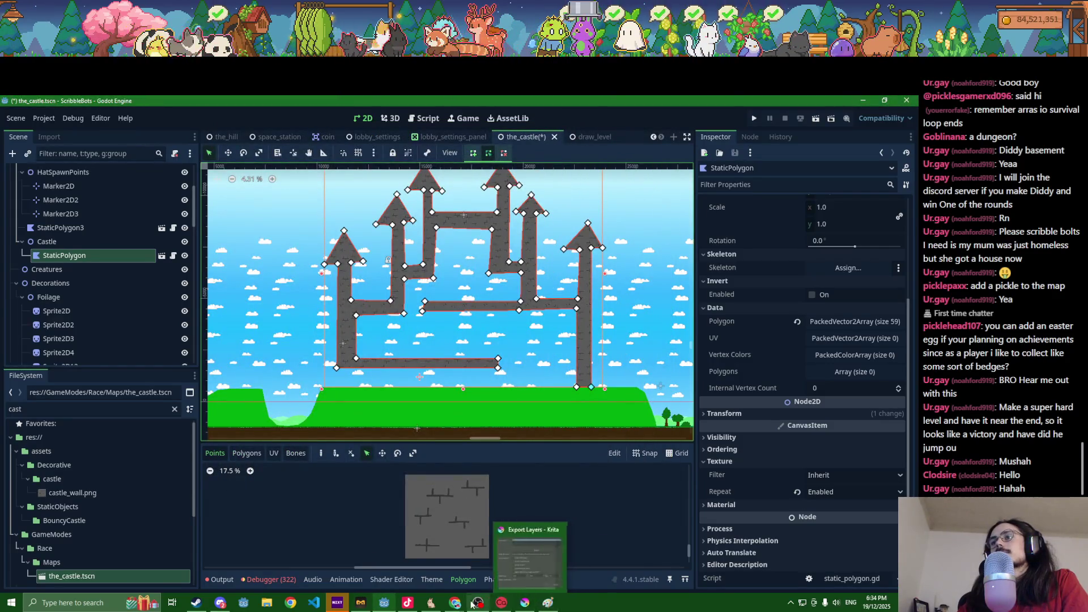
Step: Flip between the Krita and Paint windows, then return to Godot and select the green ground polygon
mouse_move(455, 604)
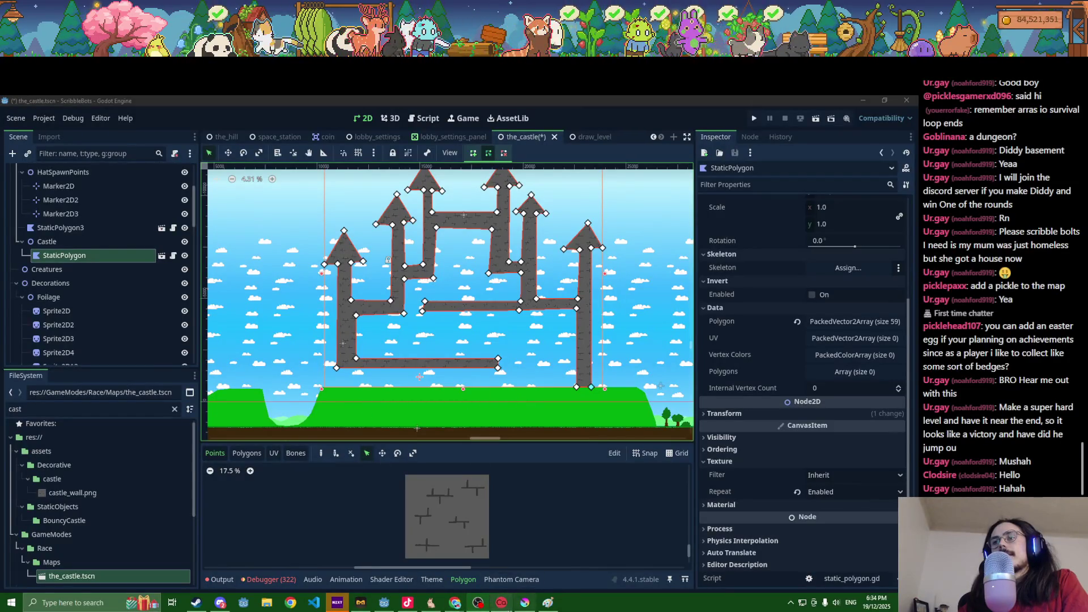
left_click(525, 604)
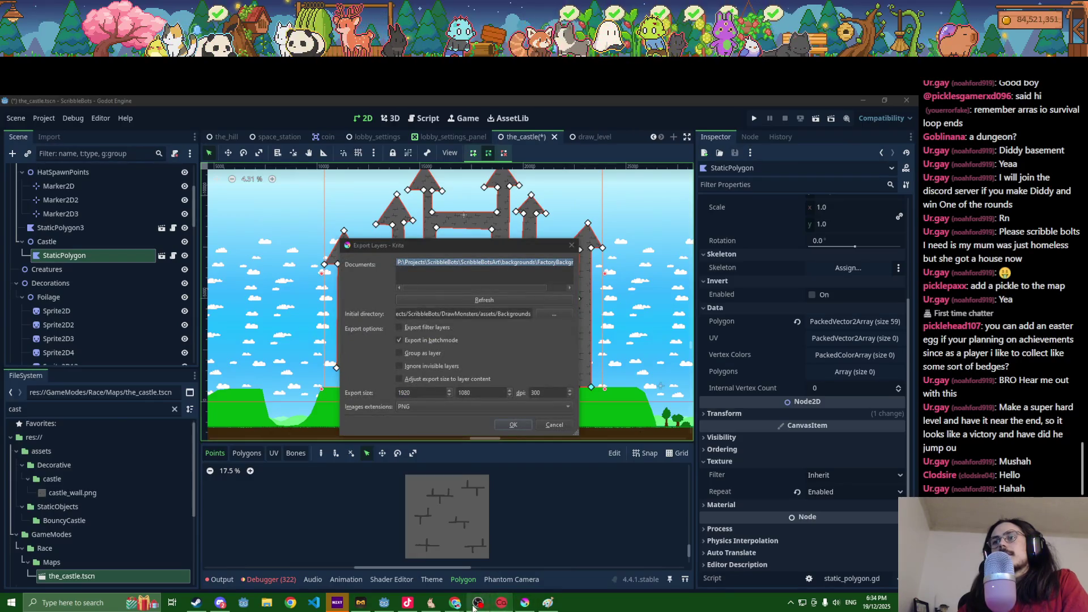
left_click(547, 603)
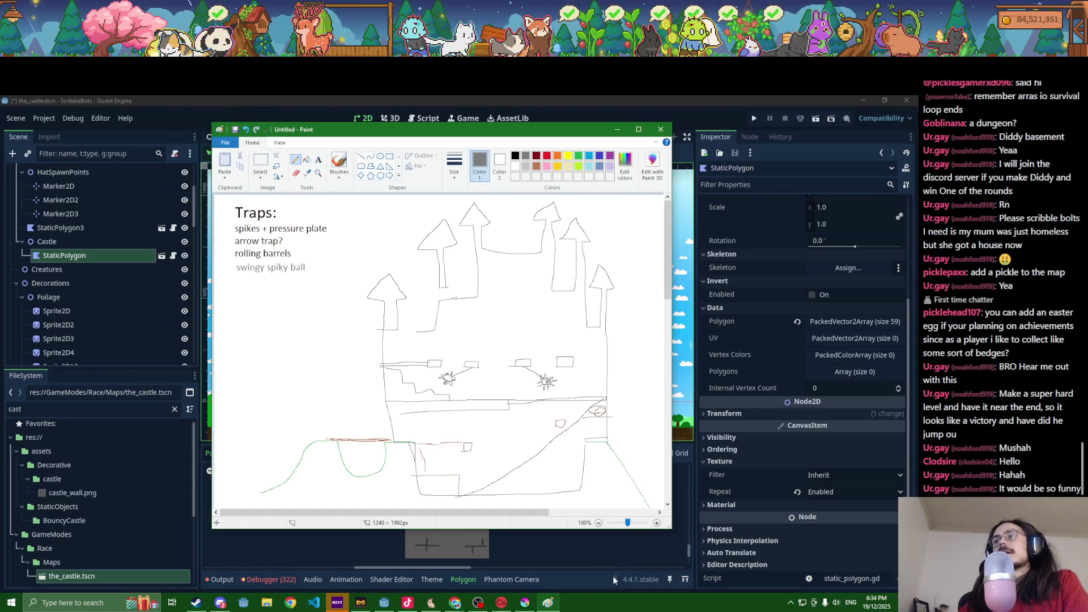
left_click(584, 583)
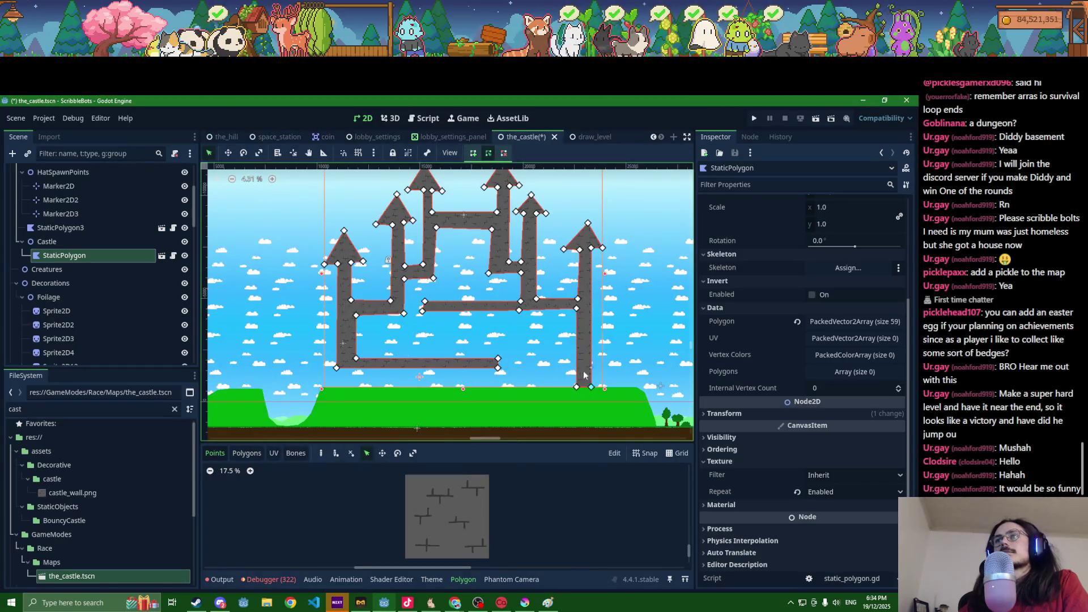
left_click(528, 400)
Step: Add and shift green ground vertices so it slopes up at its left and right edges
scroll(465, 402, "up", 1)
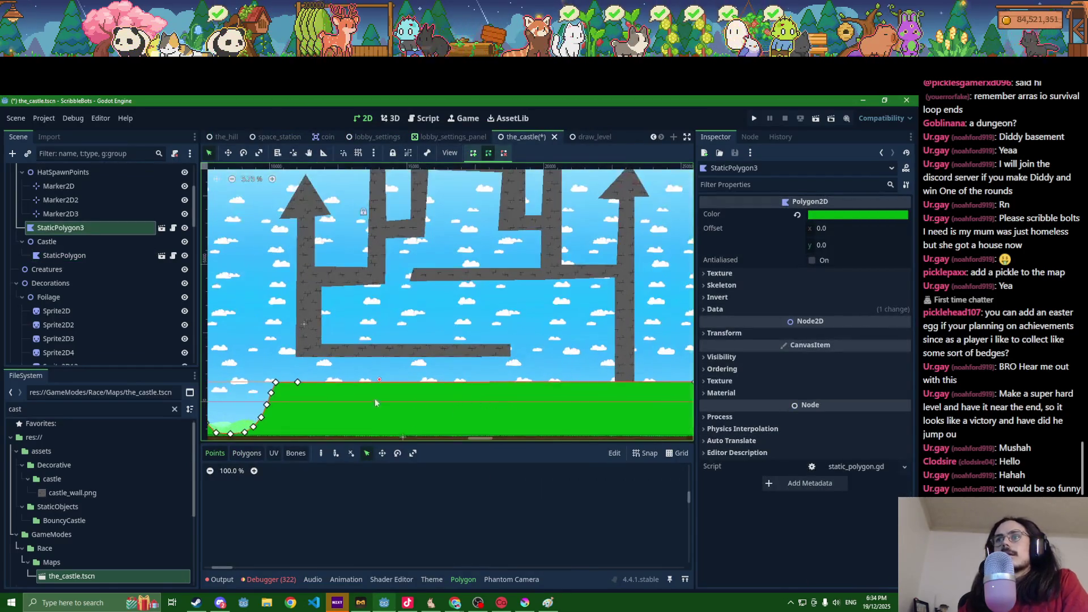
left_click_drag(311, 385, 295, 435)
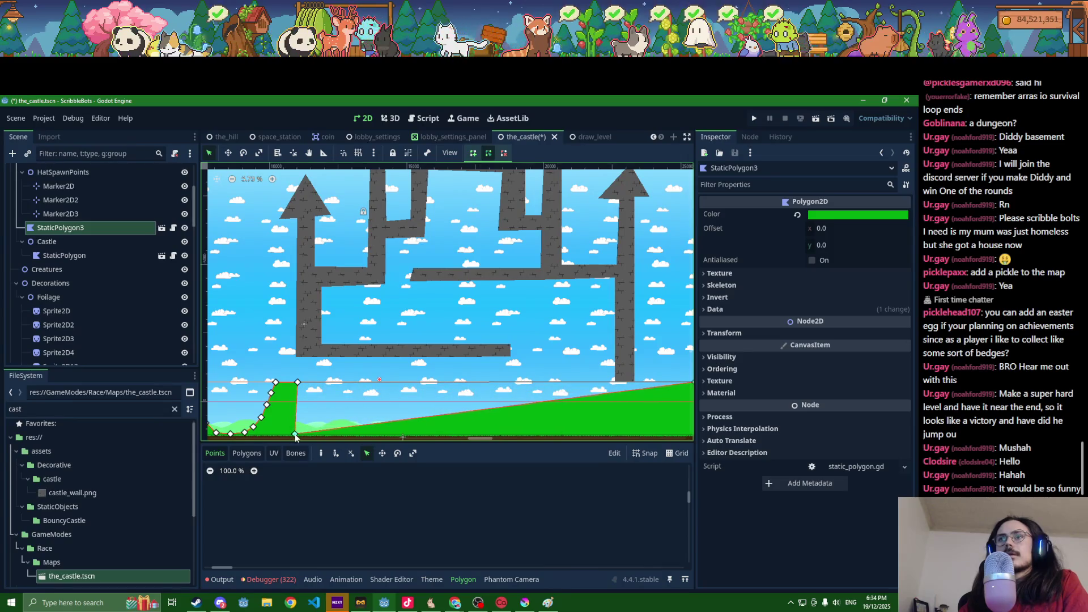
left_click_drag(299, 386, 294, 383)
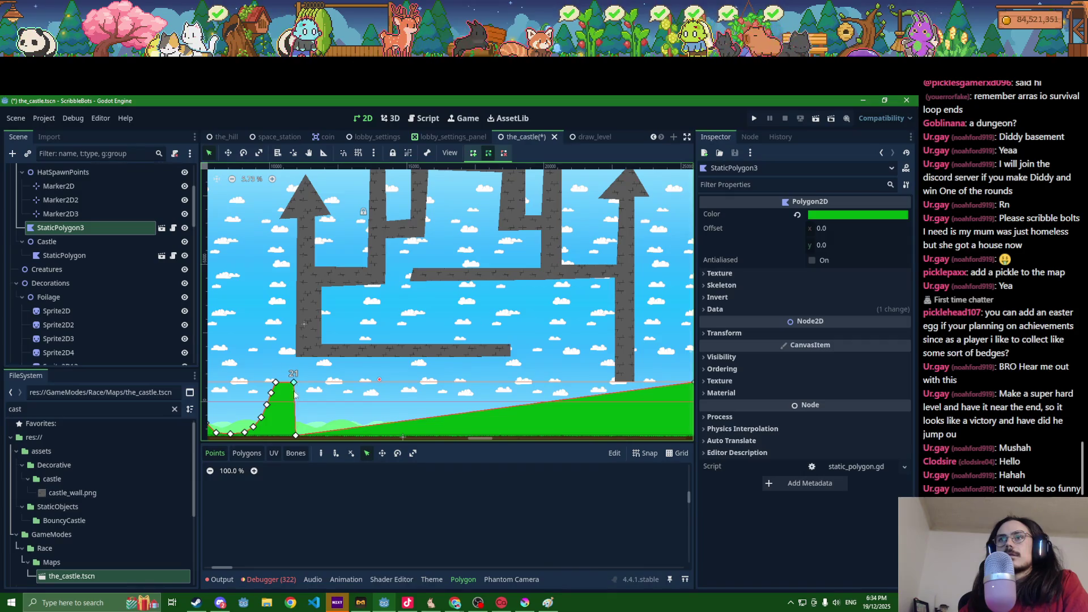
left_click_drag(296, 435, 292, 434)
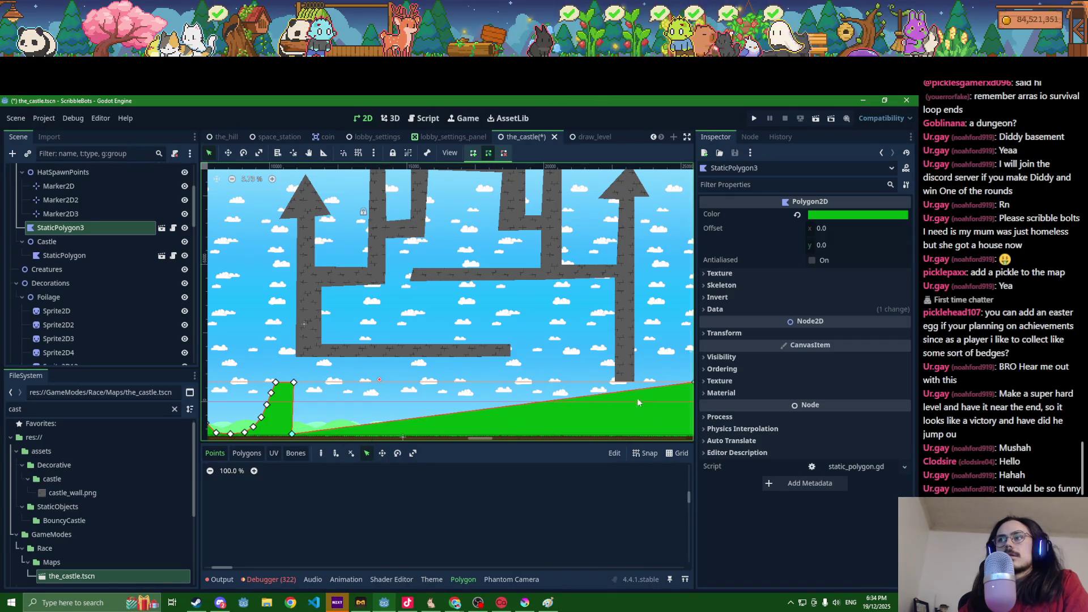
mouse_move(633, 390)
left_mouse_down()
mouse_move(616, 385)
mouse_move(635, 435)
left_mouse_up()
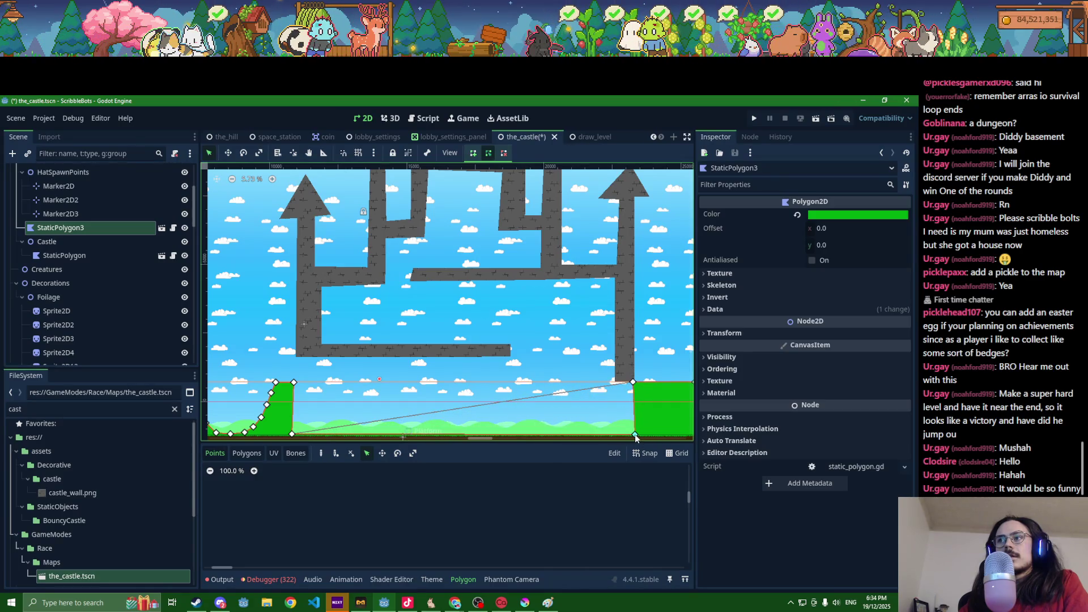
Step: Pull the castle polygon's pillar vertices down and add points to form a stone floor strip
left_click(620, 385)
left_click_drag(617, 381, 617, 435)
left_click_drag(635, 383, 635, 434)
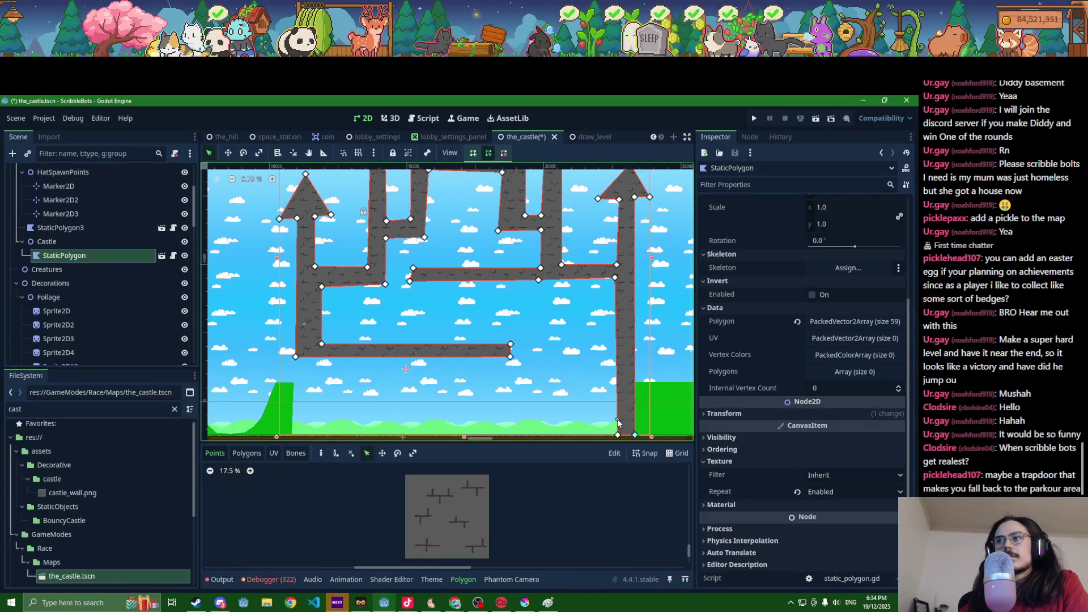
left_click(617, 418, "ctrl")
left_click(618, 426, "ctrl")
left_click_drag(618, 428, 293, 436)
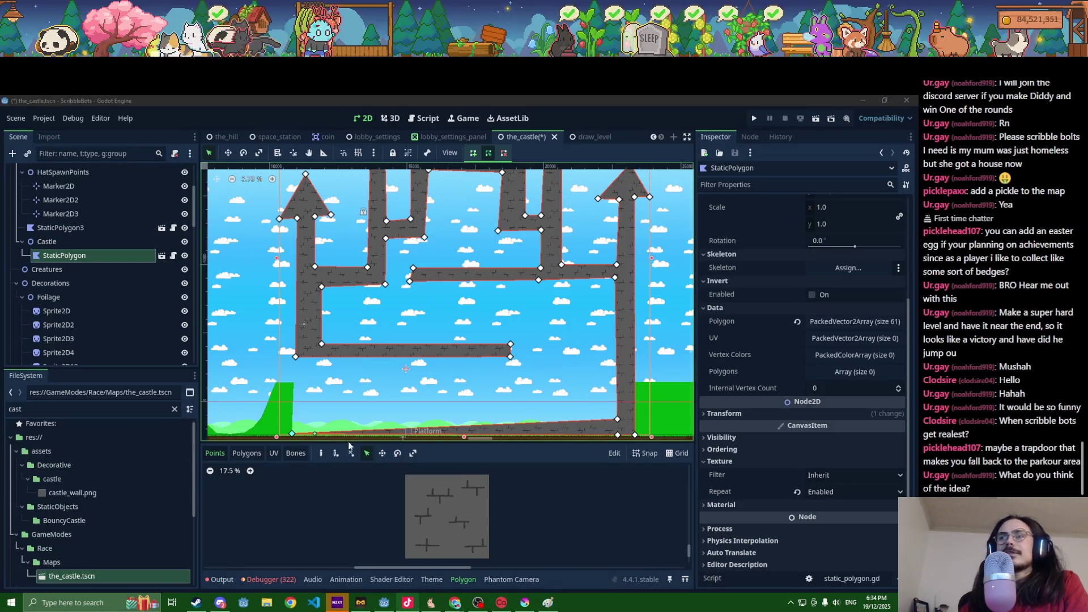
left_click_drag(295, 433, 291, 427)
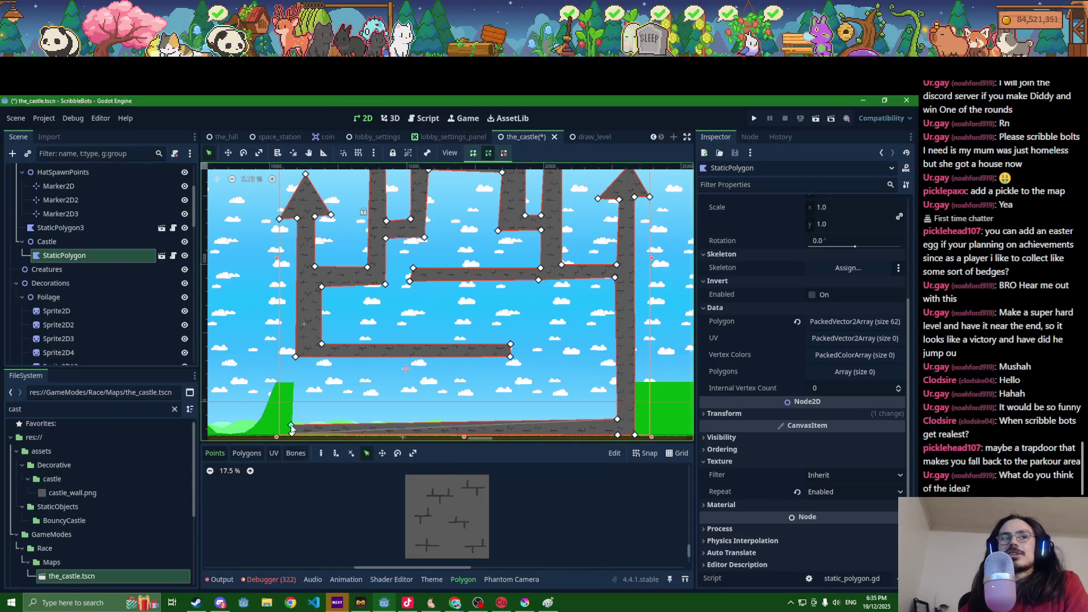
left_click_drag(617, 420, 616, 432)
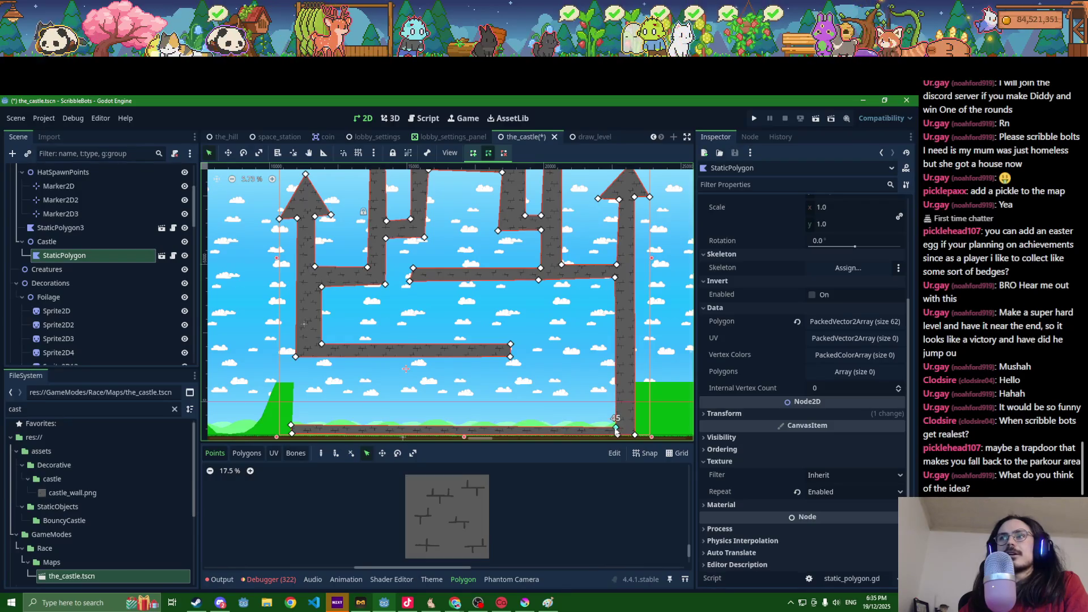
scroll(290, 425, "up", 2)
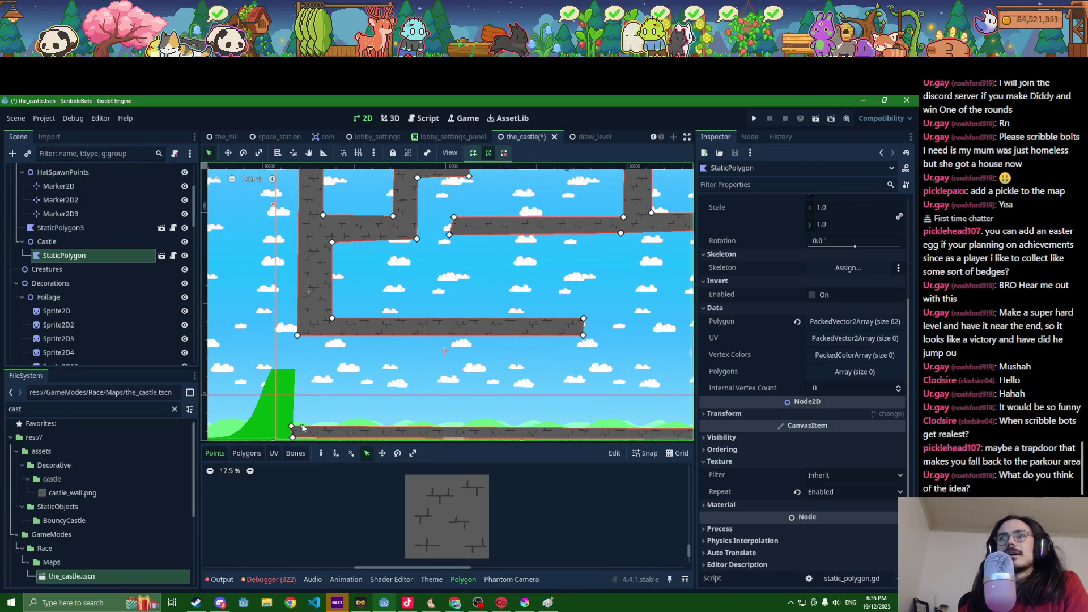
Step: Add points on the castle floor's top edge and raise them into a block at its left end
left_click(319, 428)
mouse_move(321, 432)
left_mouse_down()
mouse_move(332, 430)
mouse_move(295, 372)
left_mouse_up()
left_click(315, 428)
left_click_drag(315, 407, 328, 370)
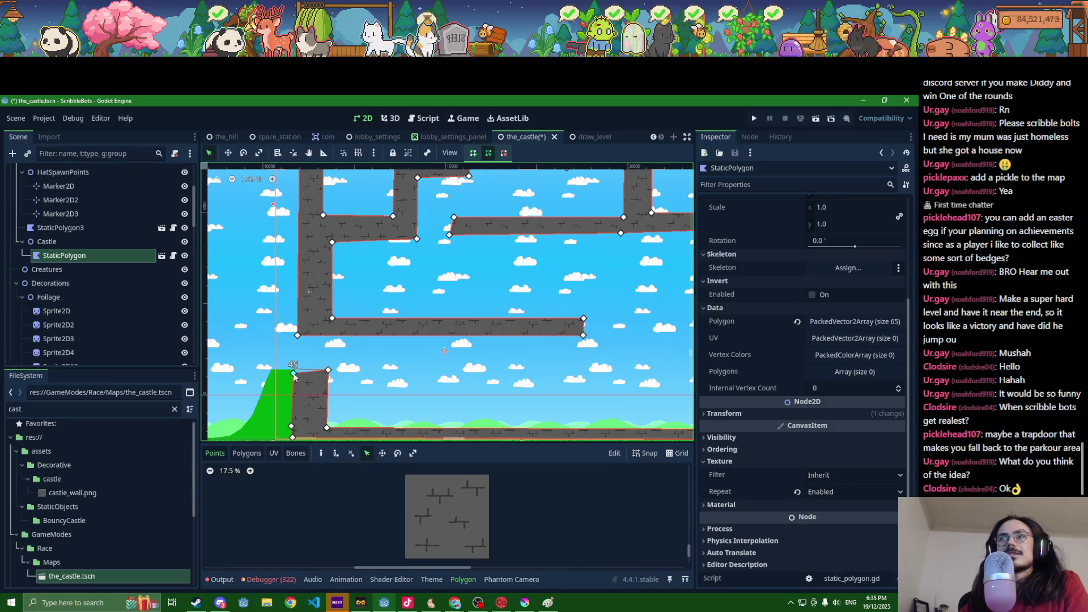
scroll(294, 376, "up", 8)
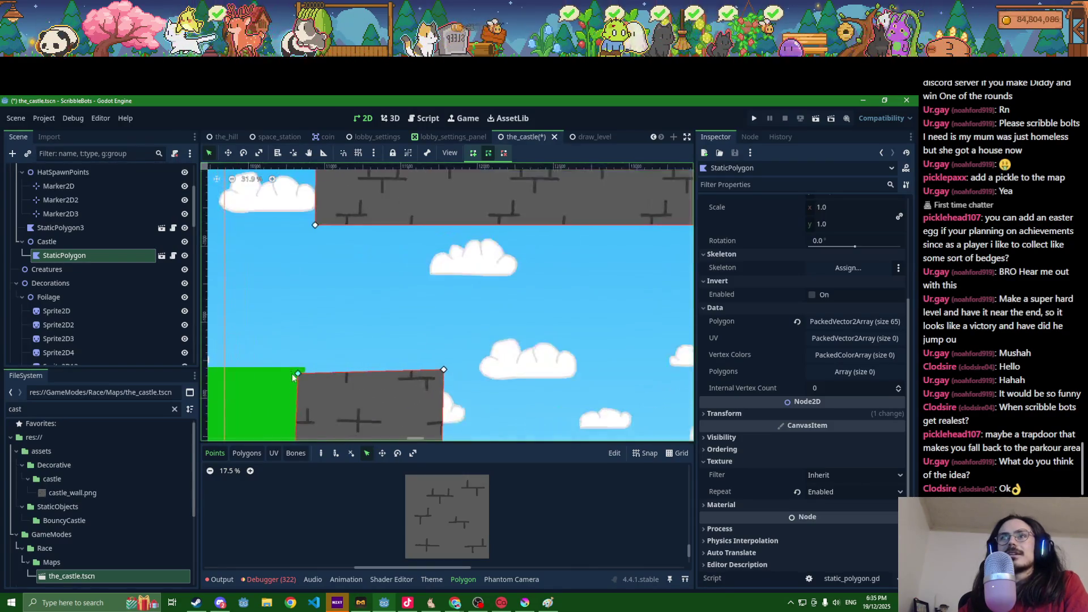
scroll(294, 375, "up", 3)
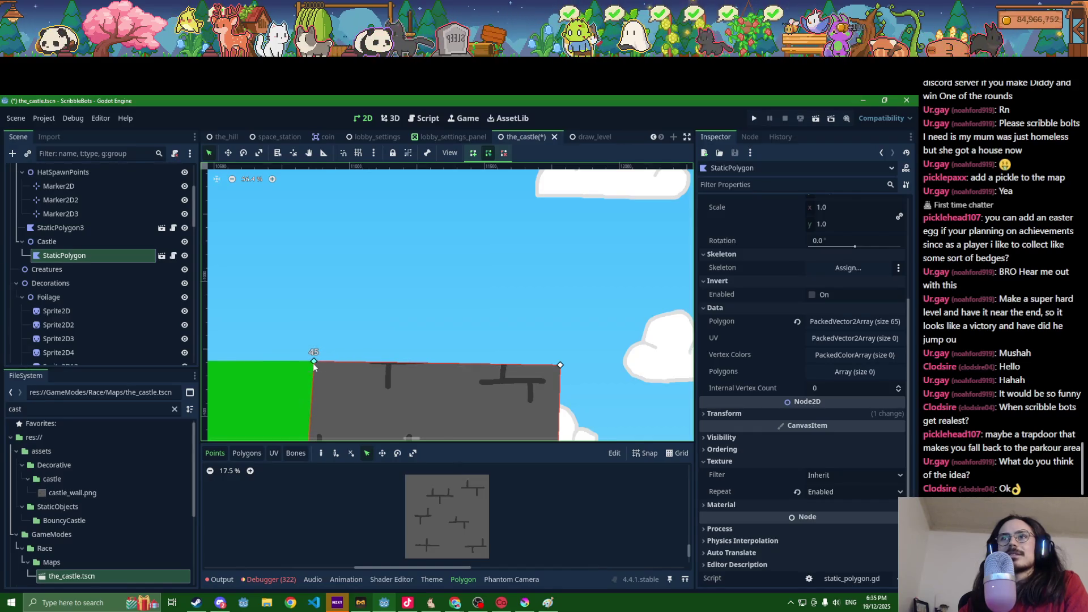
scroll(313, 368, "up", 2)
scroll(315, 369, "down", 3)
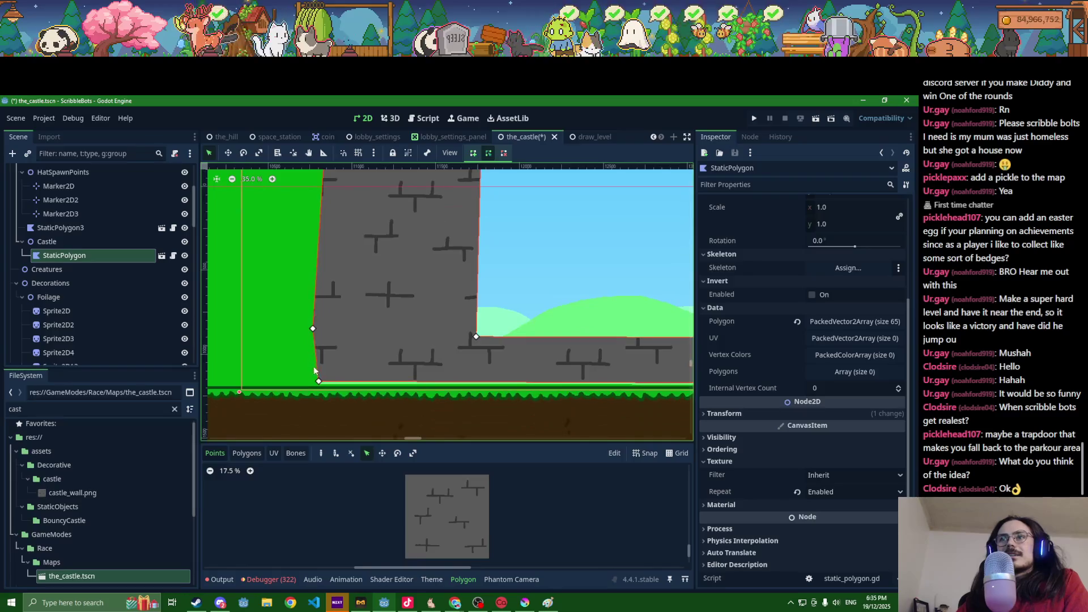
left_click_drag(318, 382, 344, 381)
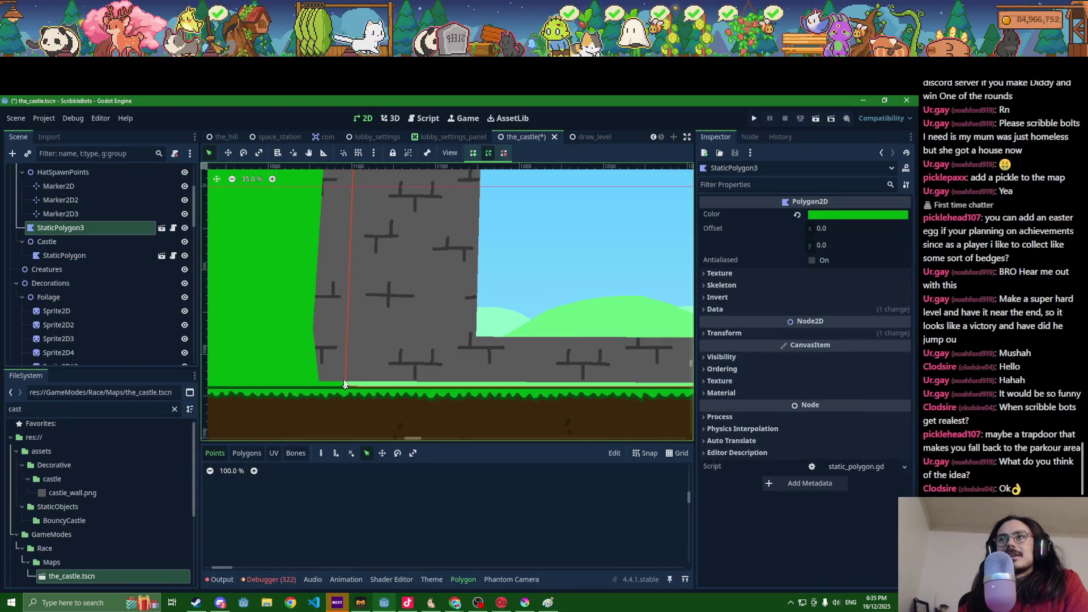
Step: Undo the accidental ground shift and seat the castle wall's bottom-left corner on the grass
scroll(344, 384, "down", 6)
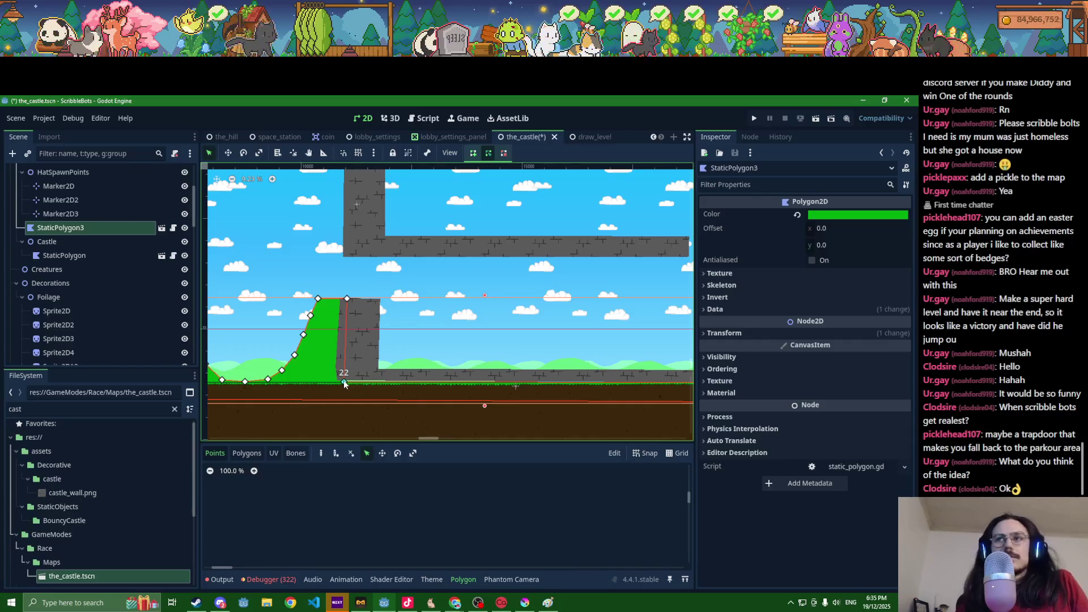
key("ctrl+z")
left_click(352, 370)
scroll(334, 370, "up", 3)
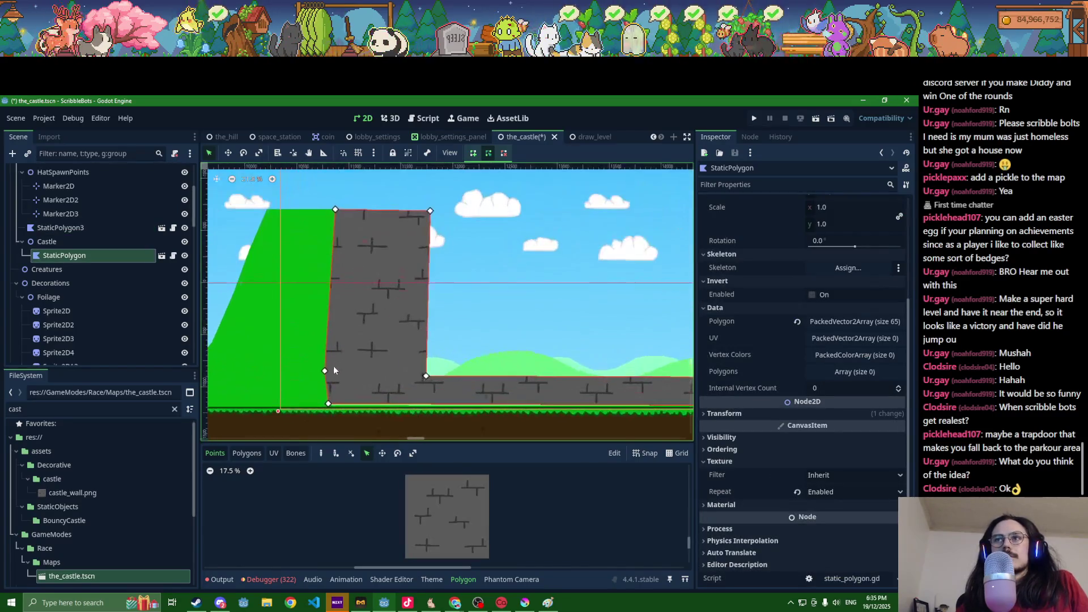
left_click_drag(325, 372, 334, 382)
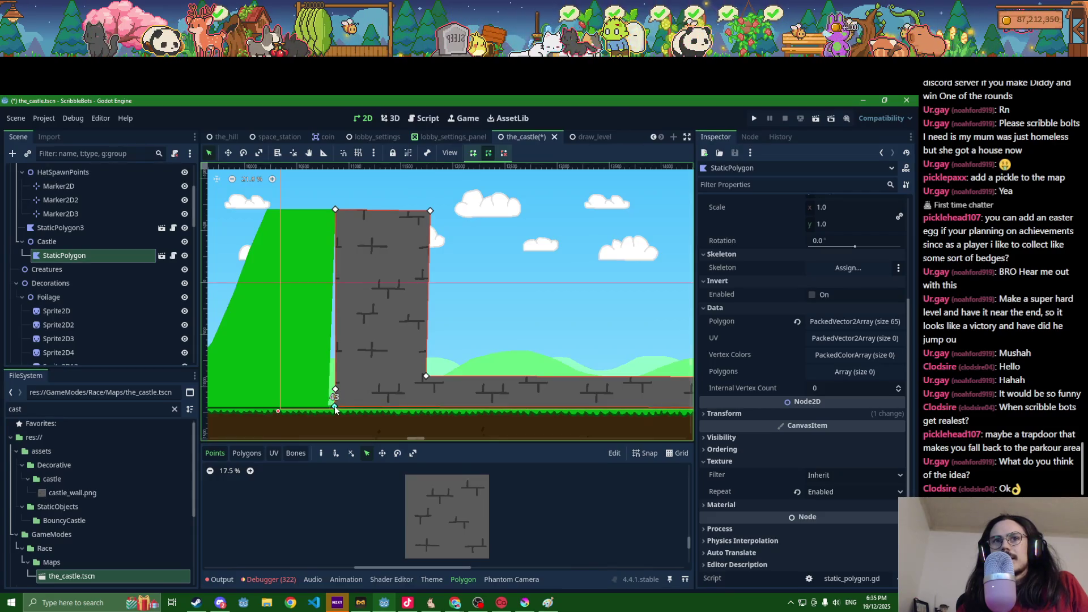
scroll(335, 410, "up", 5)
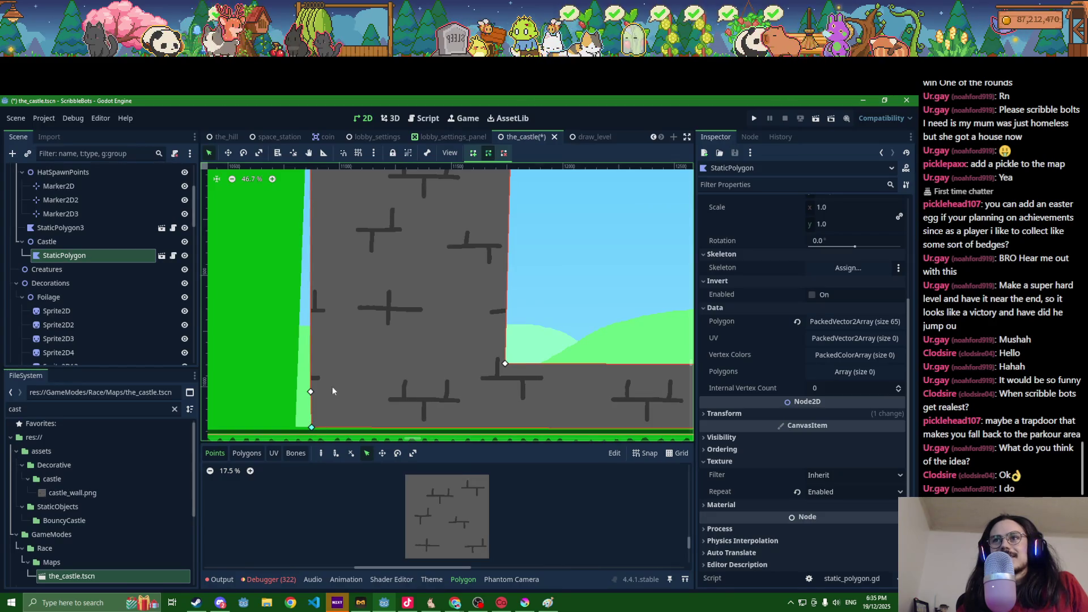
left_click_drag(312, 426, 311, 430)
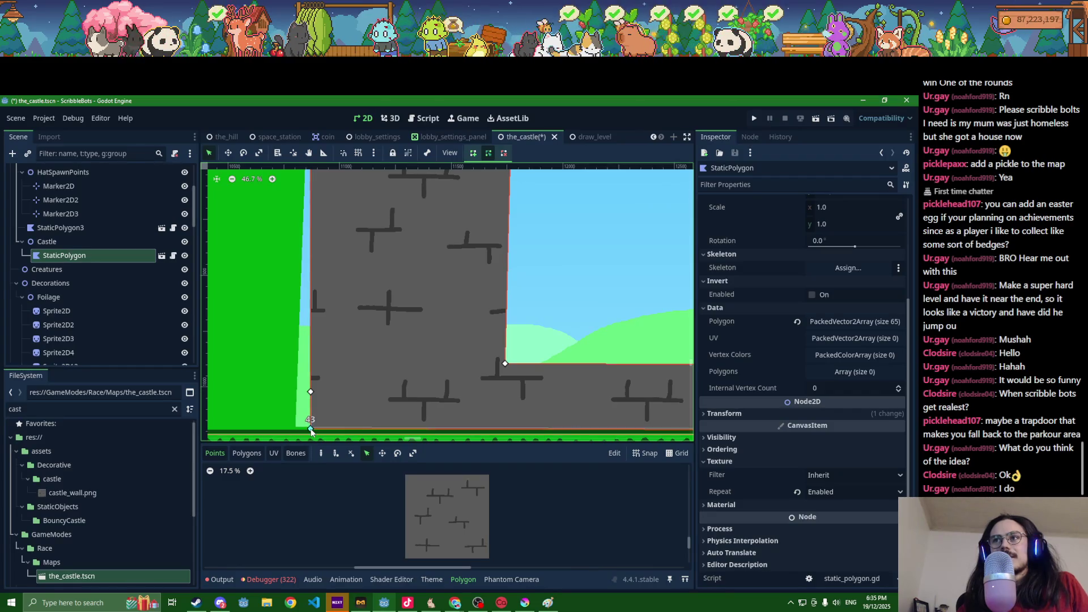
Step: Drag the green slope's edge vertex so its right side runs straight up against the wall
scroll(342, 409, "down", 2)
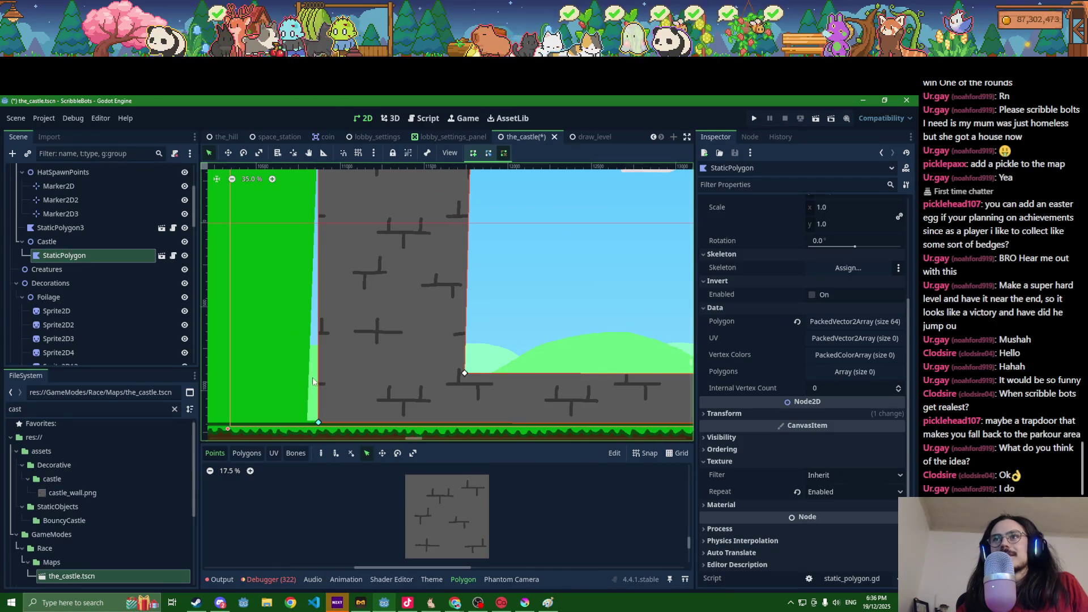
scroll(313, 380, "up", 1)
left_click(254, 336)
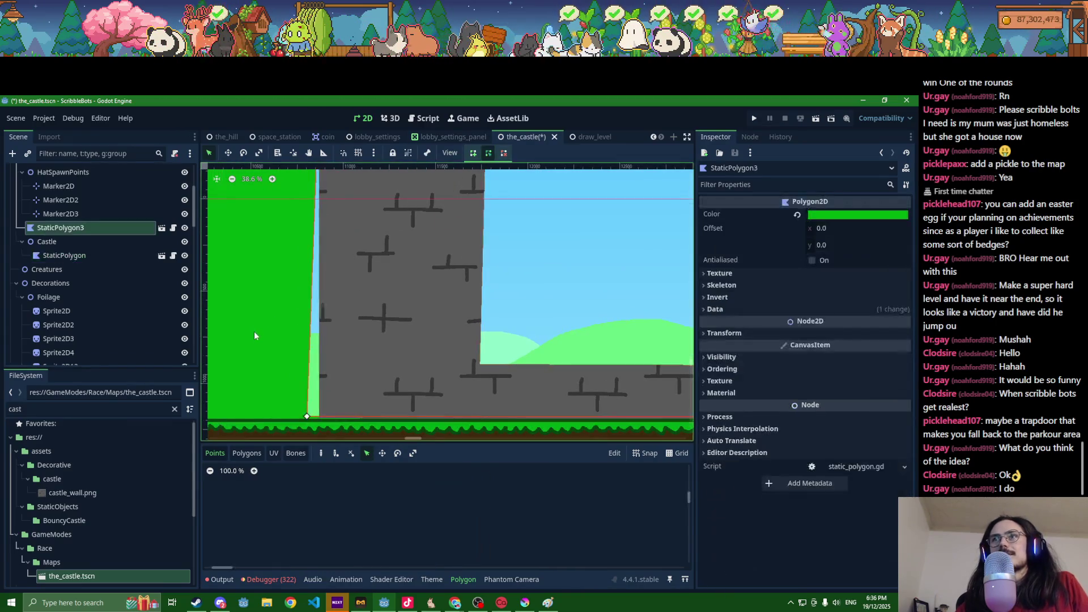
left_click_drag(306, 418, 315, 420)
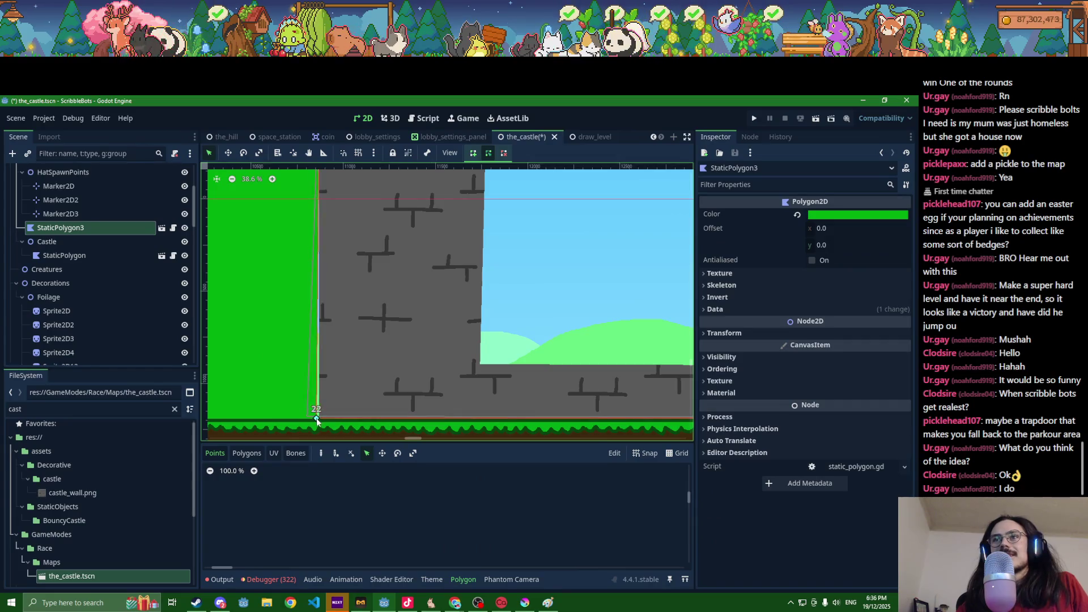
scroll(396, 396, "down", 10)
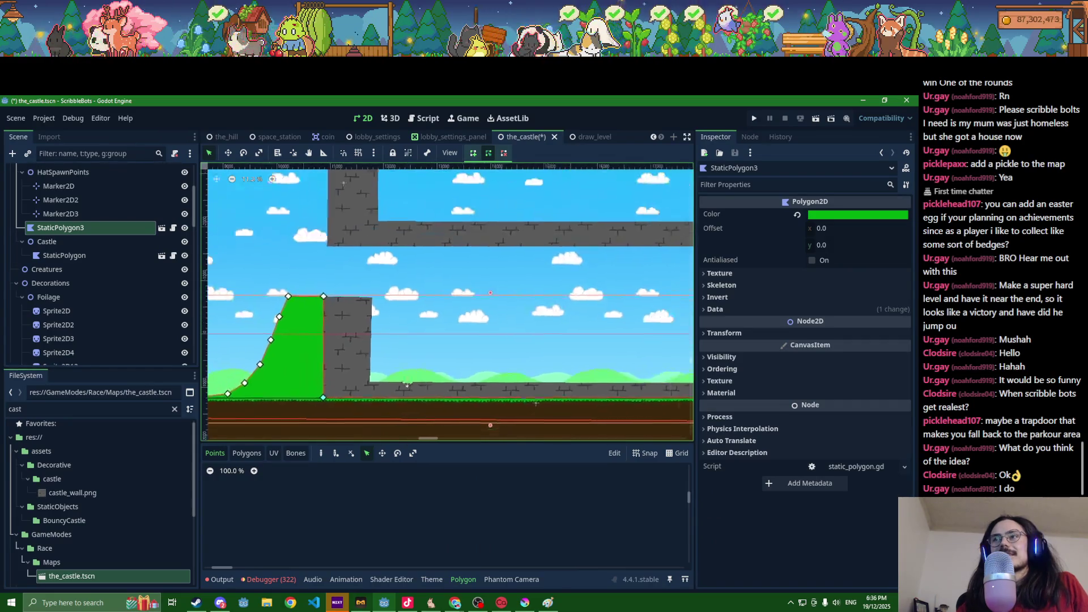
scroll(543, 370, "up", 3)
left_click(504, 334)
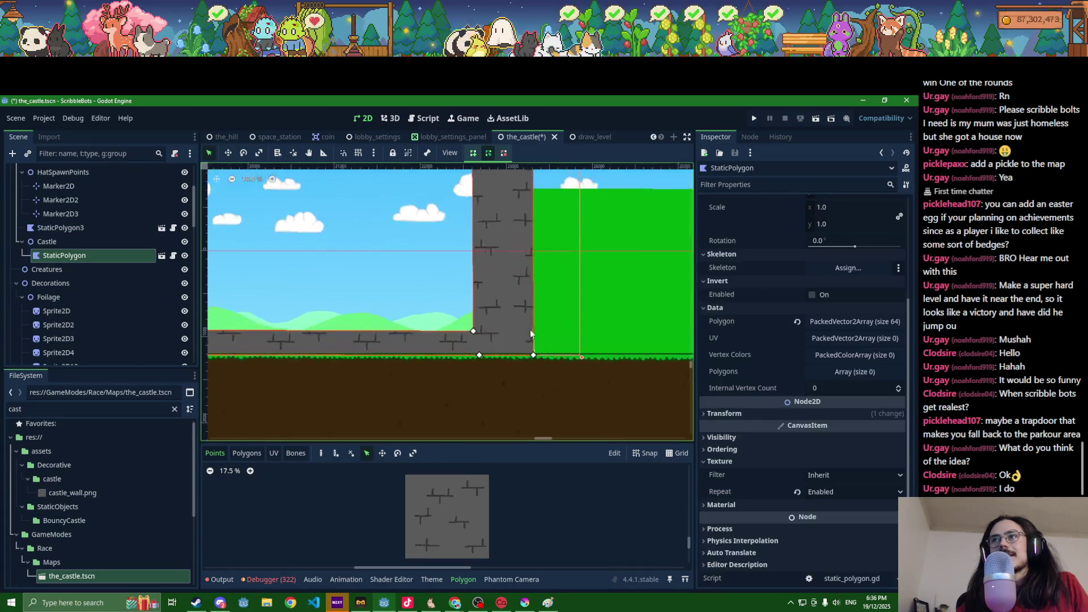
Step: Save the_castle.tscn with the ground polygon selected, and launch the project to test it
scroll(539, 368, "up", 2)
scroll(539, 368, "up", 2)
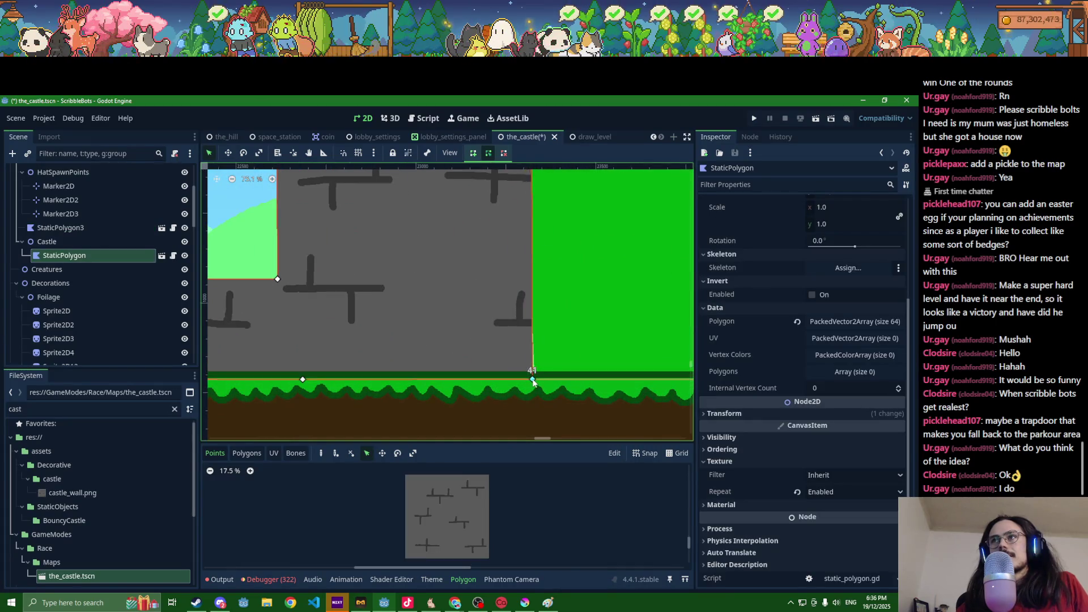
scroll(533, 381, "down", 6)
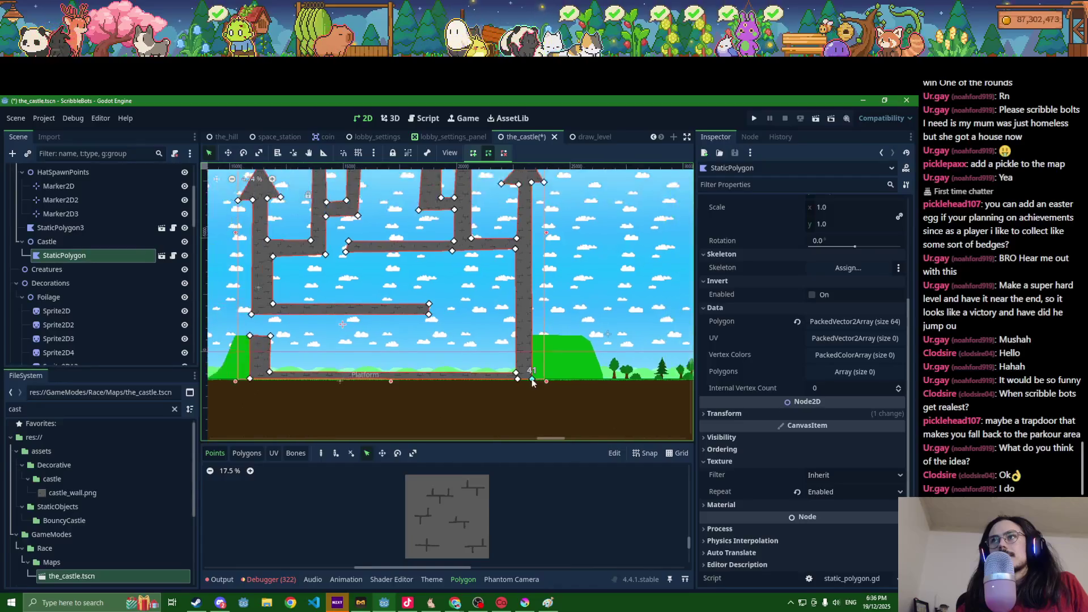
scroll(532, 381, "up", 6)
left_click(517, 393)
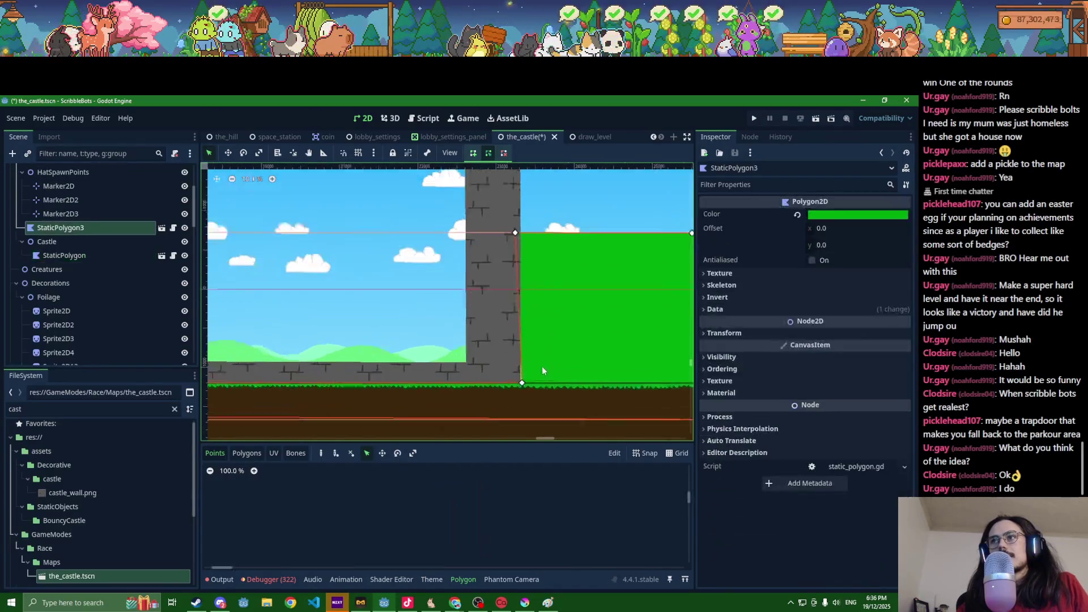
scroll(516, 392, "up", 2)
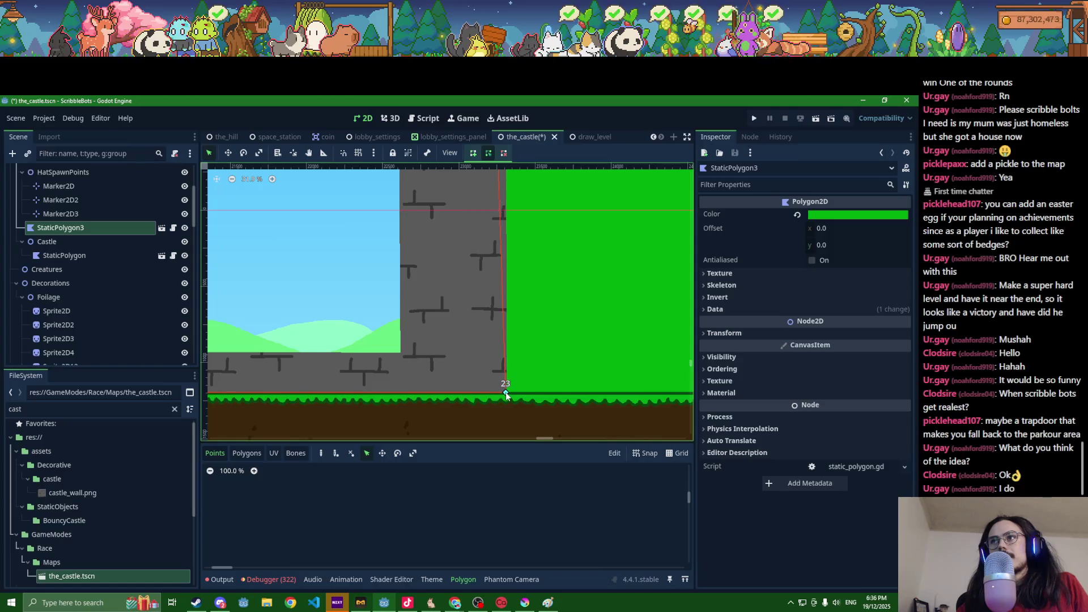
scroll(506, 395, "down", 2)
key("ctrl+s")
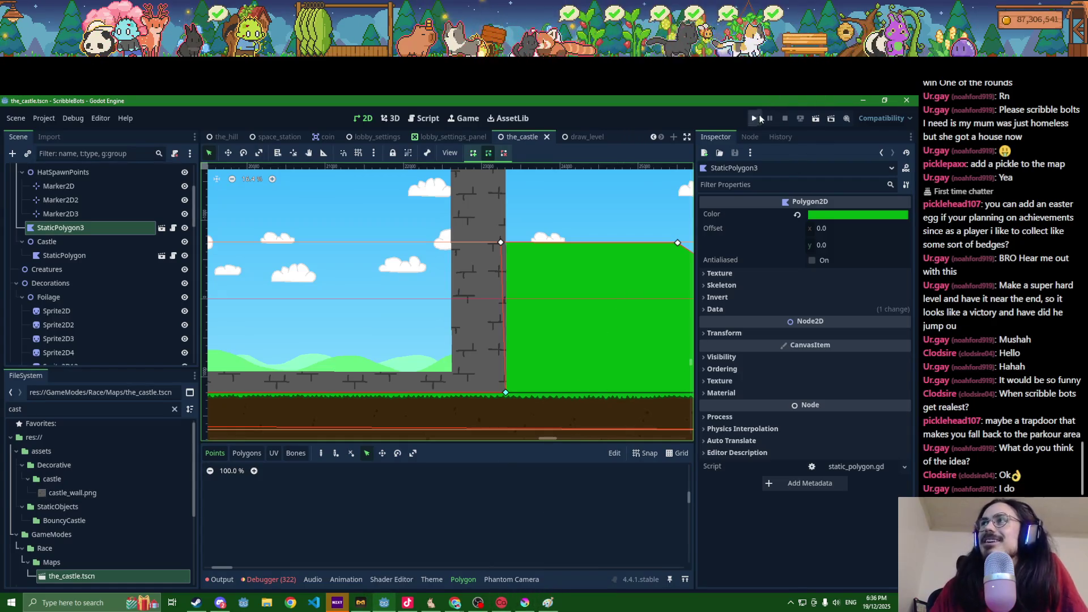
left_click(751, 123)
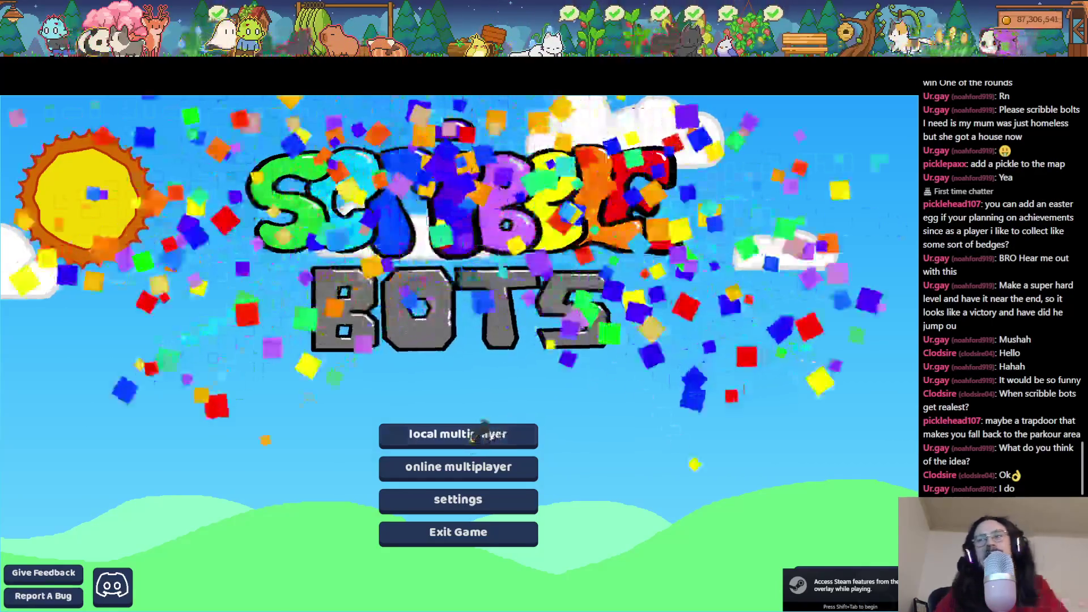
Step: Set up a local game with 1 player, Race mode, on The Castle map
left_click(486, 436)
left_click_drag(543, 473, 482, 472)
left_click(560, 398)
left_click(560, 398)
left_click(560, 398)
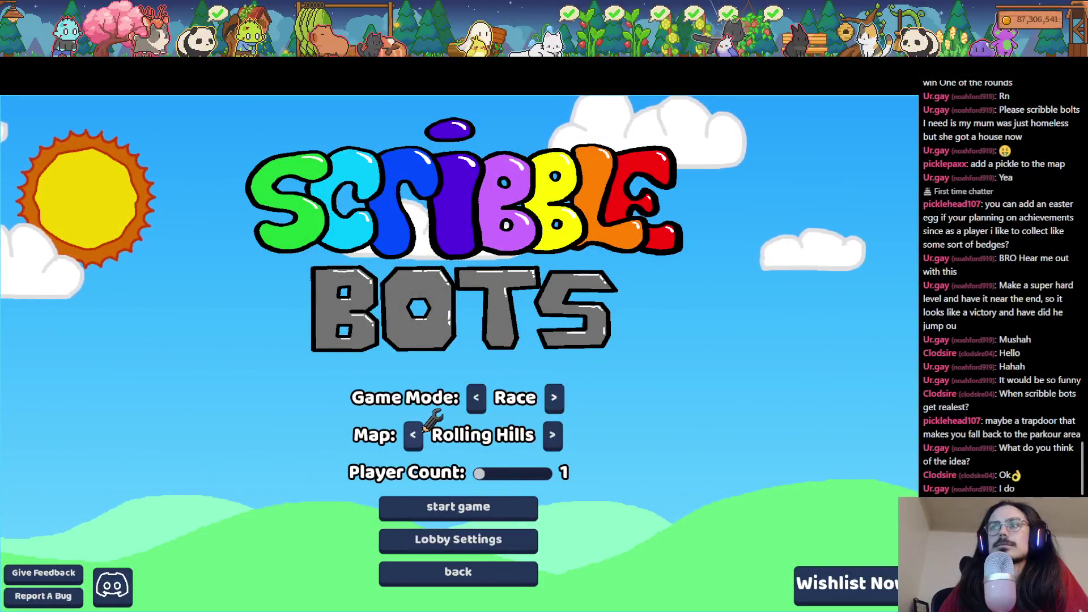
left_click(420, 433)
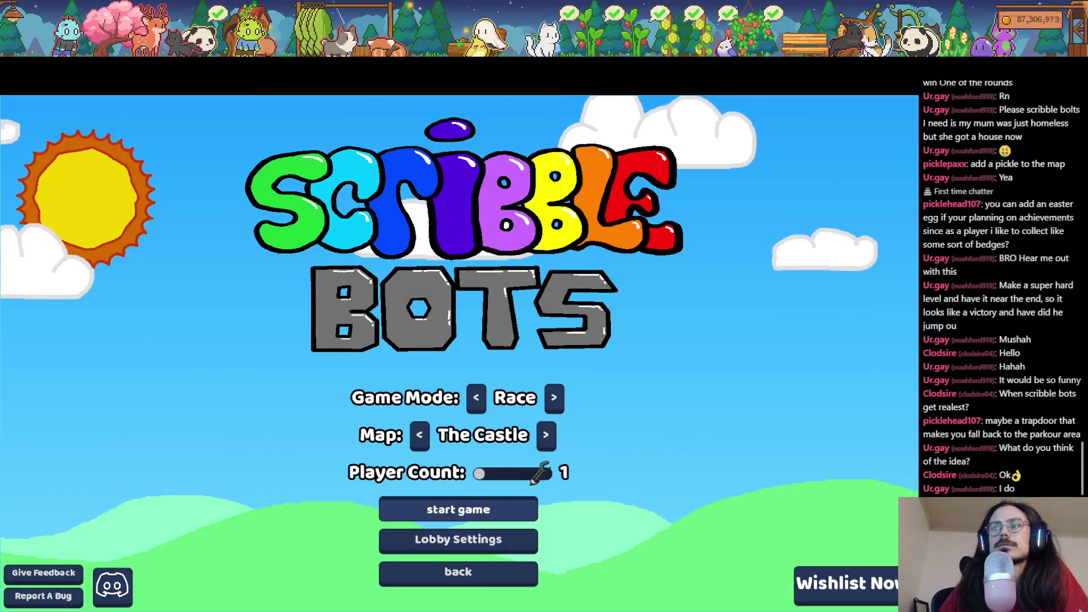
Step: Draw a two-legged bot, play the round, then switch back to the Godot editor
mouse_move(546, 318)
left_mouse_down()
mouse_move(369, 315)
mouse_move(493, 378)
mouse_move(357, 315)
mouse_move(278, 499)
left_mouse_up()
left_click_drag(591, 336, 570, 476)
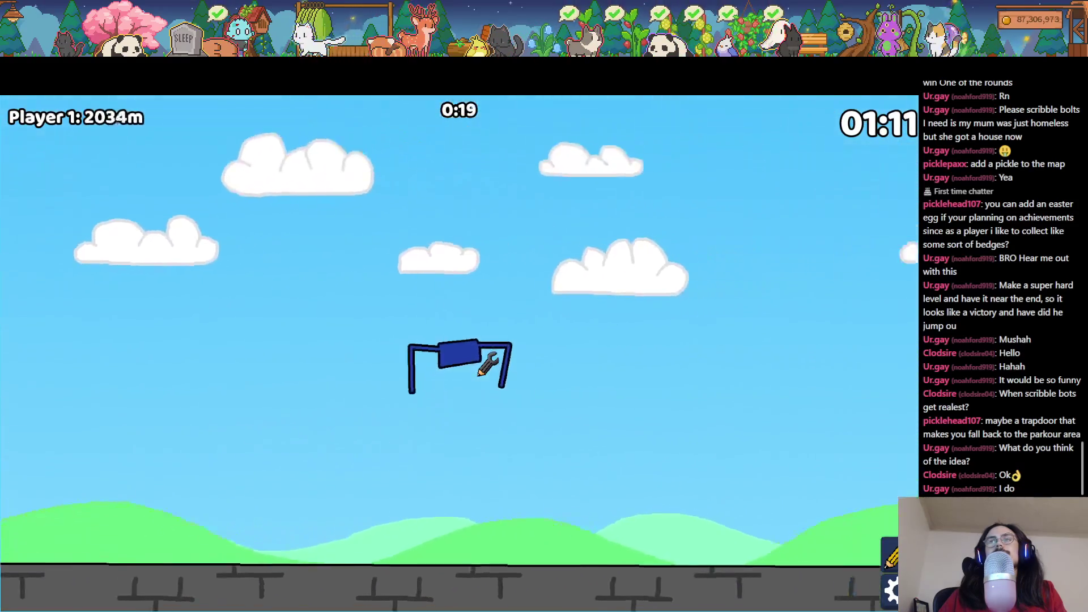
key("F8")
key("alt+Tab")
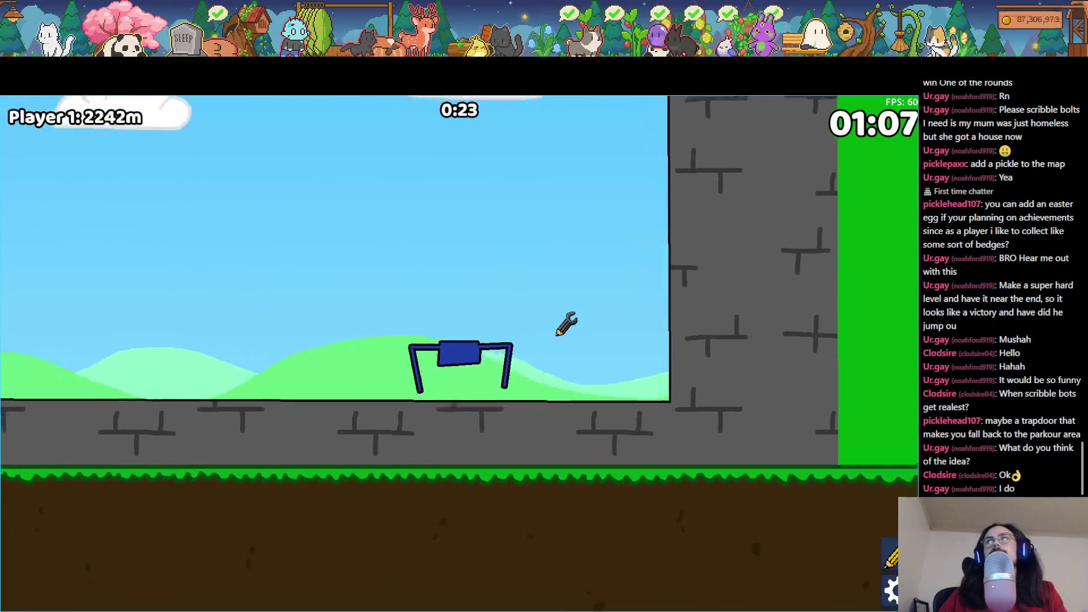
key("alt+Tab")
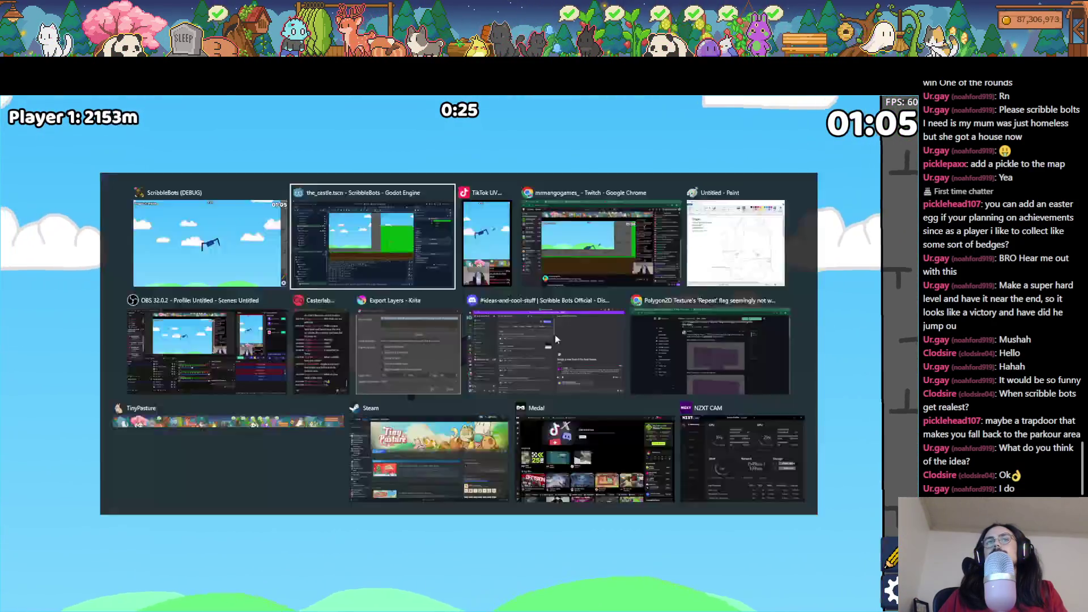
Step: Move the two bush sprites at the level's start to the right along the ground
left_click_drag(346, 384, 472, 362)
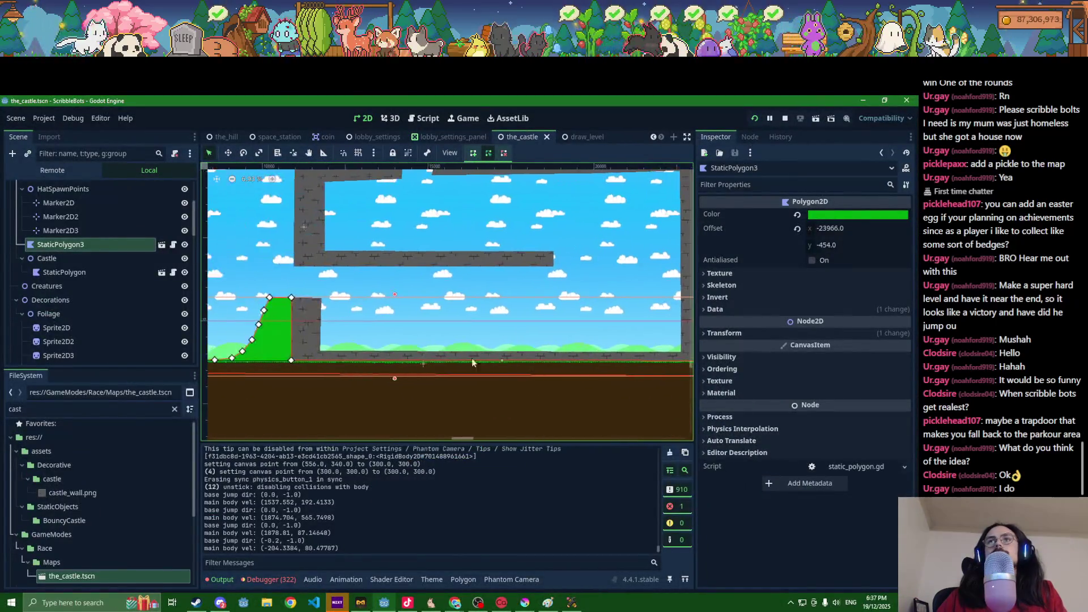
left_click_drag(283, 334, 391, 374)
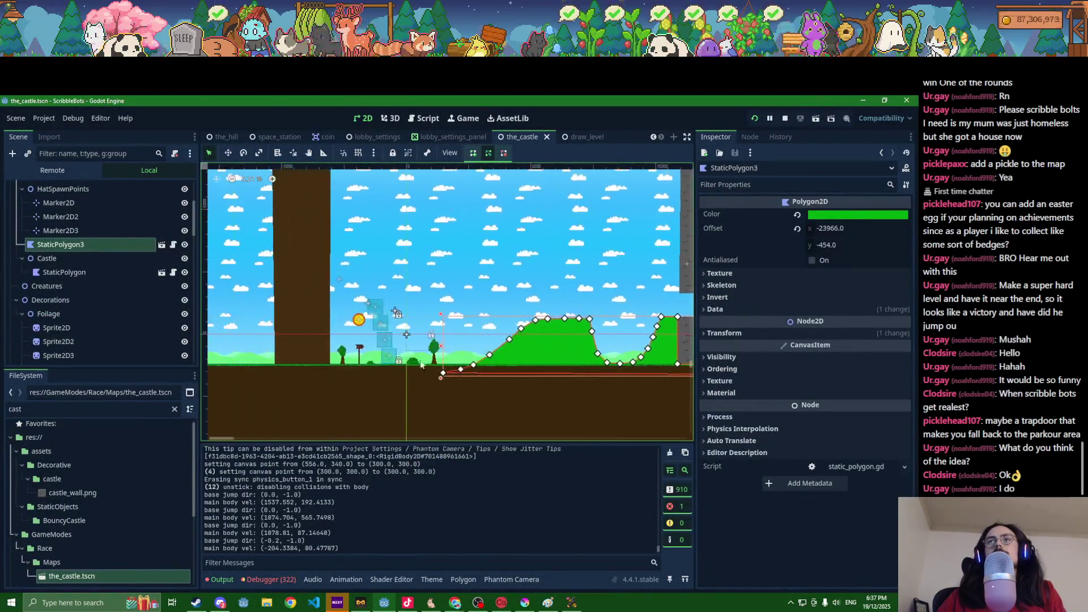
scroll(392, 376, "up", 5)
scroll(393, 376, "down", 2)
left_click(340, 358)
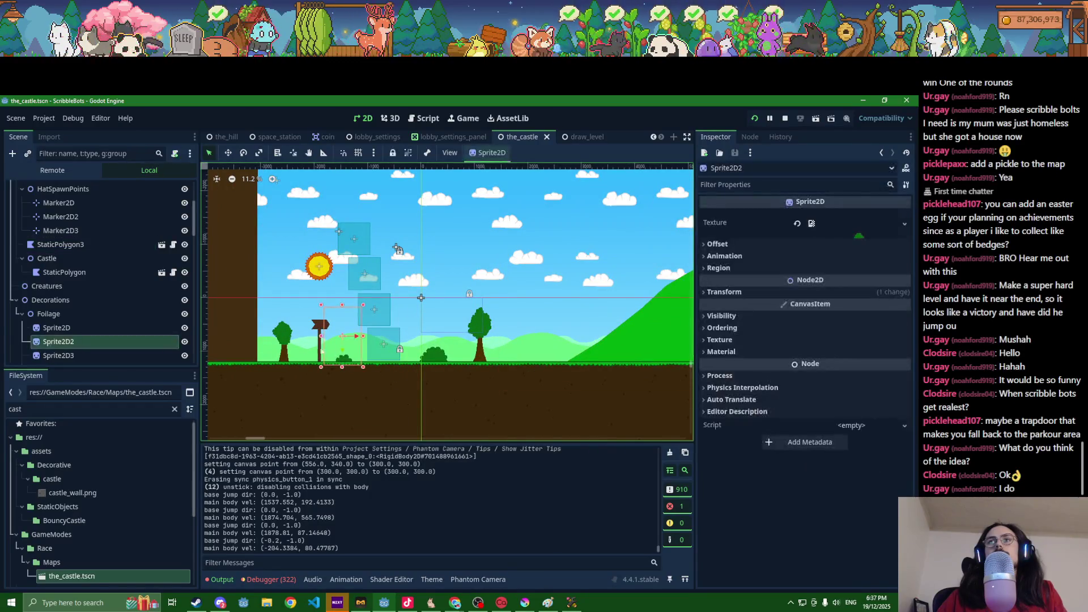
left_click(425, 360)
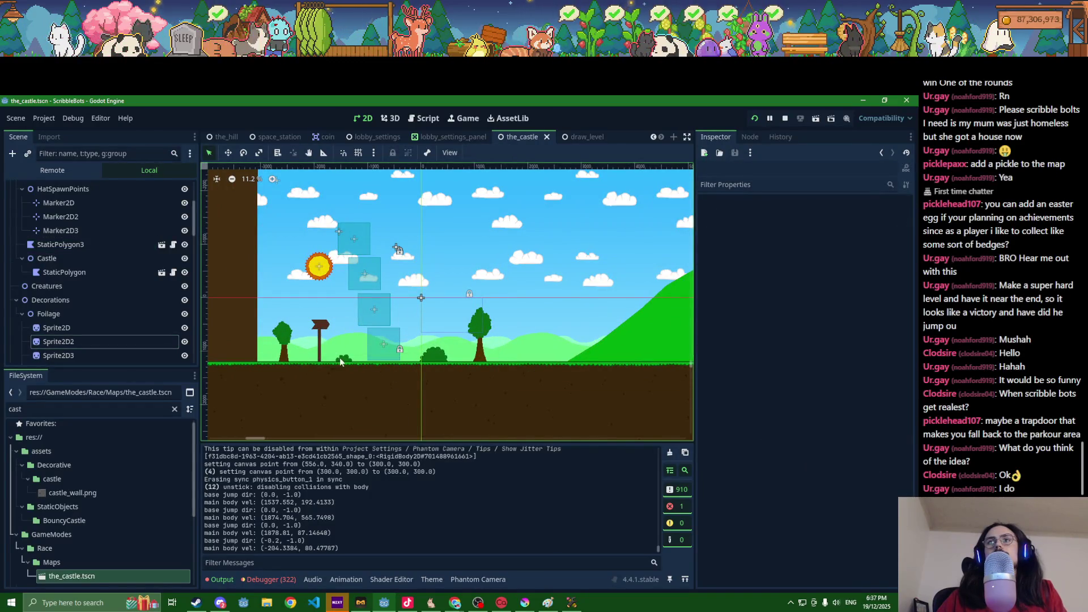
left_click(341, 360)
left_click(442, 344)
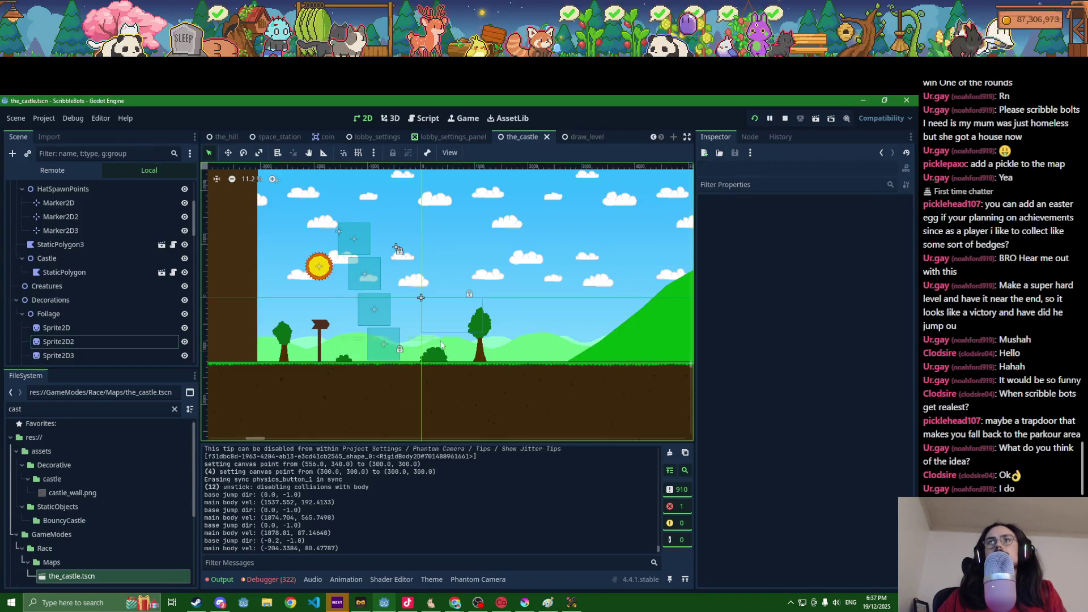
left_click(343, 363)
key("w")
left_click_drag(343, 364, 351, 365)
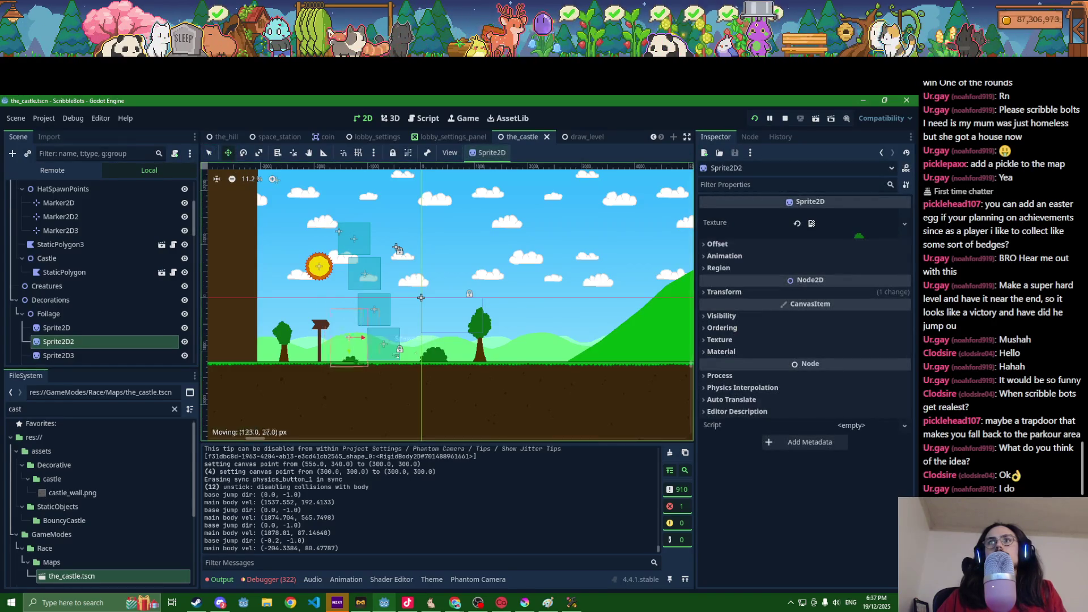
left_click_drag(560, 349, 559, 349)
left_click(434, 335)
left_click_drag(434, 335, 502, 335)
Step: Duplicate the tree sprite twice and place a copy on the hilltop
left_click(283, 338)
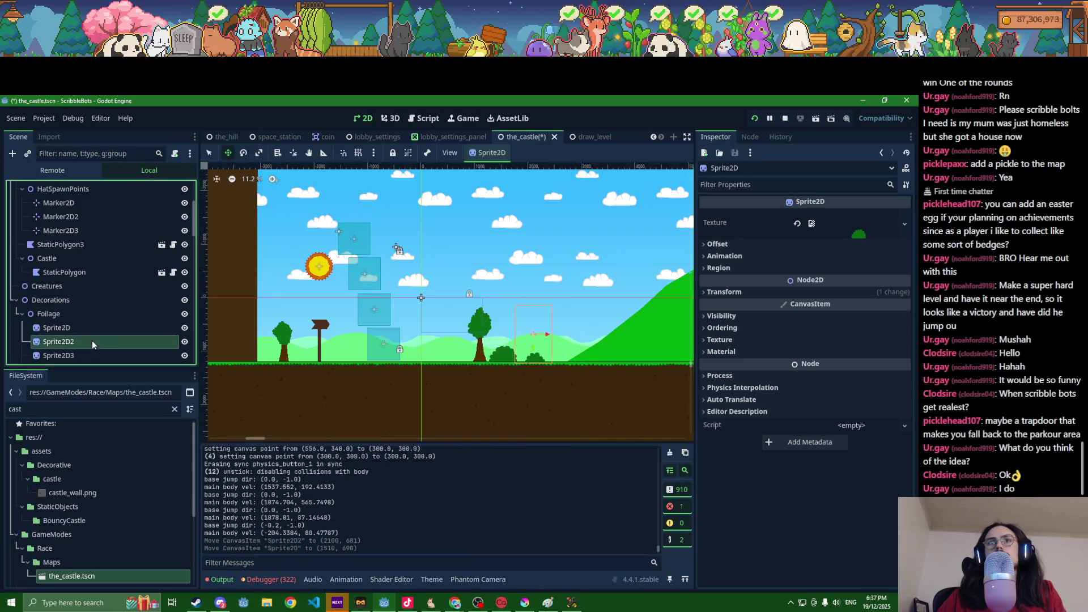
key("ctrl+d")
mouse_move(289, 346)
left_mouse_down()
mouse_move(271, 347)
mouse_move(547, 348)
mouse_move(607, 335)
left_mouse_up()
key("ctrl+d")
key("ctrl+d")
scroll(607, 335, "right", 5)
mouse_move(365, 364)
left_mouse_down()
mouse_move(567, 293)
mouse_move(564, 285)
left_mouse_up()
Step: Duplicate Sprite2D22 and nudge the resulting Sprite2D23 copy into place by the castle
left_click(57, 314)
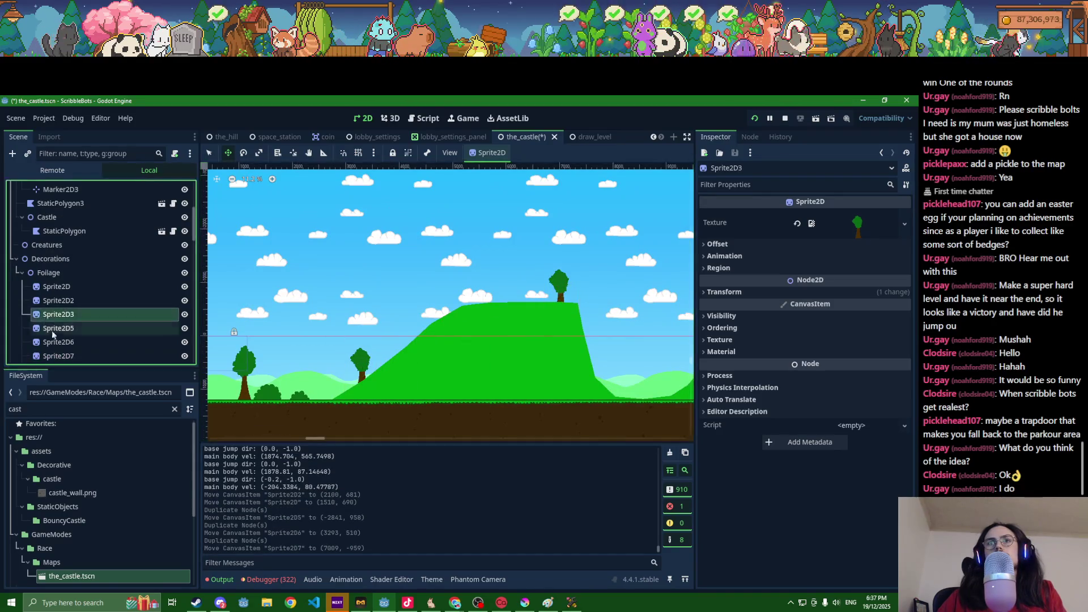
scroll(57, 337, "down", 2)
scroll(79, 341, "down", 4)
left_click(88, 327)
scroll(224, 374, "down", 6)
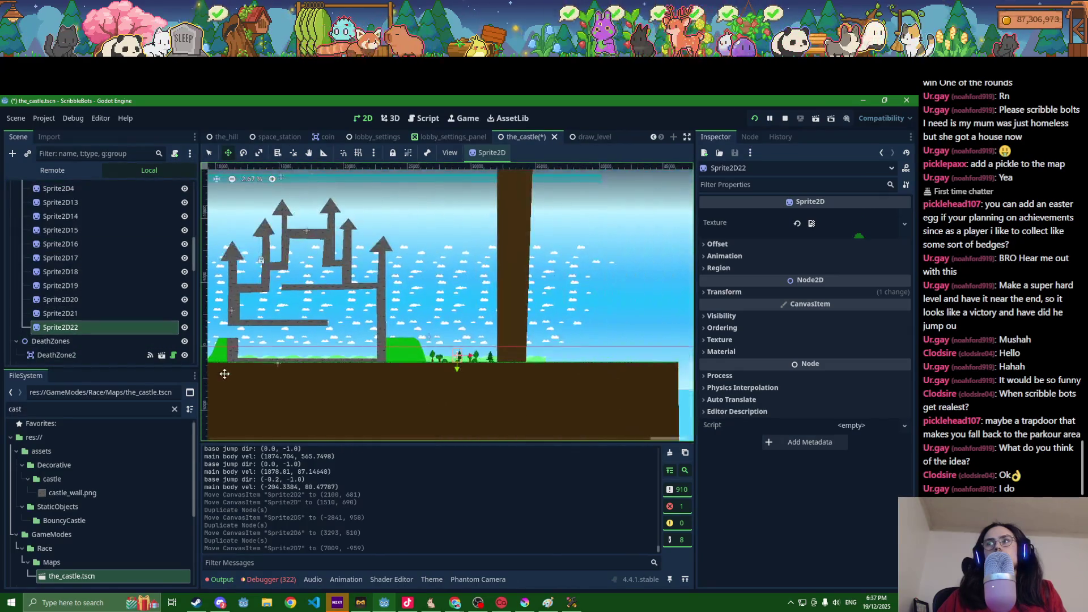
key("ctrl+d")
mouse_move(458, 361)
left_mouse_down()
mouse_move(288, 366)
mouse_move(358, 314)
left_mouse_up()
scroll(320, 333, "up", 4)
left_click(145, 329)
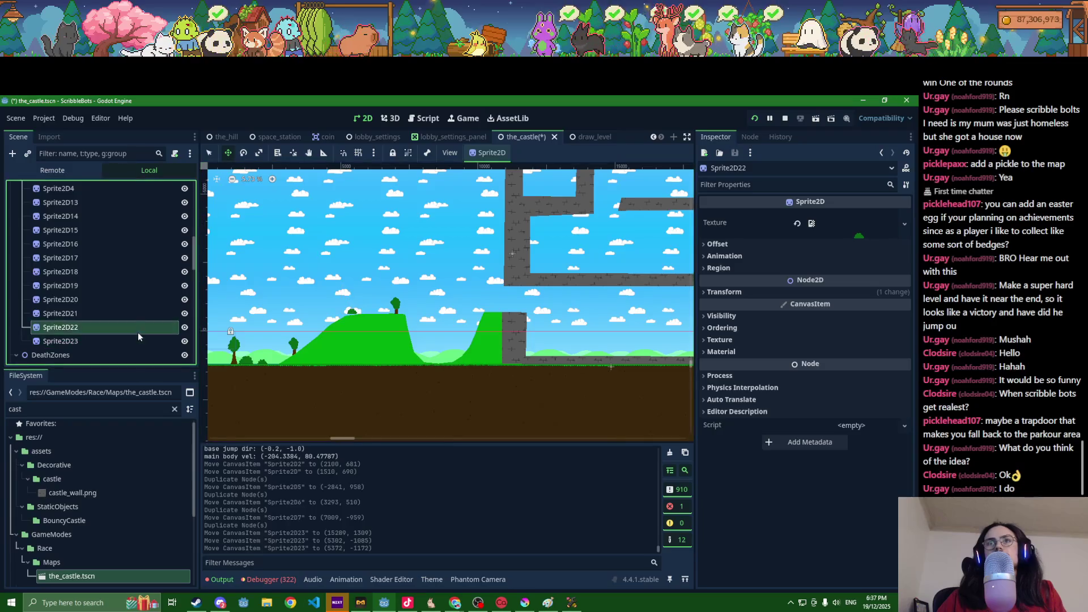
left_click(128, 312)
left_click(111, 341)
left_click_drag(290, 308, 303, 312)
scroll(124, 315, "down", 3)
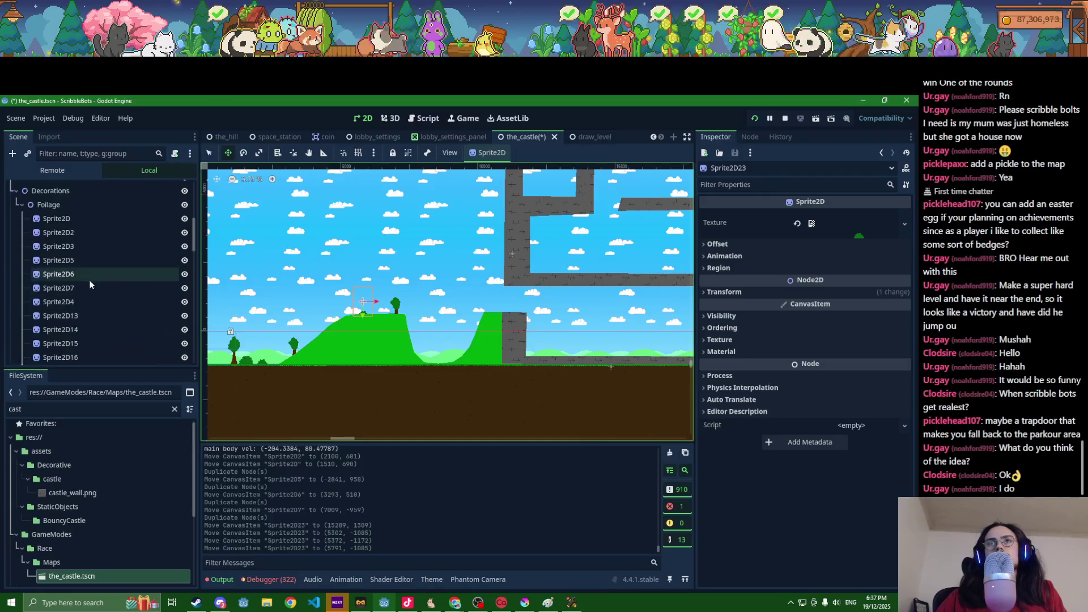
scroll(494, 357, "right", 8)
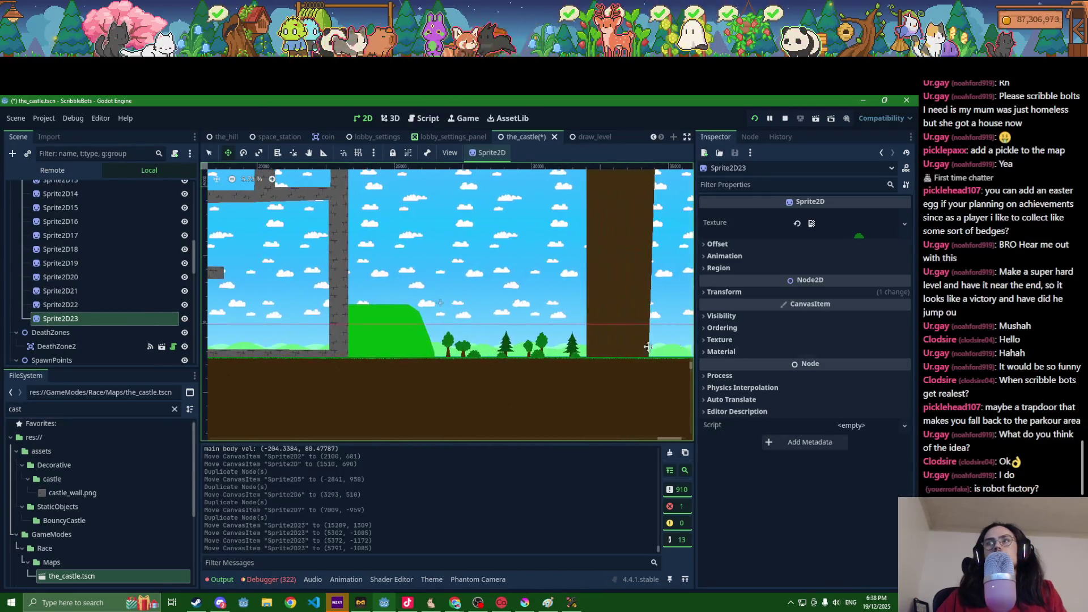
Step: Duplicate the Sprite2D22 tree again, moving the copy along the level and undoing the last move
left_click(103, 304)
key("ctrl+d")
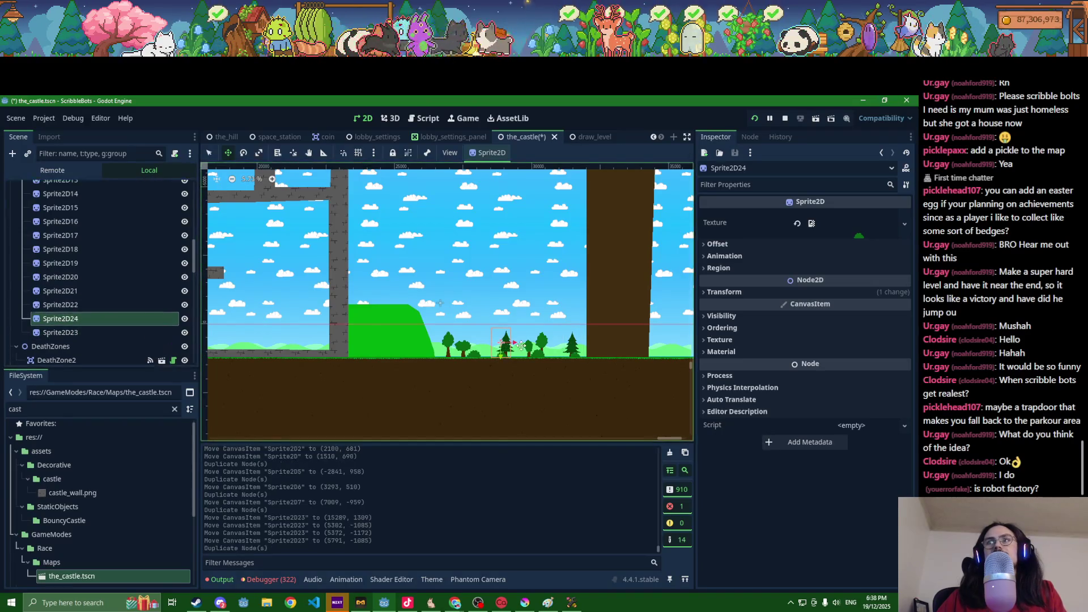
left_click_drag(220, 353, 220, 352)
scroll(312, 346, "left", 3)
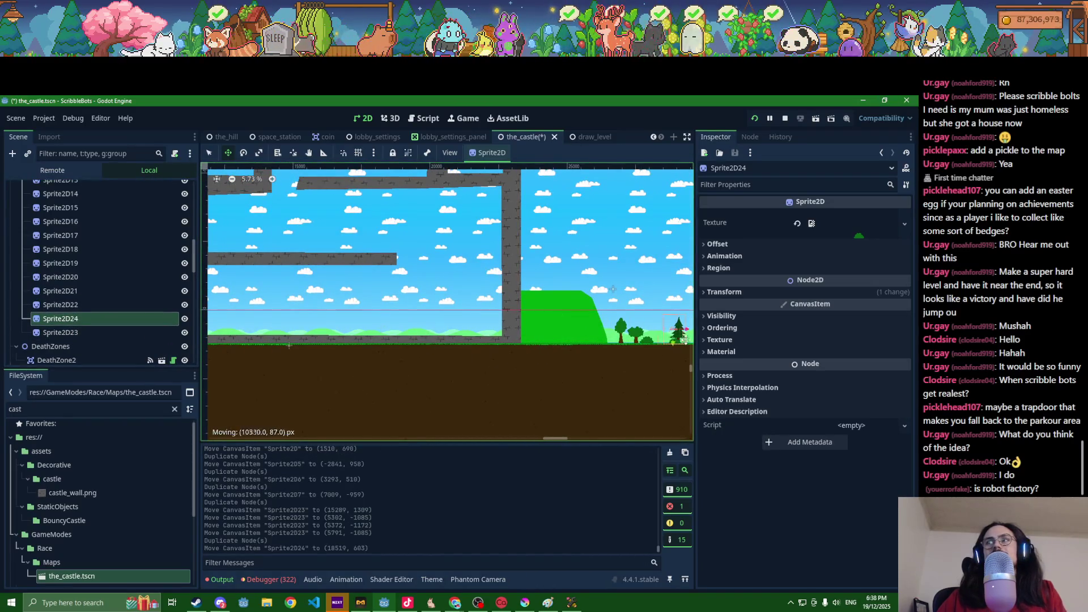
left_click_drag(671, 342, 671, 339)
key("ctrl+z")
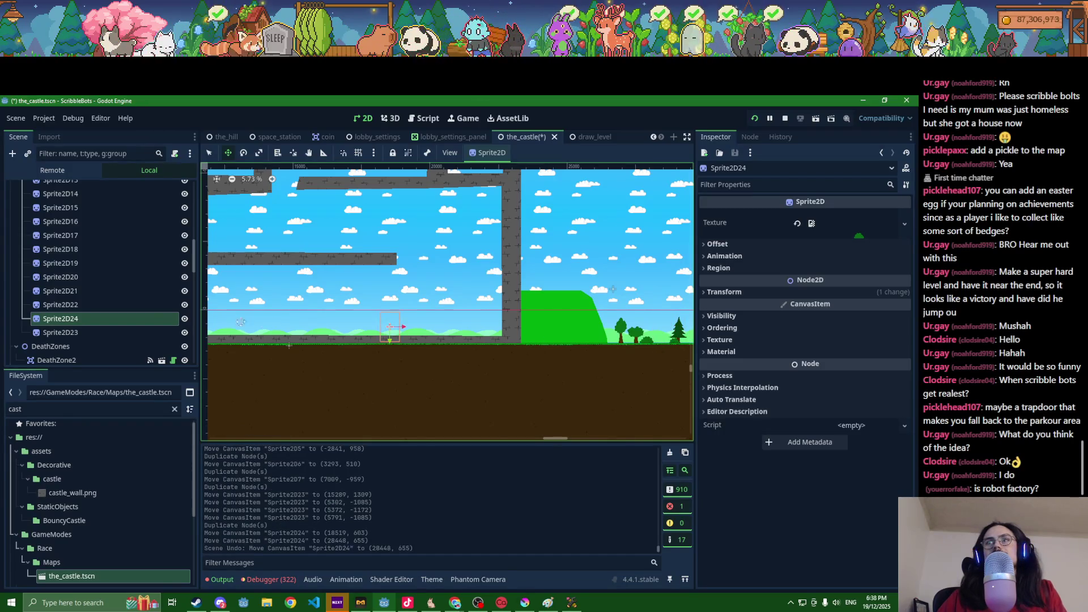
Step: Step through the scene tree from Sprite2D22 up to the Sprite2D17 tree sprite
left_click(73, 304)
left_click(73, 301)
left_click(73, 292)
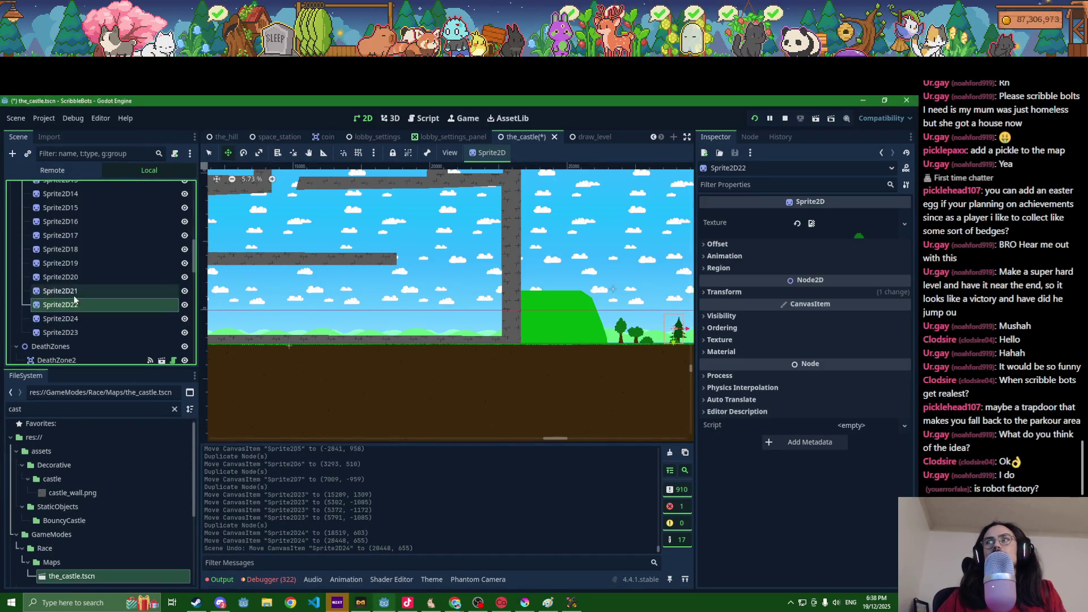
left_click(73, 282)
left_click(76, 264)
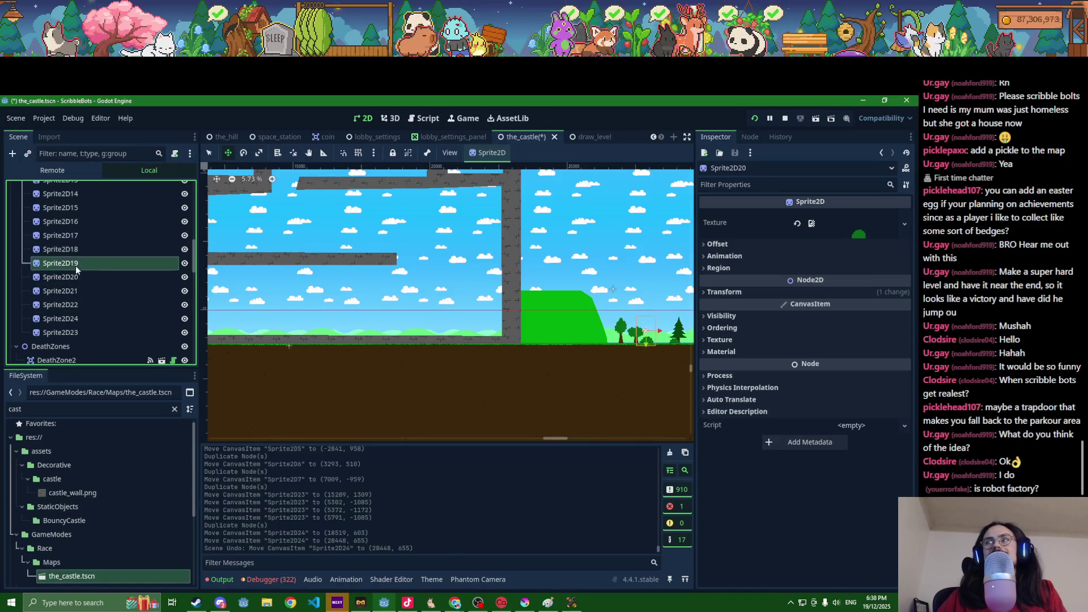
left_click(70, 251)
left_click(70, 234)
Step: Duplicate the Sprite2D17 tree and position the copy inside the castle area
scroll(348, 350, "right", 5)
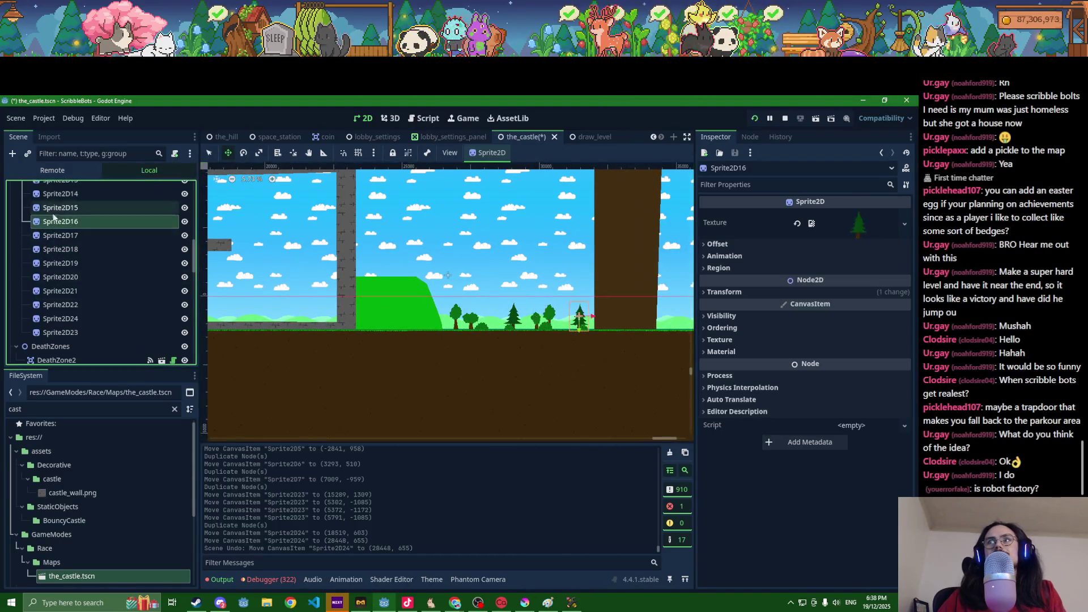
scroll(355, 369, "down", 4)
key("ctrl+d")
left_click_drag(464, 342, 233, 337)
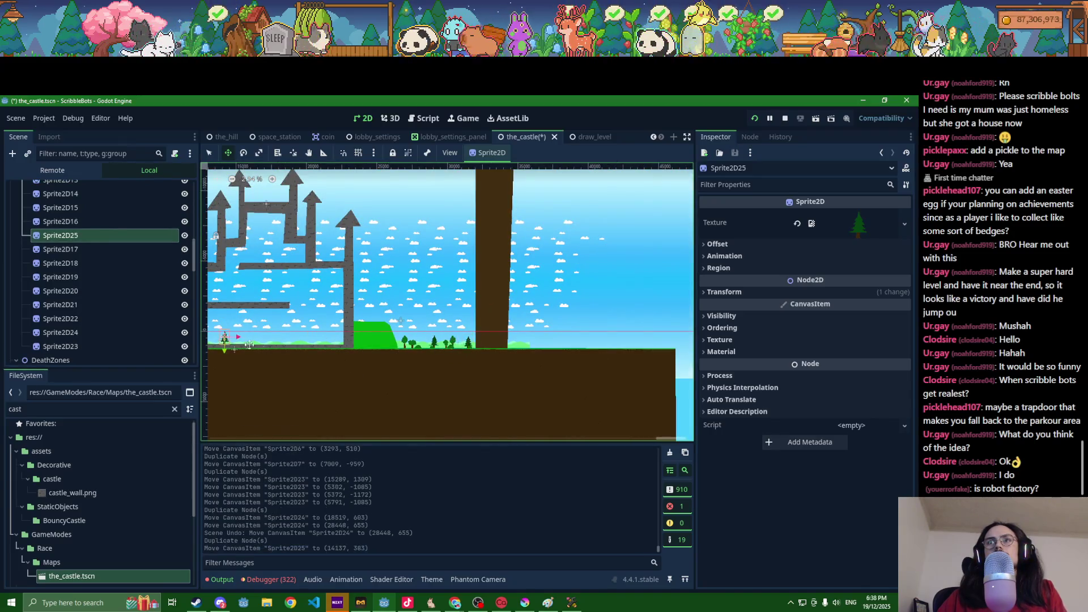
scroll(417, 329, "left", 5)
left_click_drag(299, 307, 321, 305)
scroll(299, 306, "up", 4)
scroll(455, 323, "left", 5)
scroll(456, 323, "down", 1)
Step: Make two more tree copies, Sprite2D26 and Sprite2D27, and move them to new spots
key("ctrl+d")
left_click_drag(482, 282, 271, 349)
scroll(271, 350, "left", 5)
scroll(271, 350, "down", 1)
key("ctrl+d")
left_click_drag(408, 331, 304, 329)
Step: Save the scene, cut the unwanted Sprite2D27 copy, and glance at the Paint sketch
key("ctrl+s")
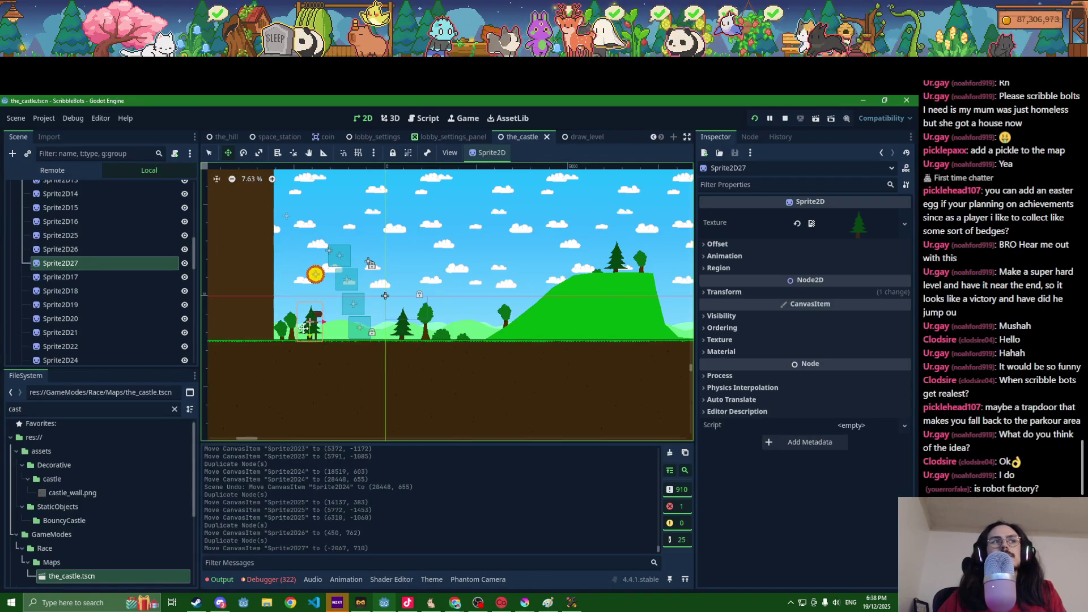
key("ctrl+x")
scroll(349, 342, "down", 1)
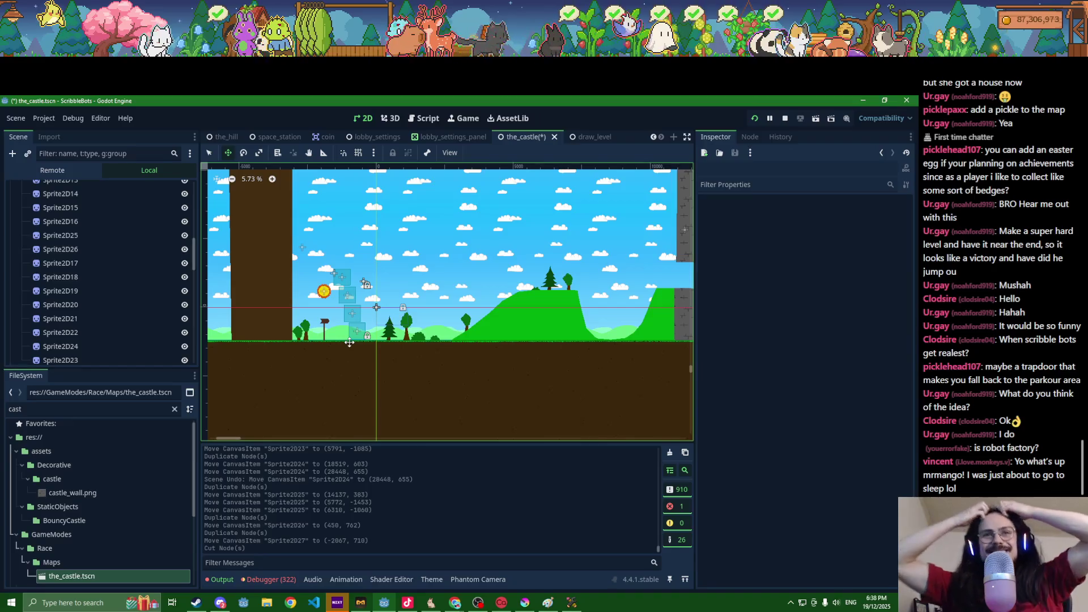
left_click(547, 602)
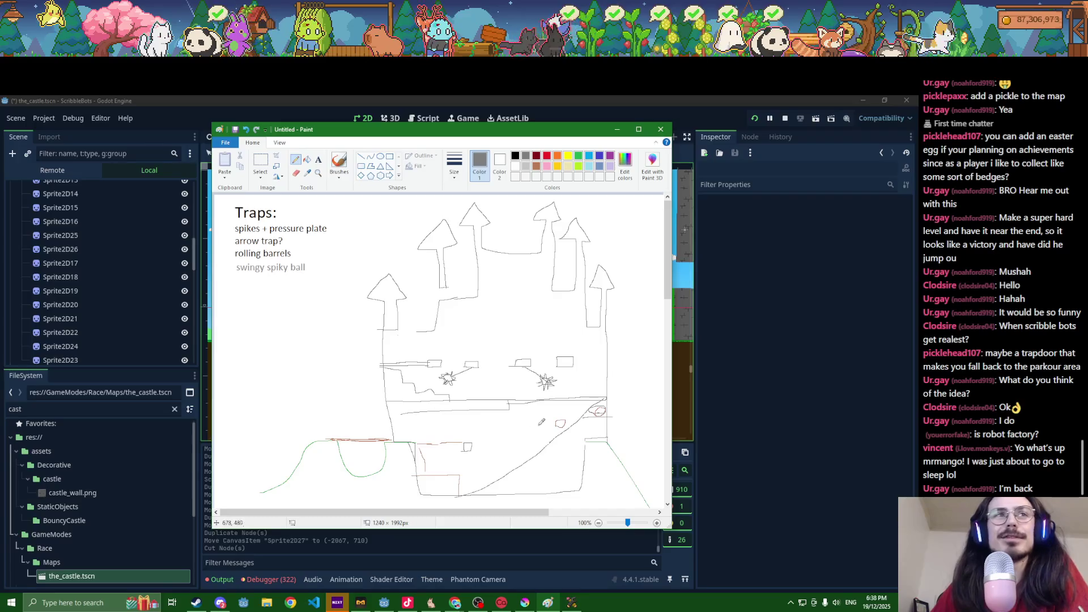
left_click(754, 487)
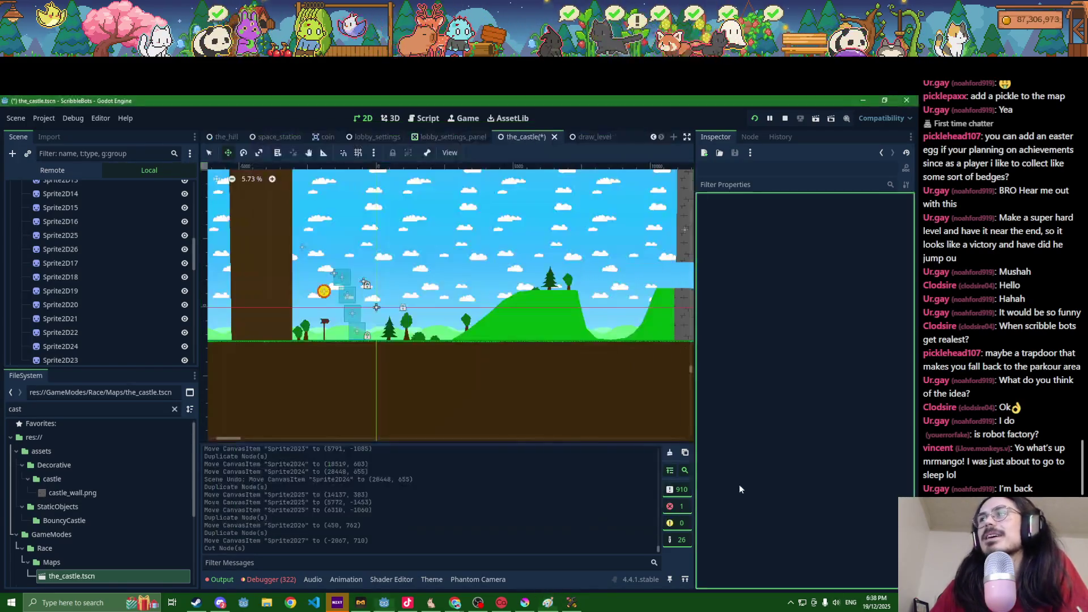
Step: Select the green hill StaticPolygon3 and switch to the Select tool to edit its points
scroll(586, 367, "down", 3)
scroll(396, 374, "up", 5)
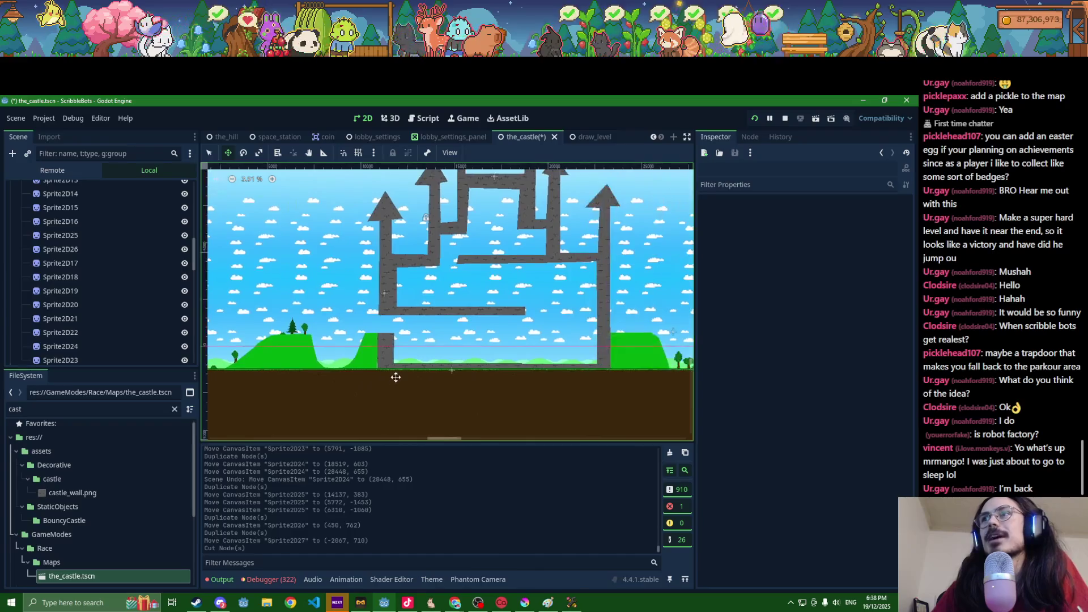
scroll(396, 374, "right", 3)
left_click(356, 346)
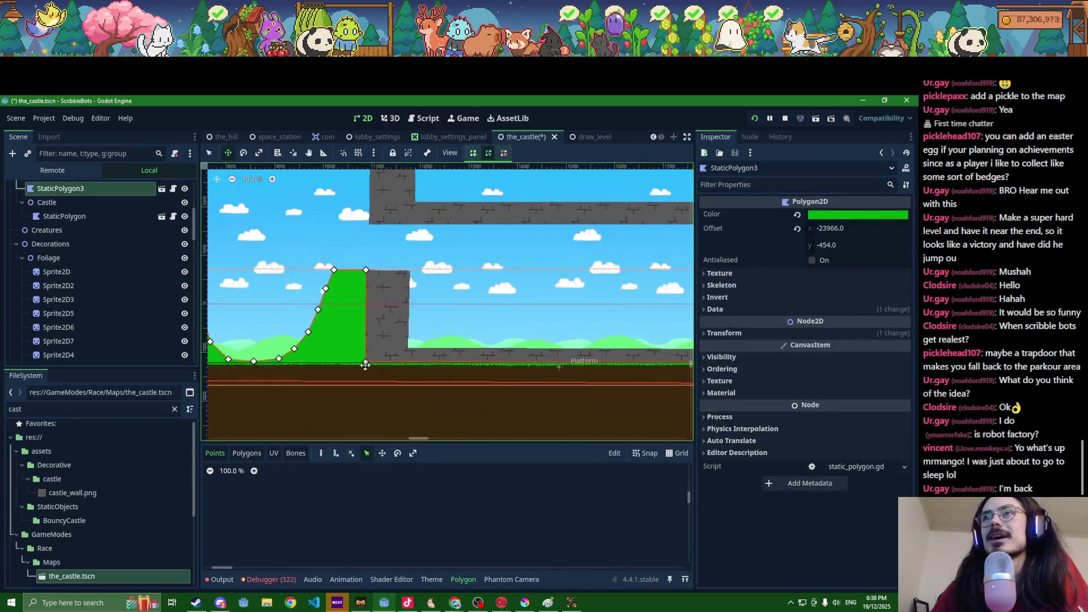
scroll(363, 350, "up", 5)
scroll(376, 354, "down", 3)
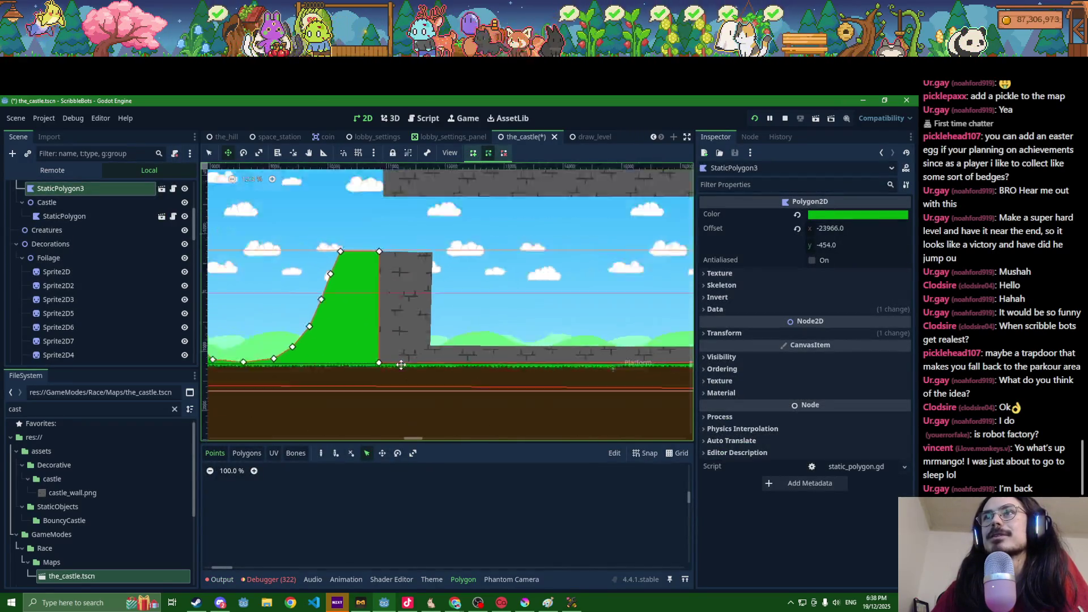
left_click(208, 153)
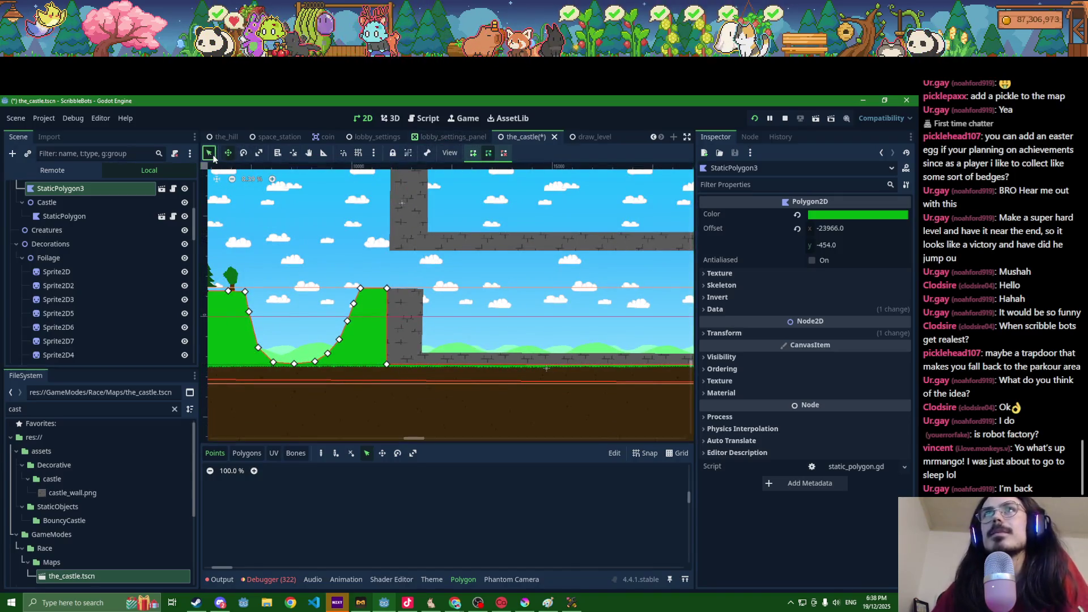
scroll(502, 393, "down", 3)
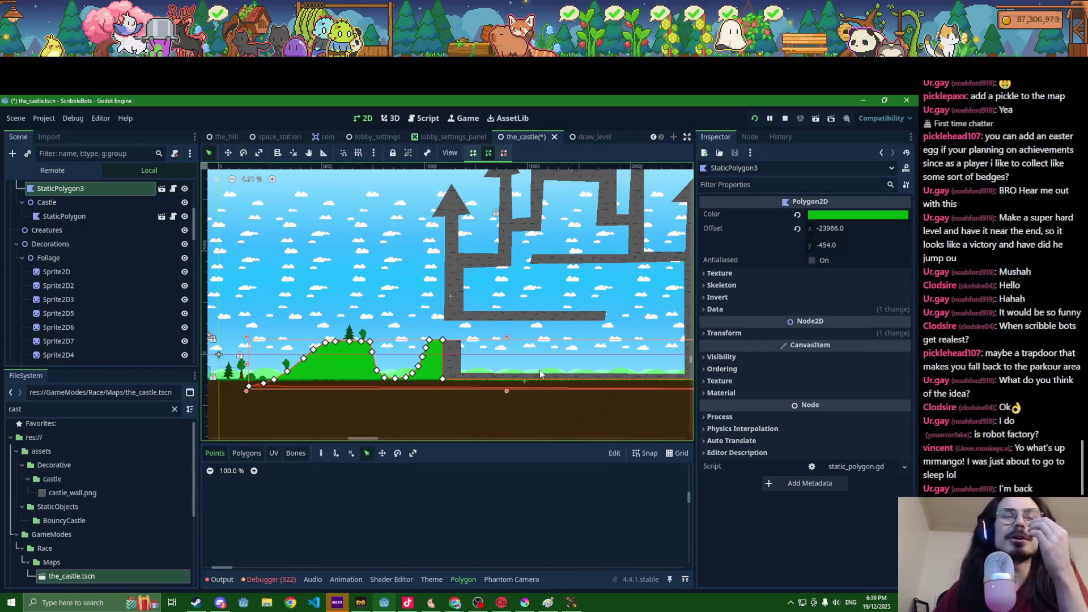
Step: Add two points to the castle polygon's bottom and right edges and shape them into a diagonal ramp
left_click(511, 379)
scroll(650, 383, "down", 2)
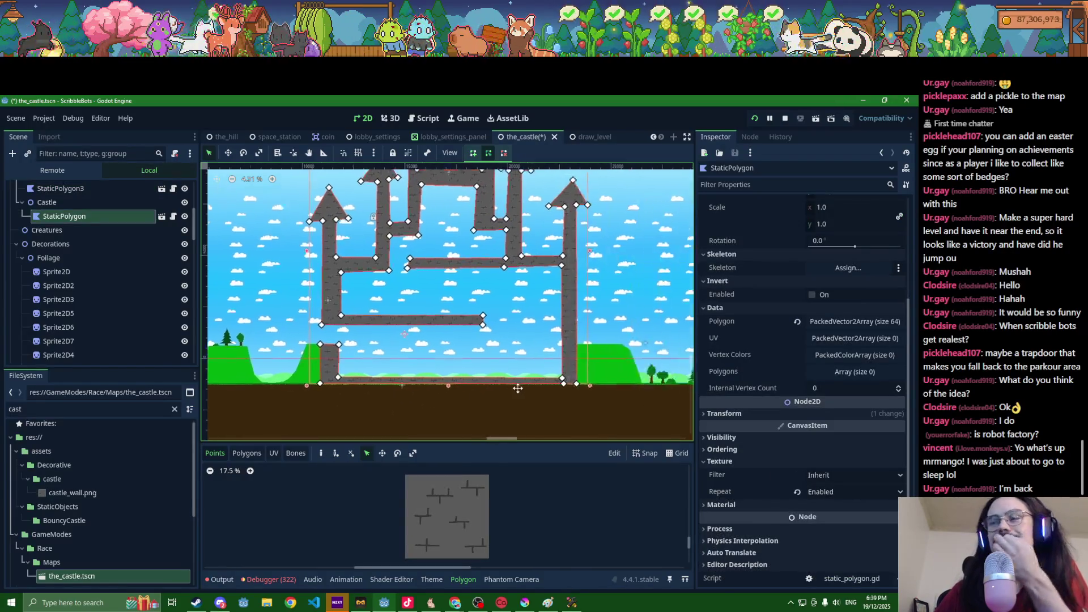
scroll(471, 391, "up", 1)
left_click(396, 378)
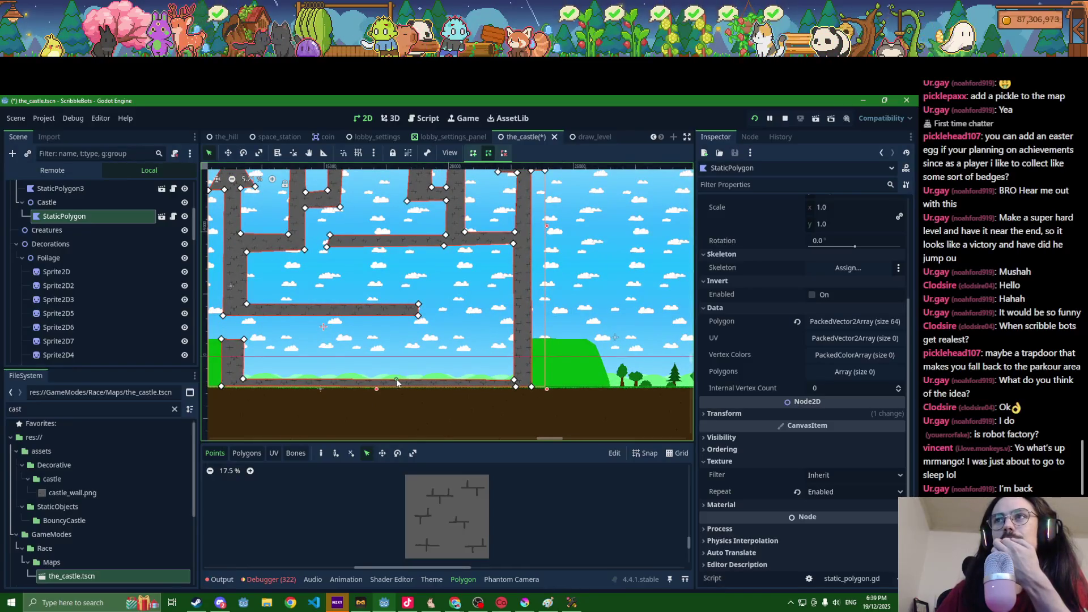
left_click(514, 312)
mouse_move(514, 378)
left_mouse_down()
mouse_move(499, 315)
mouse_move(497, 324)
left_mouse_up()
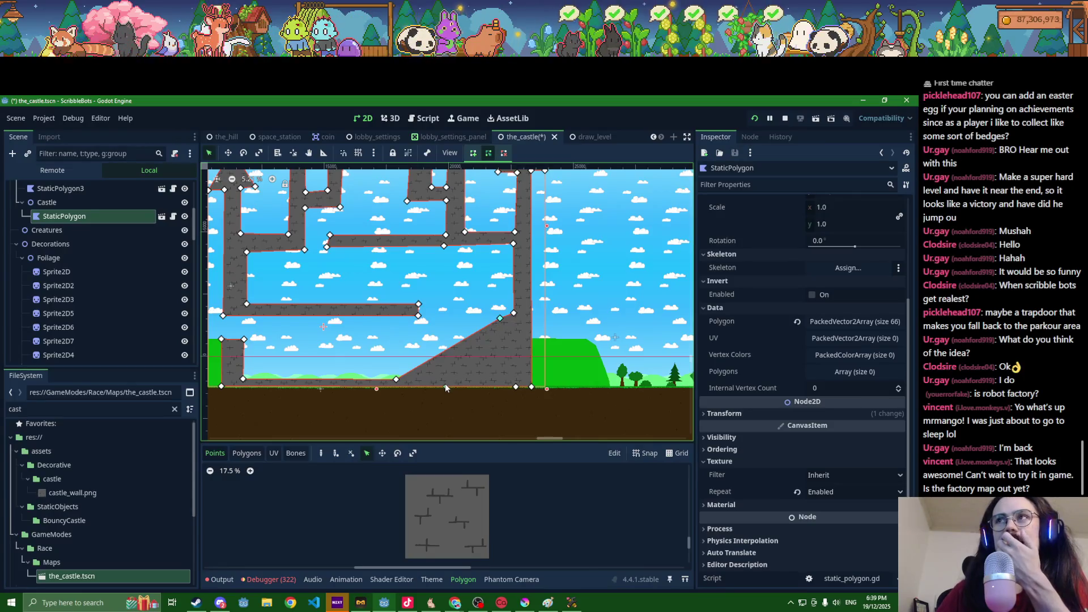
scroll(486, 326, "up", 3)
left_click_drag(518, 315, 516, 318)
scroll(516, 318, "down", 2)
scroll(501, 330, "down", 2)
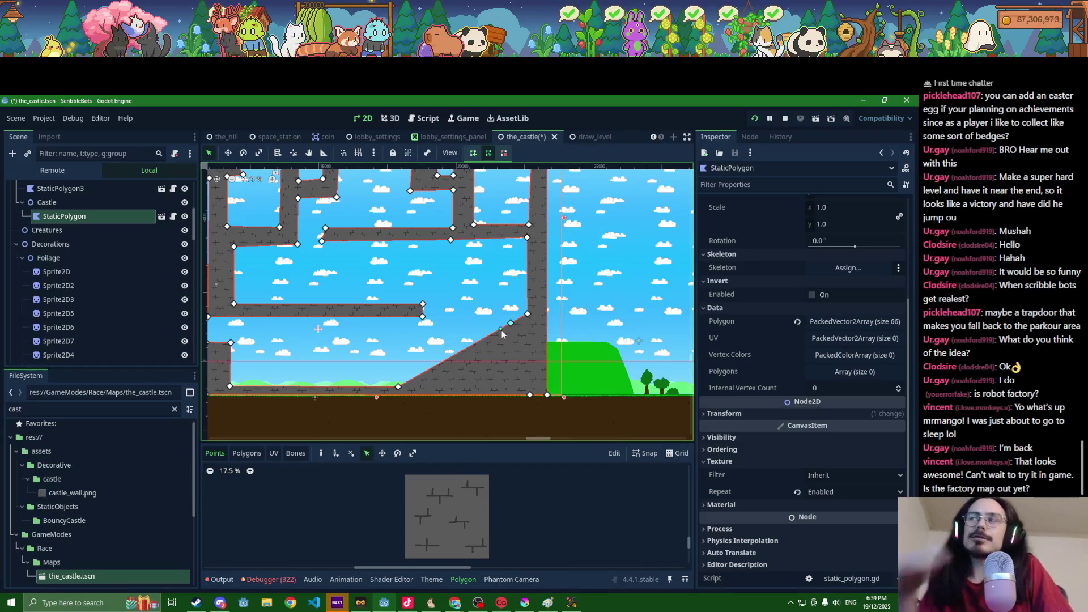
scroll(504, 302, "up", 5)
left_click_drag(542, 333, 541, 335)
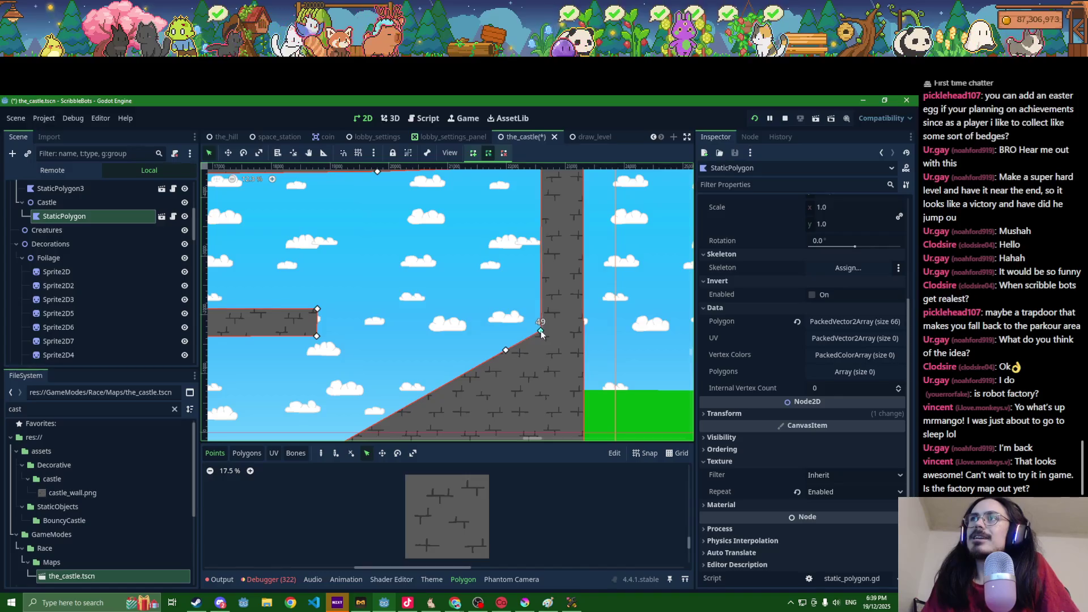
Step: Save the castle scene, then undo the trial ramp and clear the file filter
scroll(536, 329, "down", 2)
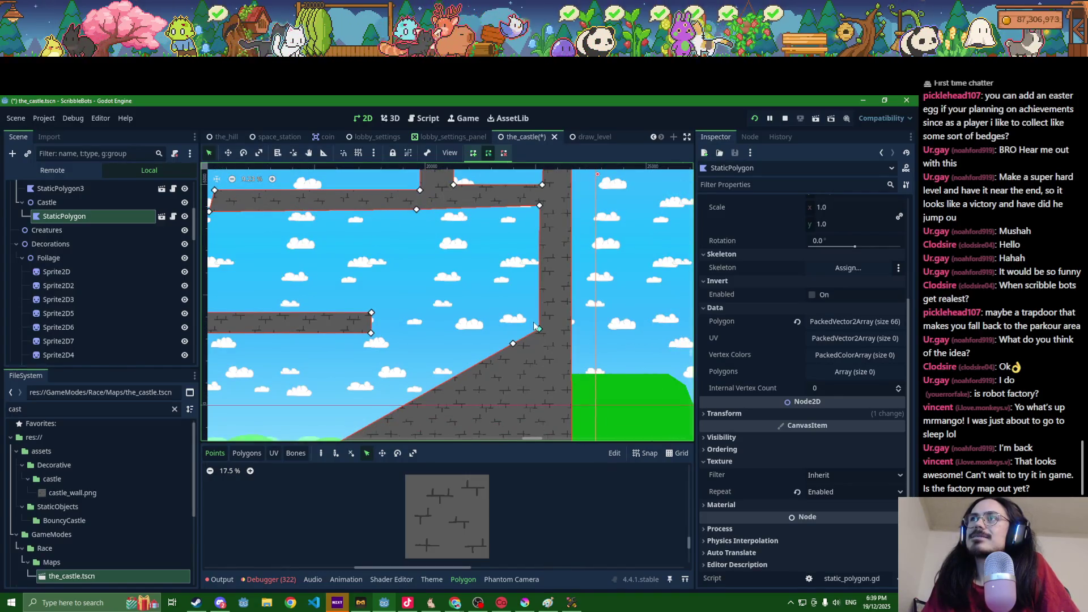
scroll(538, 332, "down", 2)
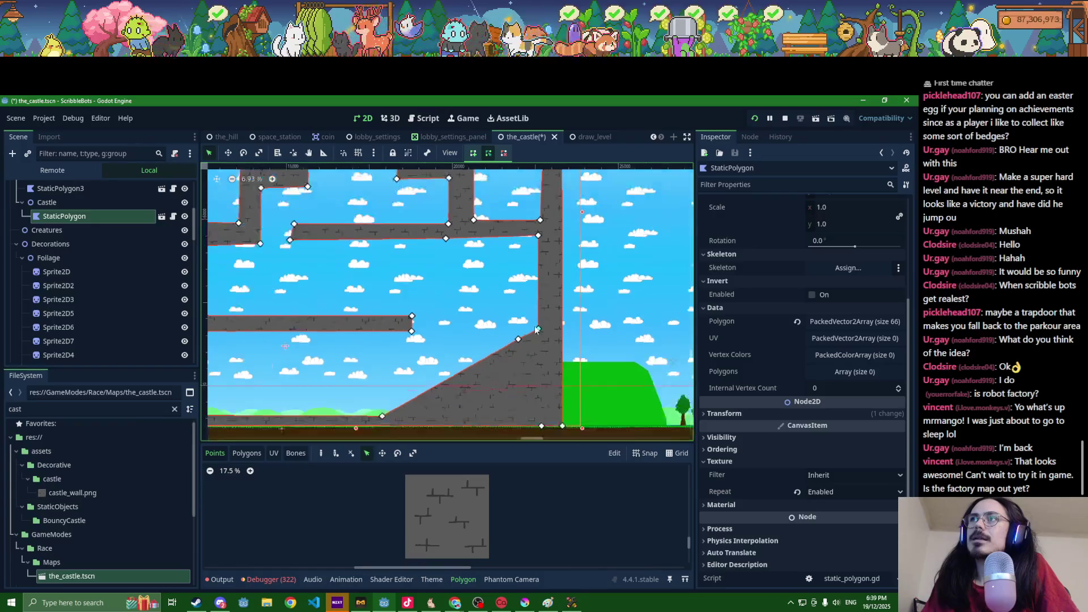
scroll(496, 328, "down", 2)
key("ctrl+s")
scroll(454, 352, "up", 3)
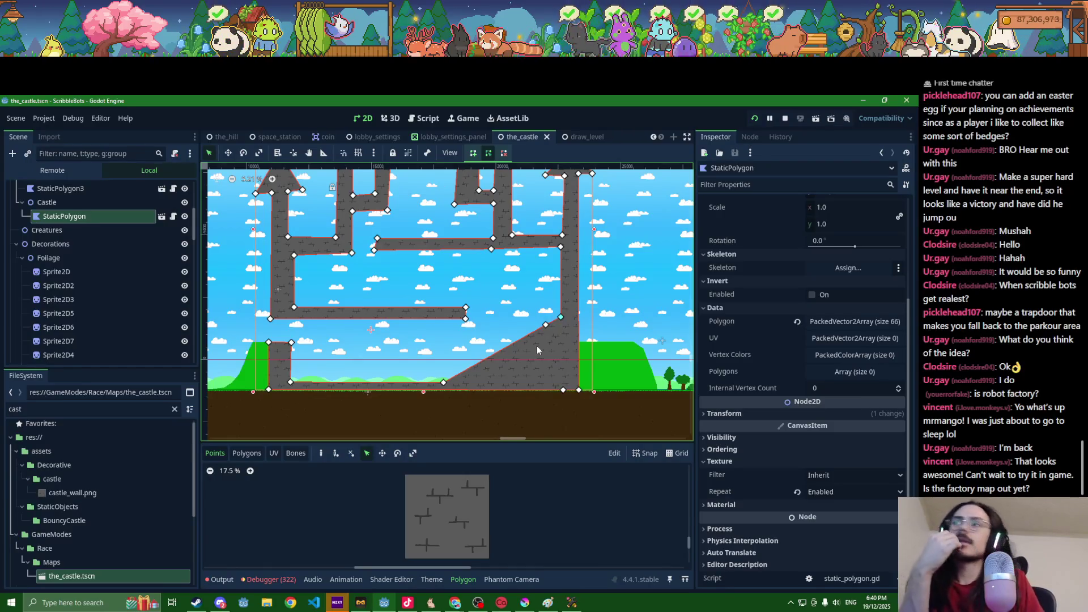
key("ctrl+z")
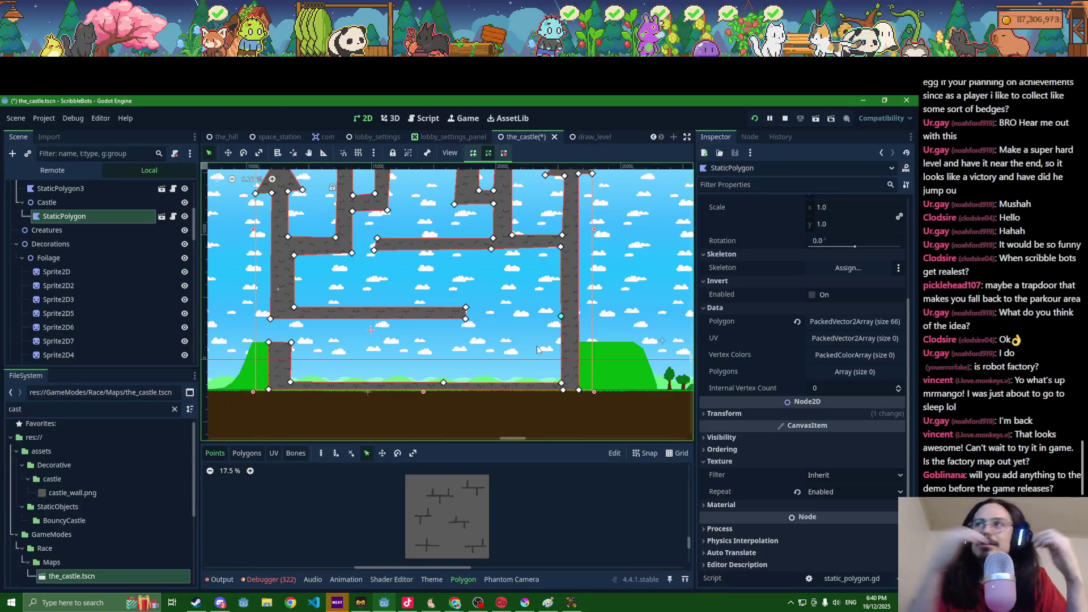
left_click(174, 408)
Step: Filter the FileSystem for 'platform' and drag capsule_platform.tscn under the Castle node
scroll(401, 351, "up", 1)
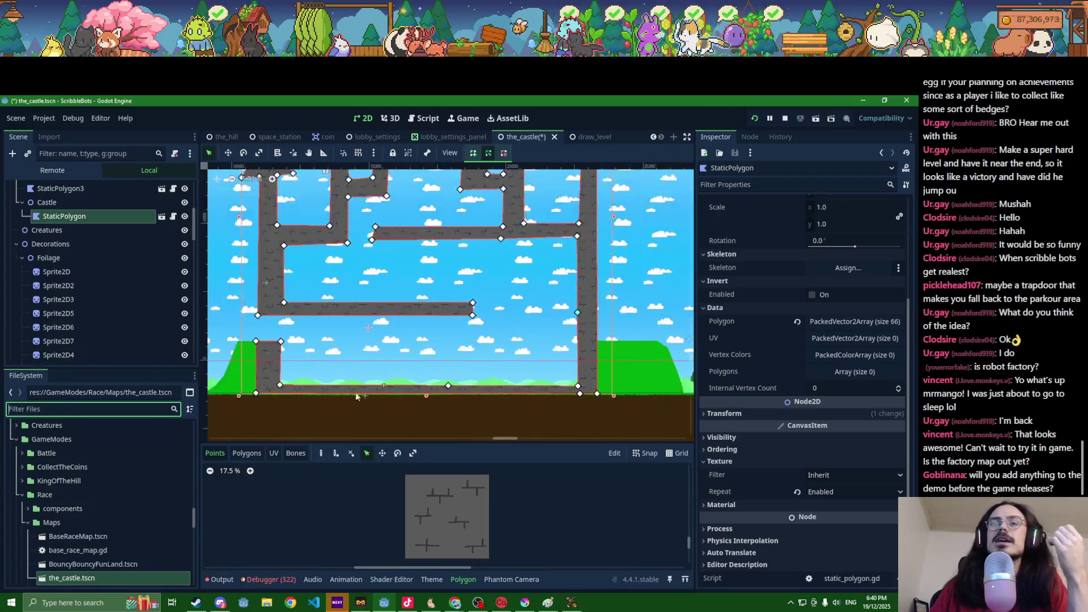
scroll(106, 470, "up", 3)
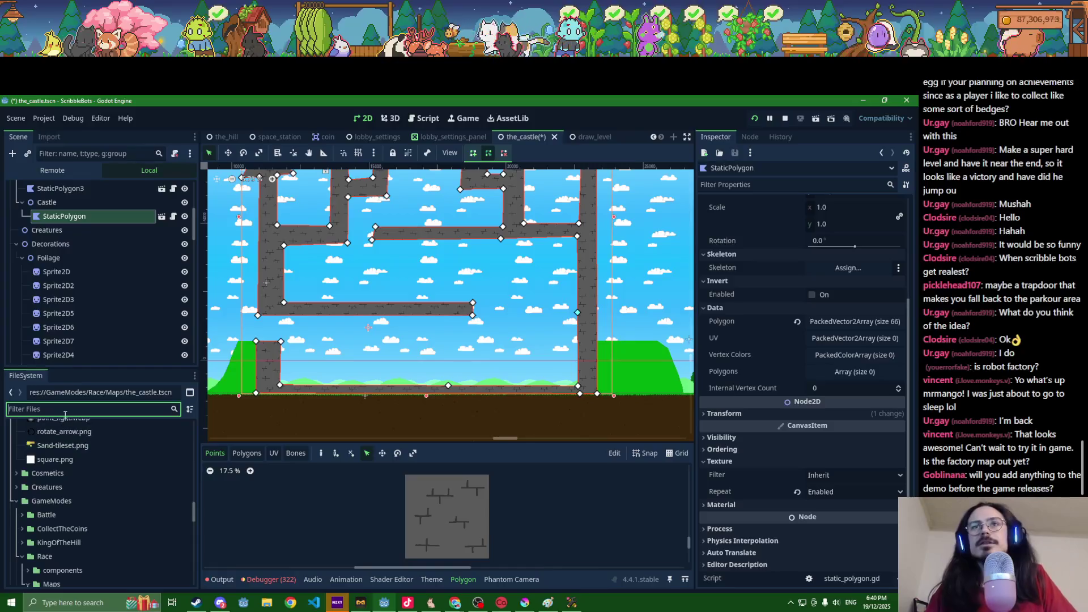
type("platform")
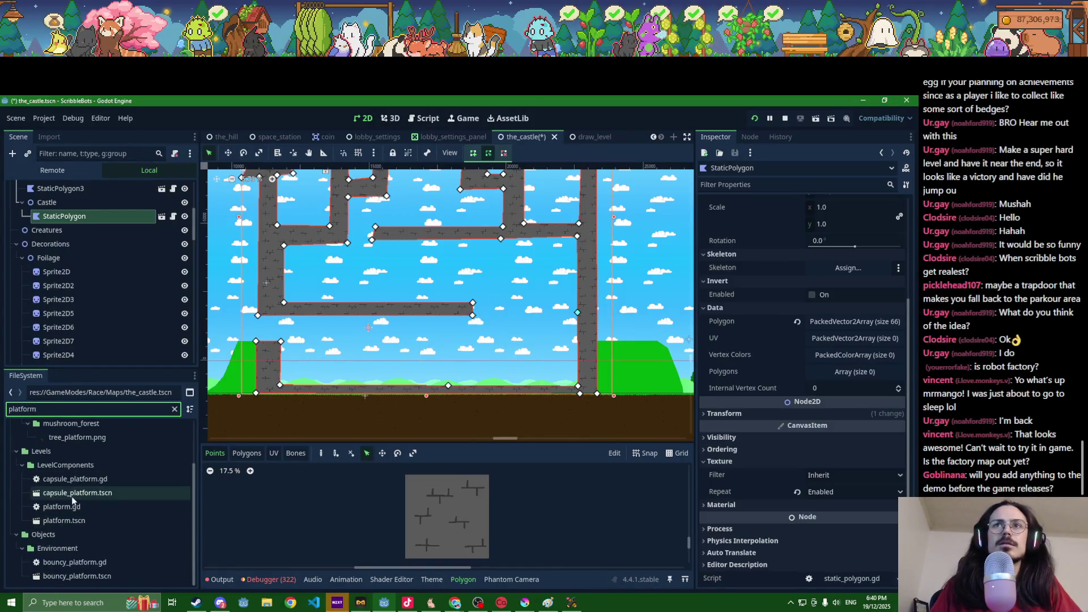
left_click(71, 495)
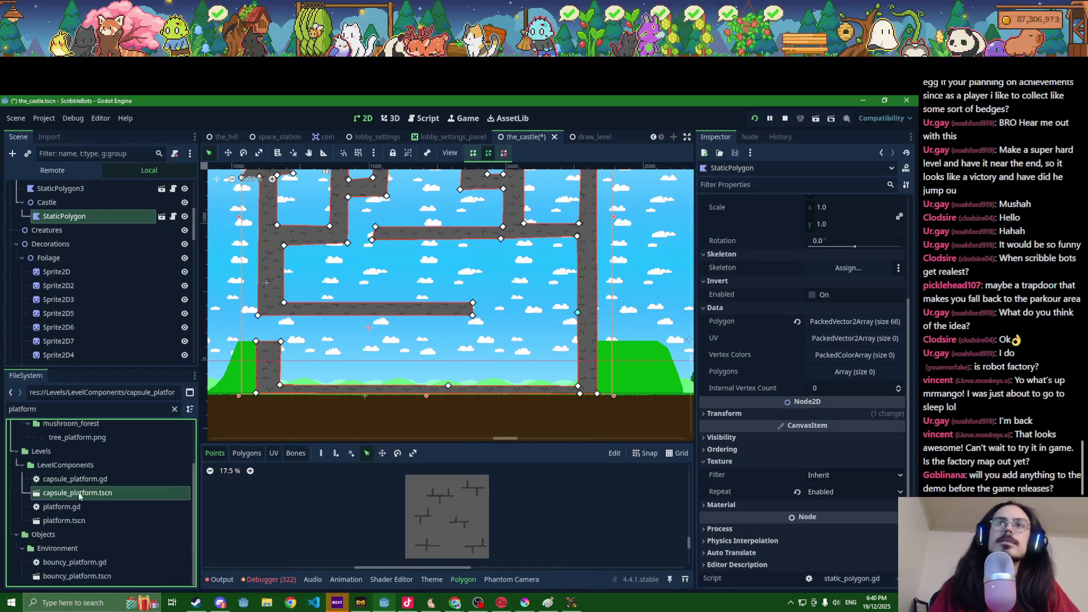
mouse_move(78, 499)
left_mouse_down()
mouse_move(113, 283)
mouse_move(96, 218)
mouse_move(91, 277)
left_mouse_up()
scroll(272, 406, "down", 5)
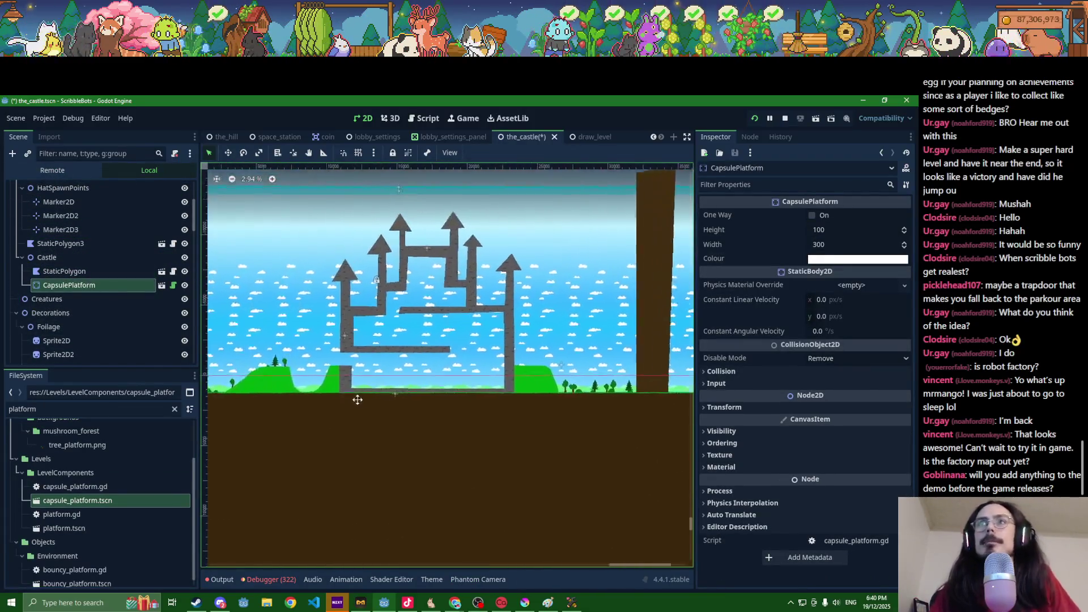
Step: Set the capsule platform's colour to dark red #542424
left_click(228, 152)
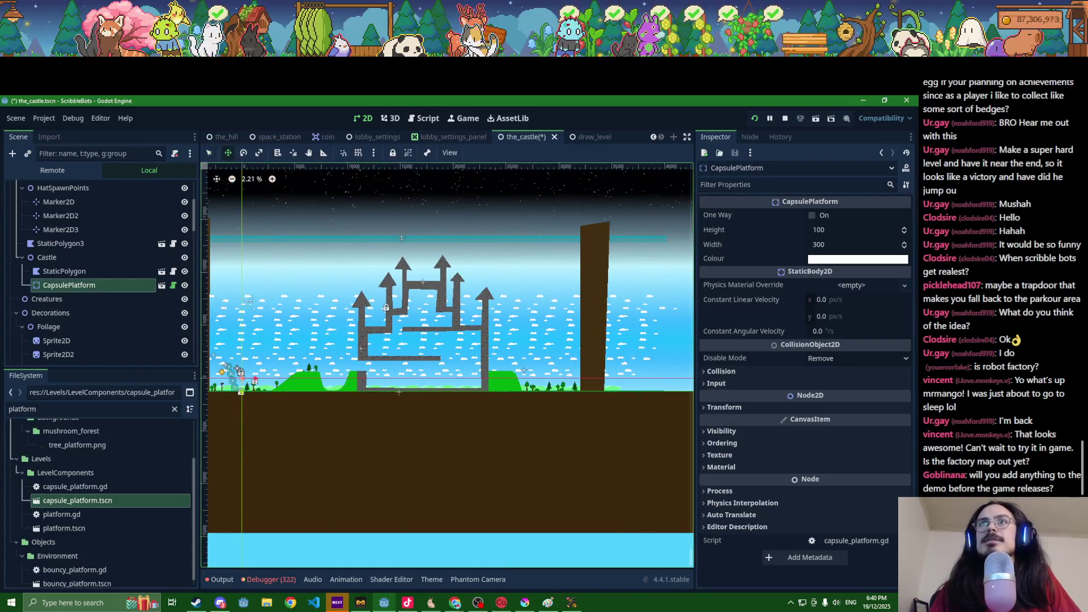
scroll(444, 403, "up", 5)
scroll(444, 403, "up", 2)
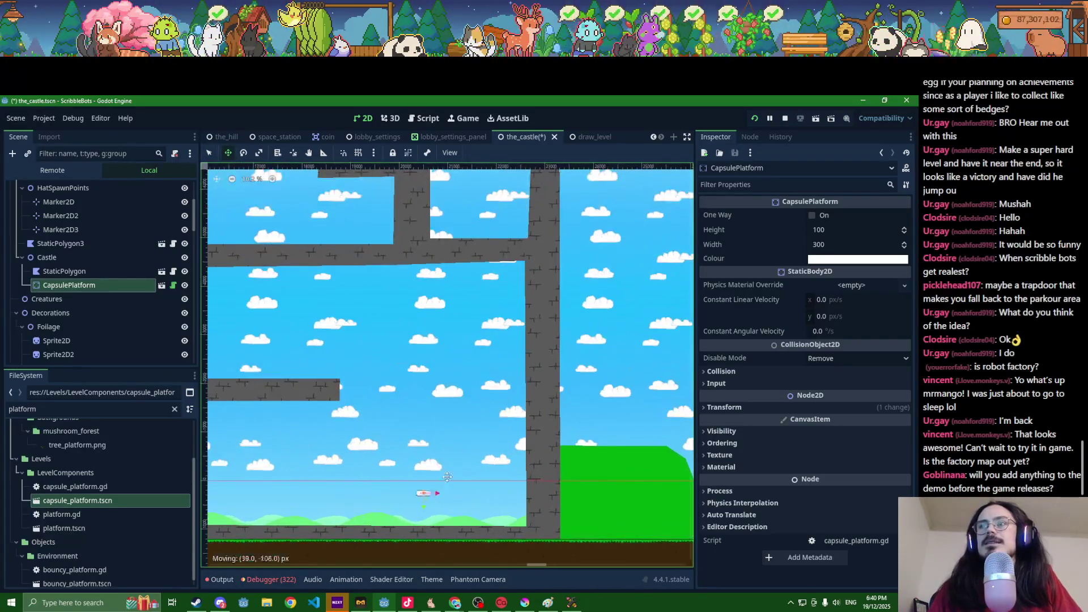
left_click(831, 258)
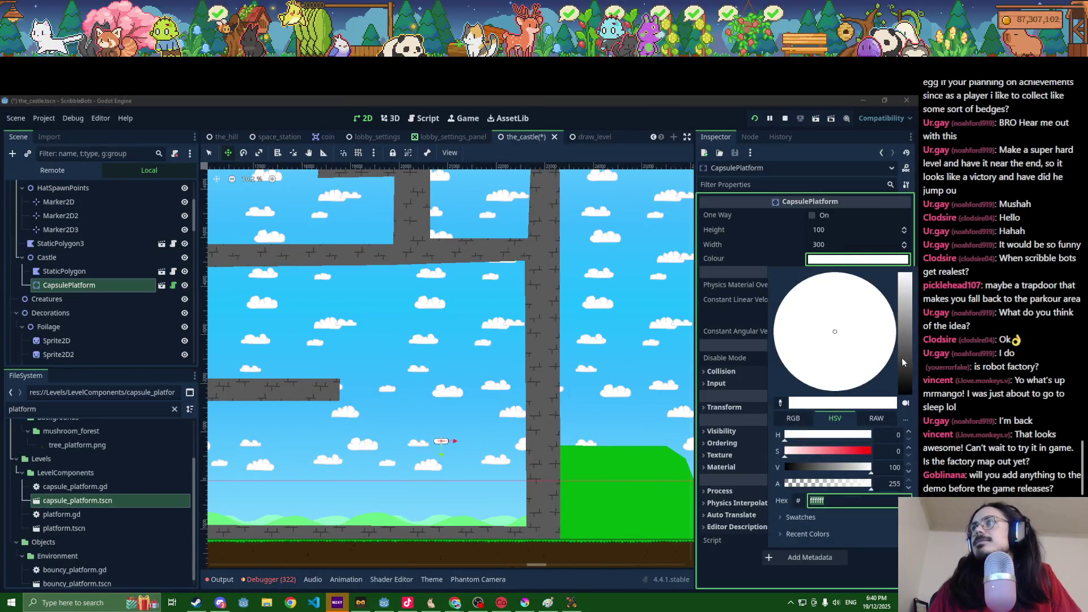
left_click(903, 358)
left_click(834, 452)
left_click(813, 466)
scroll(507, 483, "up", 5)
scroll(400, 439, "down", 5)
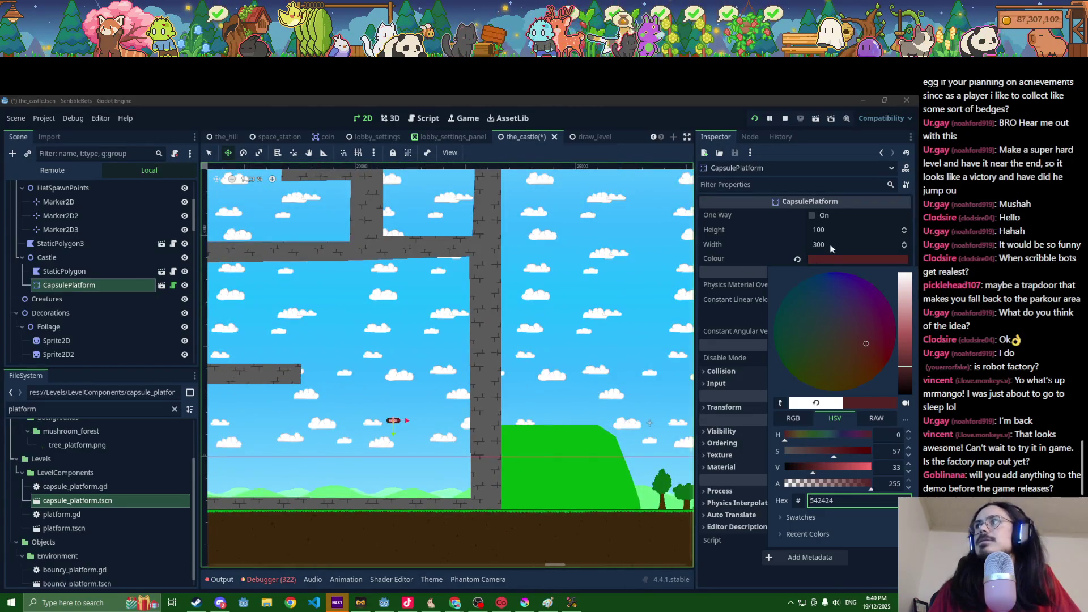
left_click(830, 244)
key("ctrl+s")
Step: Widen the capsule platform to 6000
left_click(831, 247)
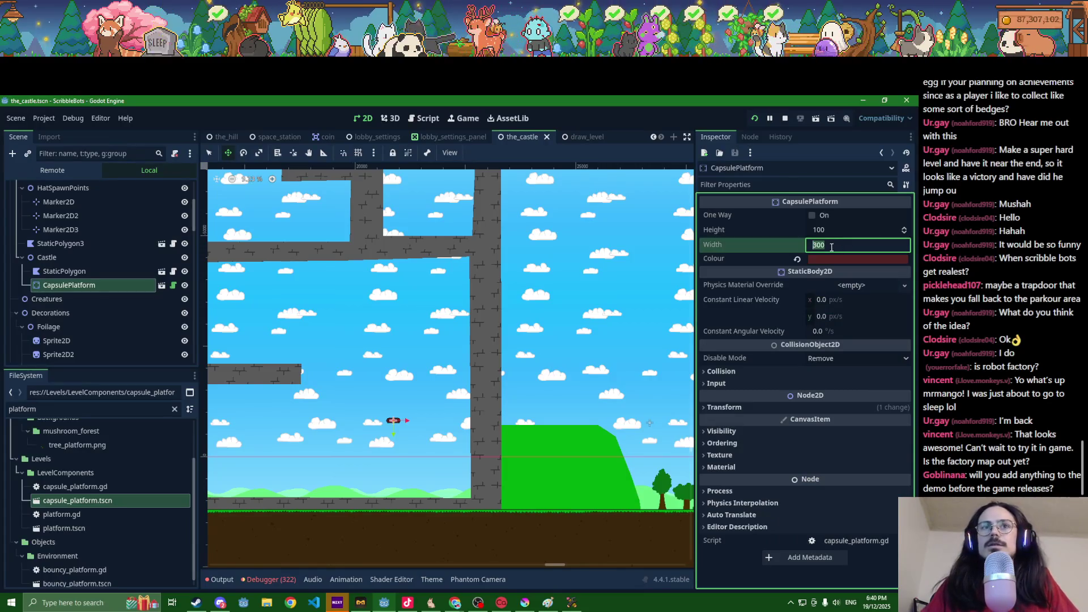
type("1000")
key("Return")
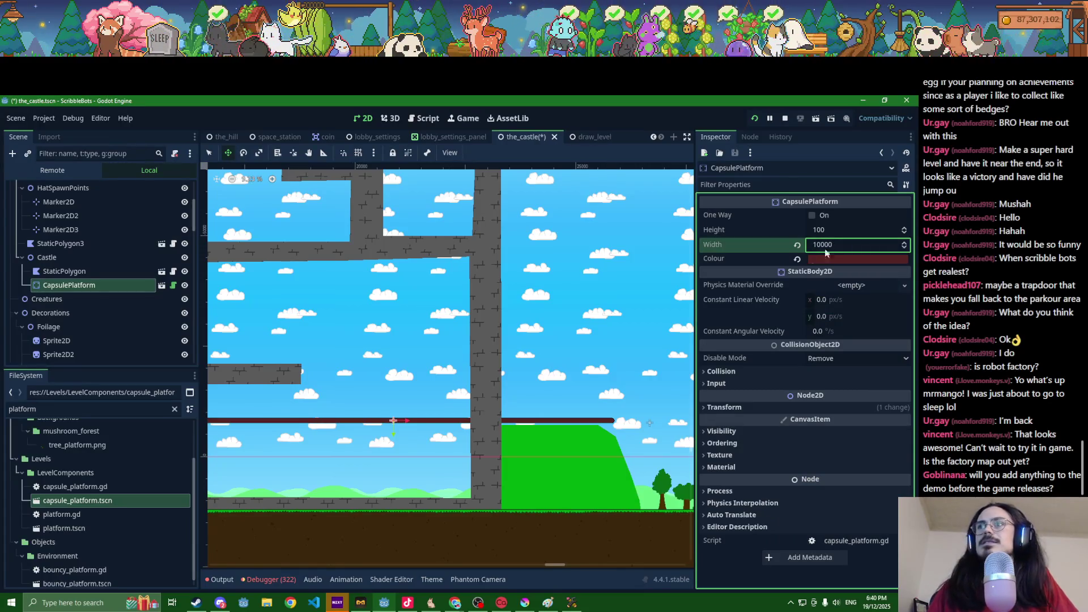
scroll(580, 464, "down", 5)
left_click(838, 245)
type("5")
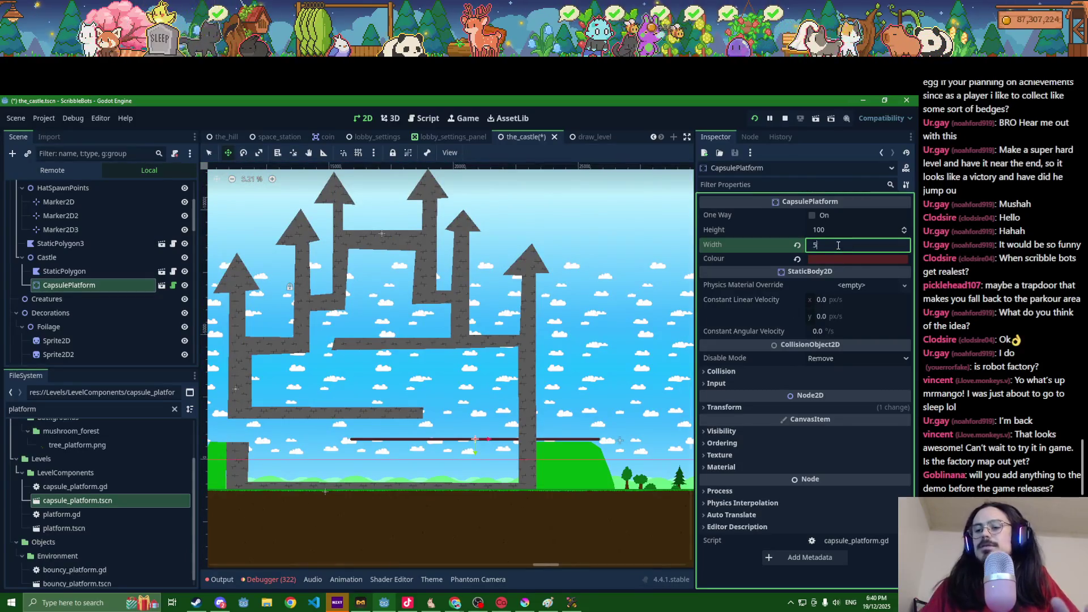
key("Return")
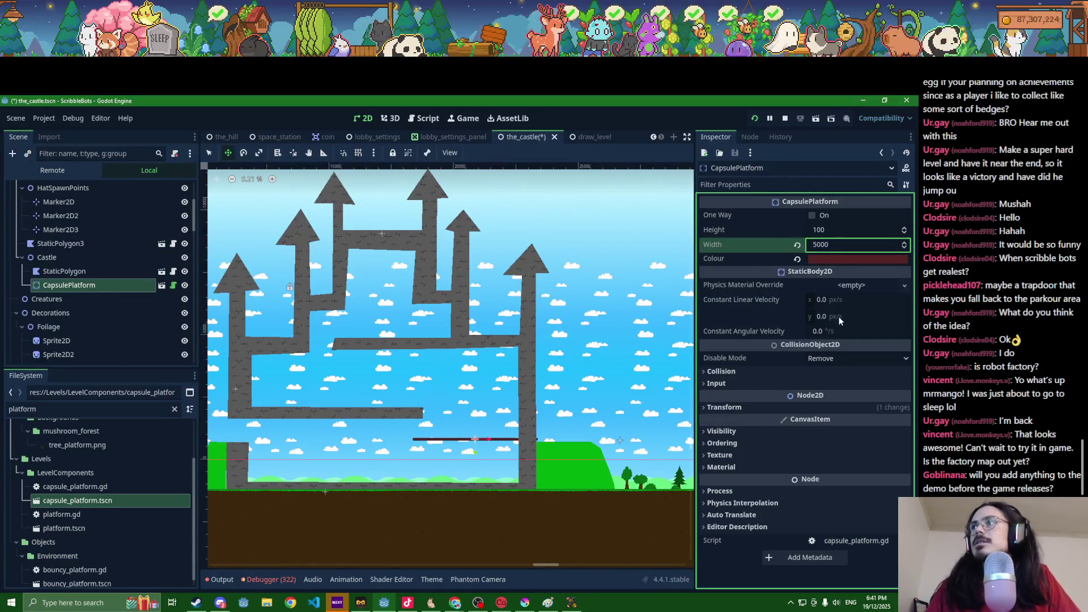
Step: Rotate the platform to -30°
left_click(762, 406)
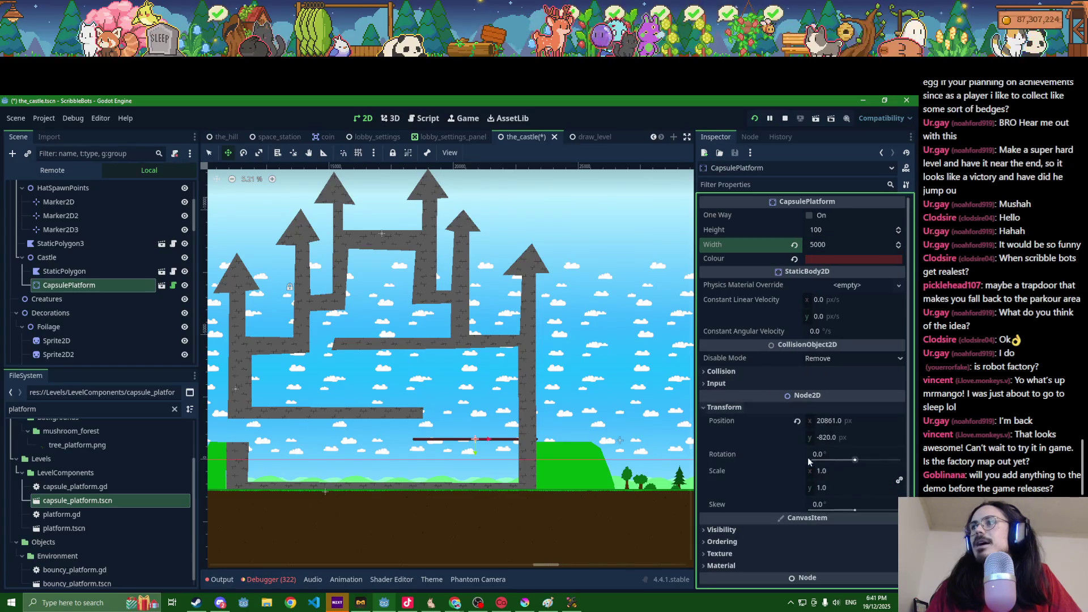
left_click(825, 454)
type("45")
key("Return")
key("ctrl+a")
type("-30")
key("Return")
Step: Move the tilted platform between the castle walls, save, and duplicate it just above
left_click_drag(479, 447, 446, 471)
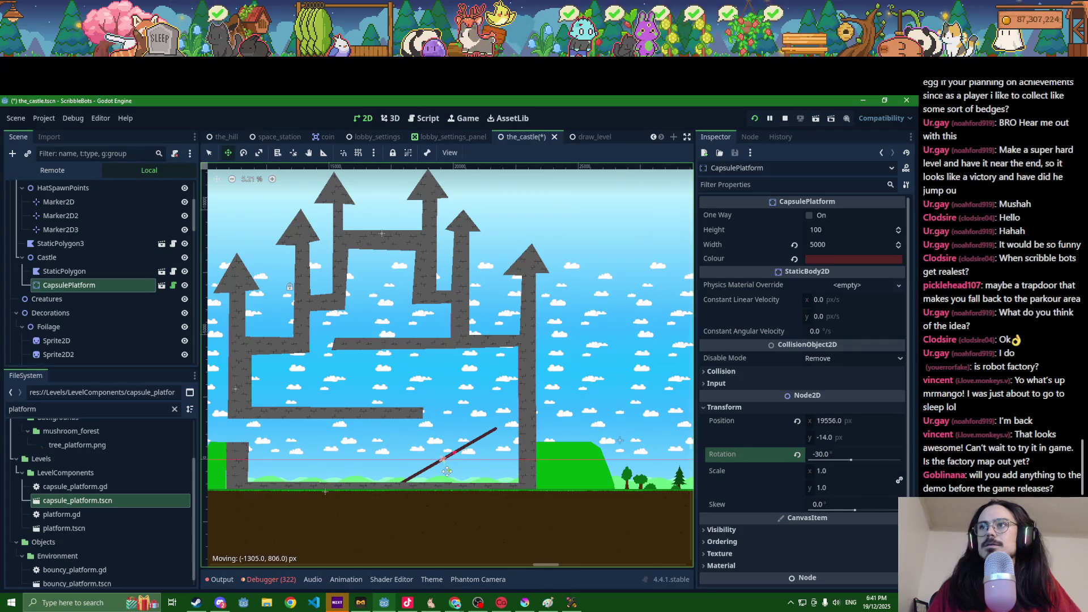
left_click(834, 244)
type("6000")
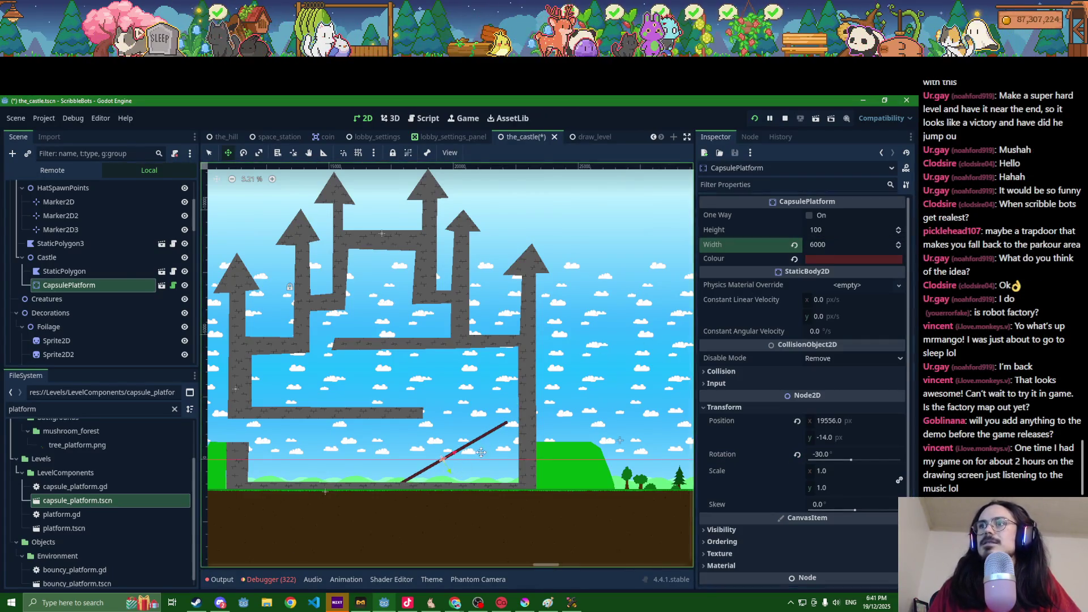
left_click_drag(475, 455, 495, 442)
key("ctrl+s")
key("ctrl+d")
left_click_drag(496, 441, 495, 405)
left_click(781, 405)
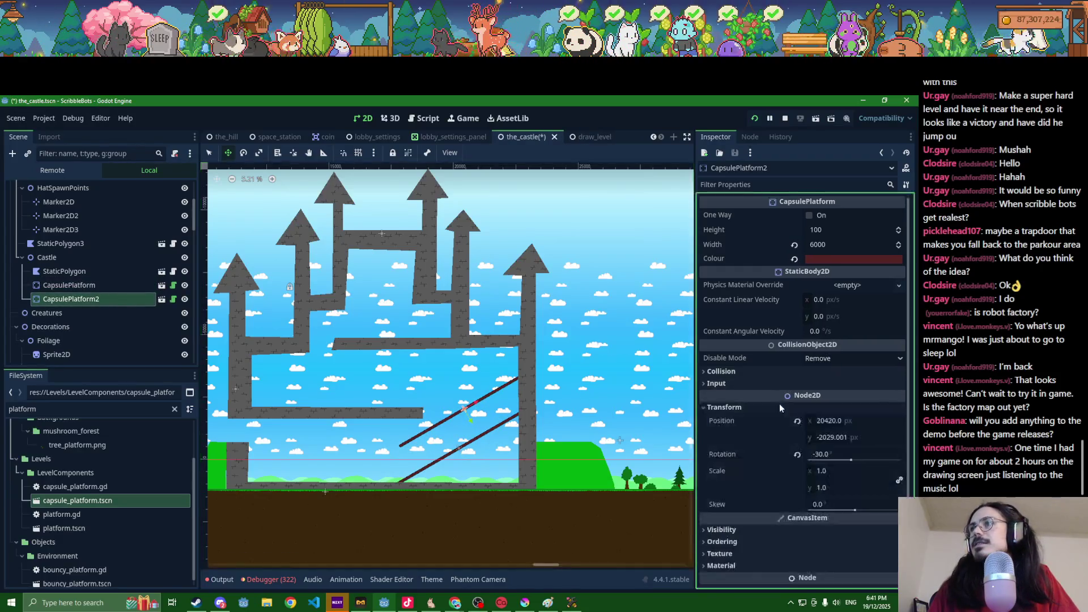
Step: Lay CapsulePlatform2 flat at 0° rotation and set its width to 3000
left_click(798, 458)
scroll(477, 410, "up", 3)
left_click_drag(477, 410, 486, 411)
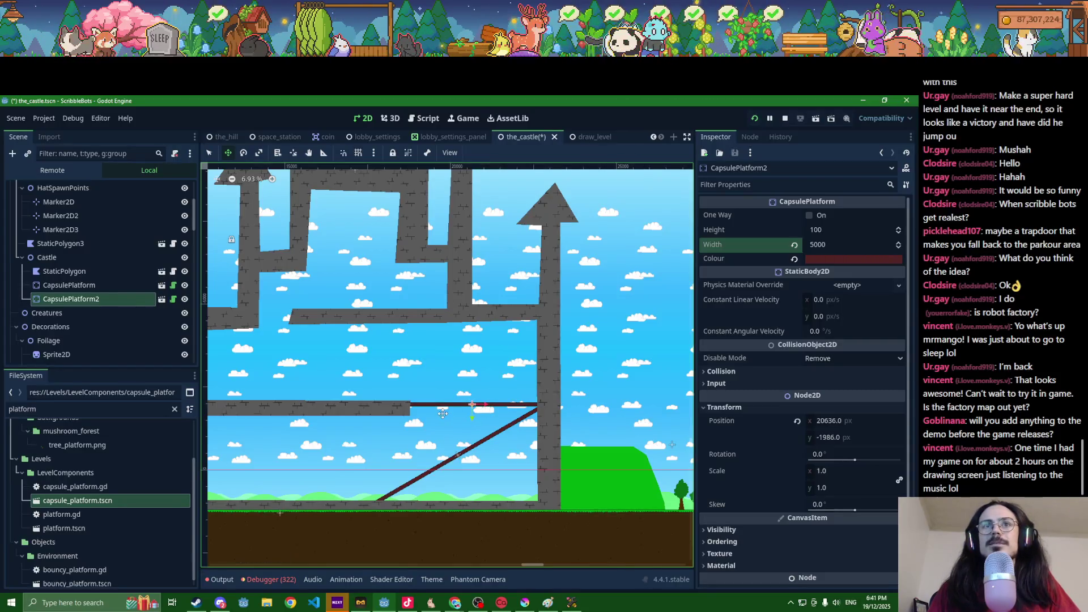
left_click(821, 245)
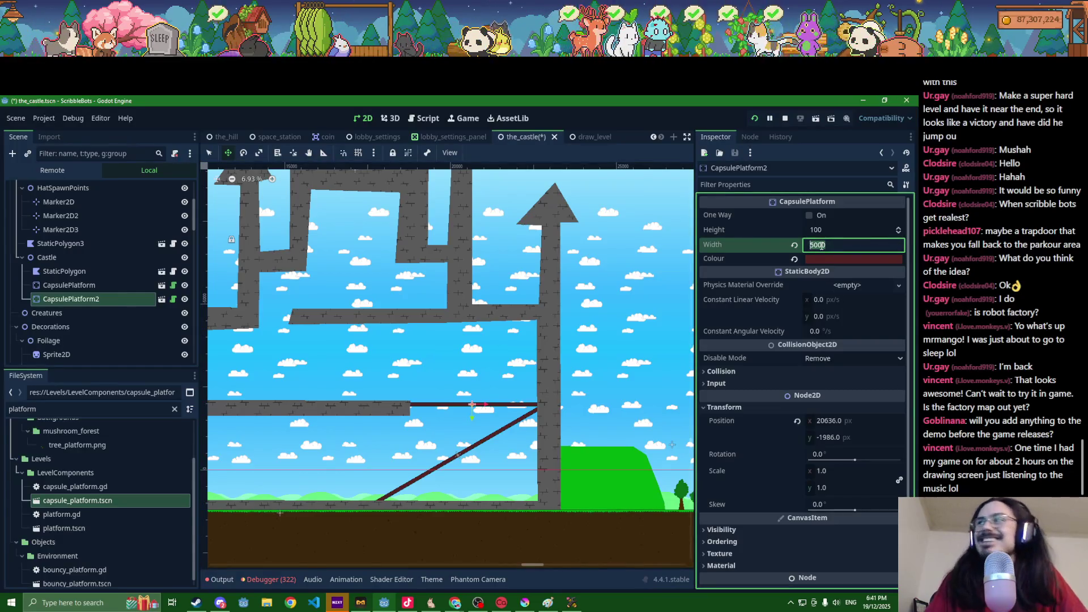
type("100")
key("Return")
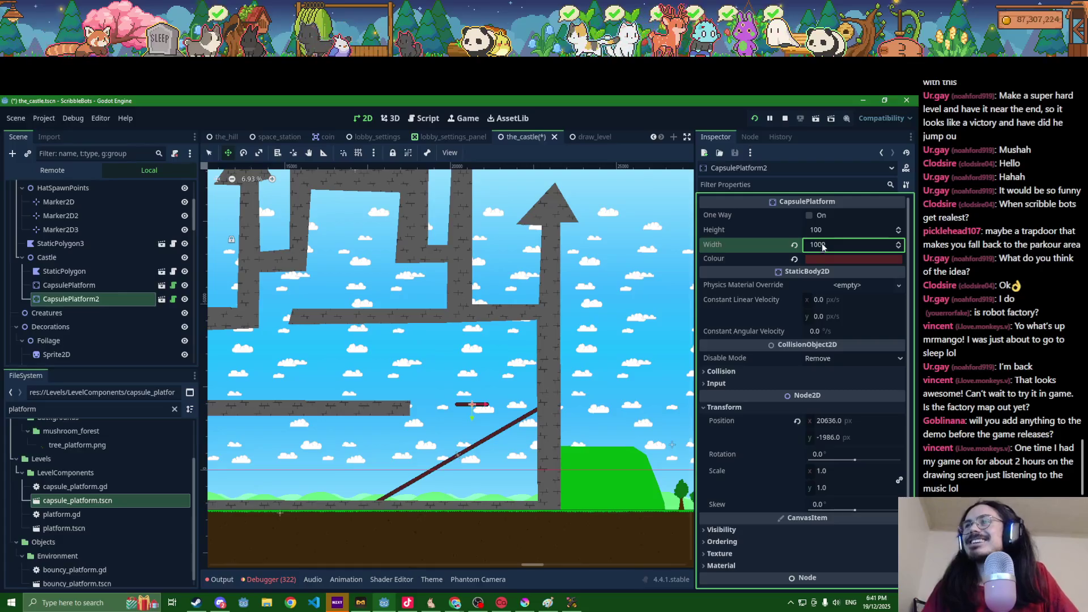
left_click(833, 246)
type("200")
key("Return")
left_click(477, 397)
left_click(826, 245)
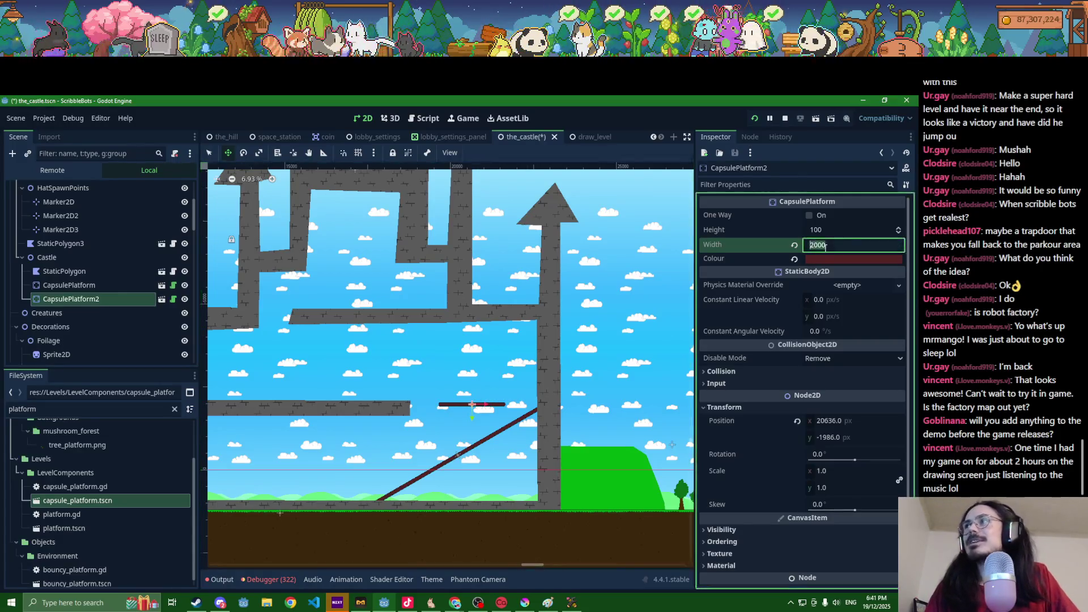
type("3000")
key("Return")
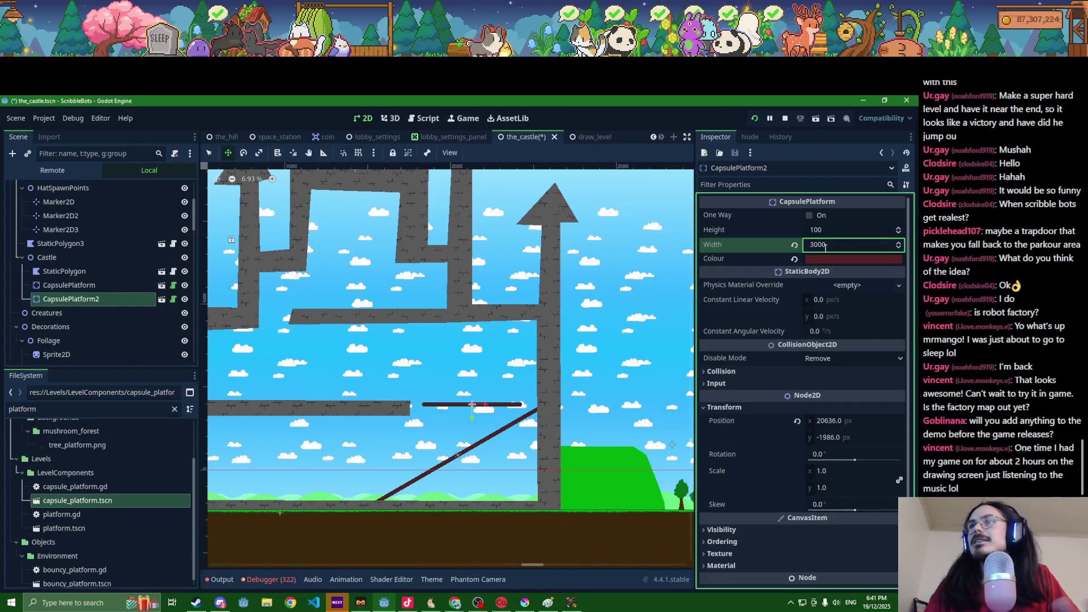
Step: Move the flat platform beside the grey ledge
left_click(512, 403)
left_click_drag(503, 407, 525, 406)
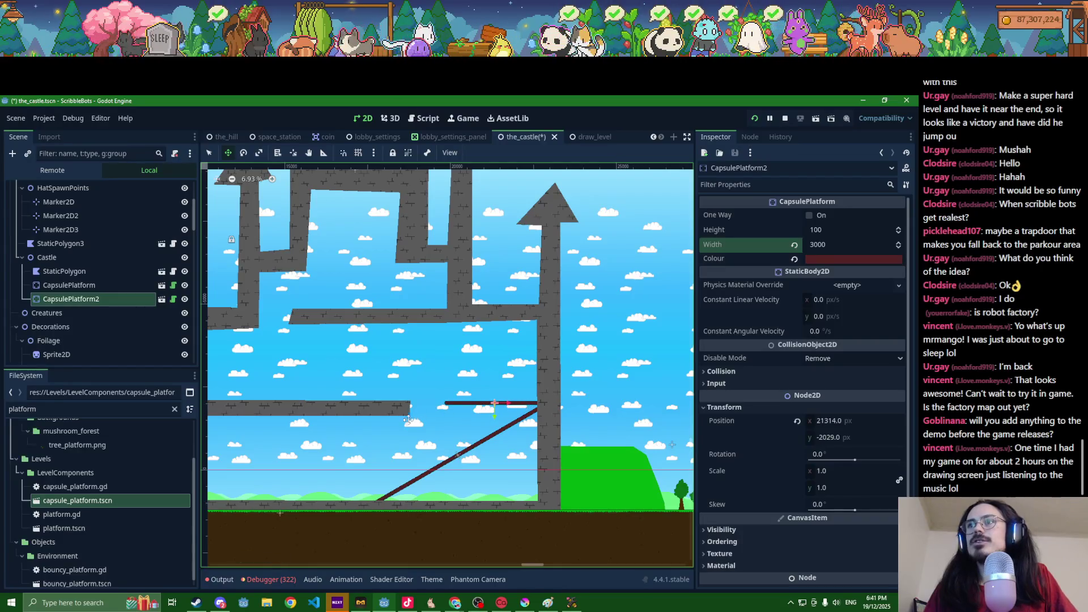
left_click(64, 271)
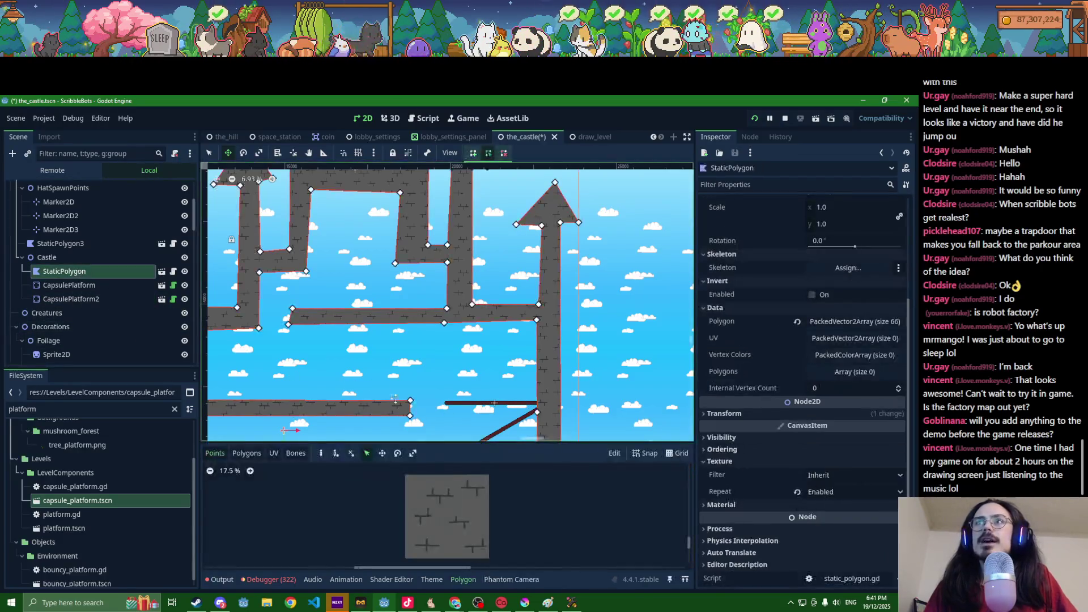
Step: Raise CapsulePlatform2 slightly
scroll(397, 386, "up", 6)
scroll(397, 386, "up", 1)
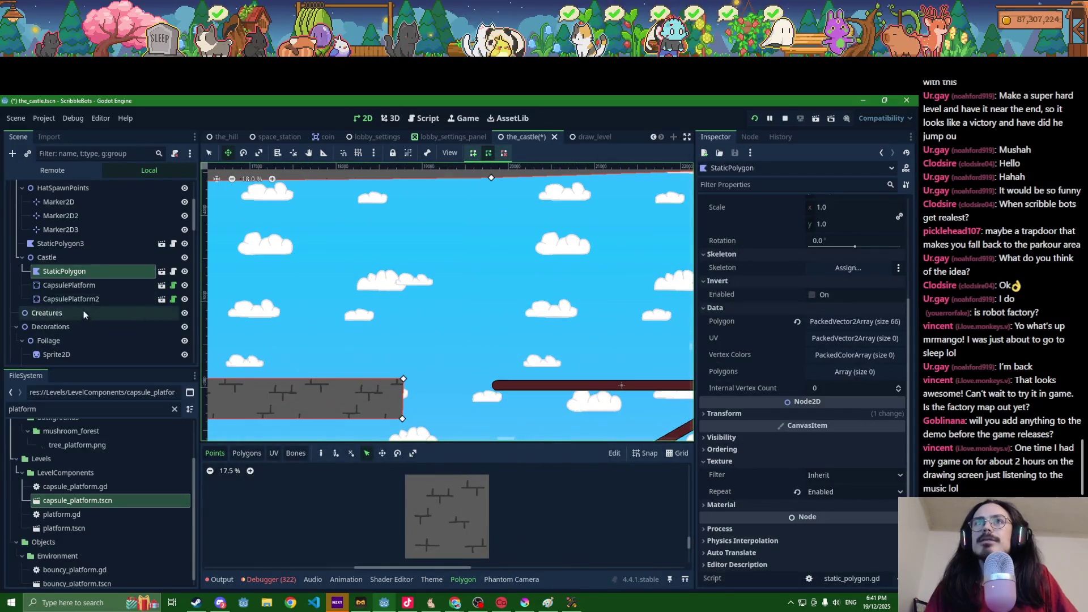
left_click(85, 298)
left_click_drag(522, 402, 520, 385)
scroll(524, 387, "down", 1)
scroll(520, 385, "down", 1)
scroll(520, 386, "right", 2)
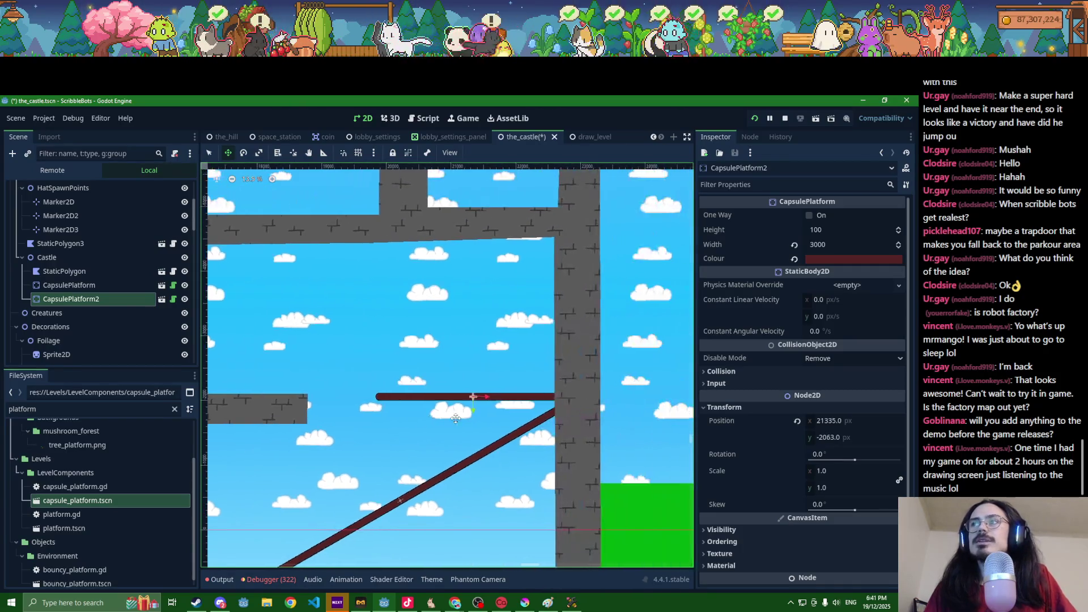
Step: Move the castle polygon's ledge corner points right to meet the platform
left_click(94, 275)
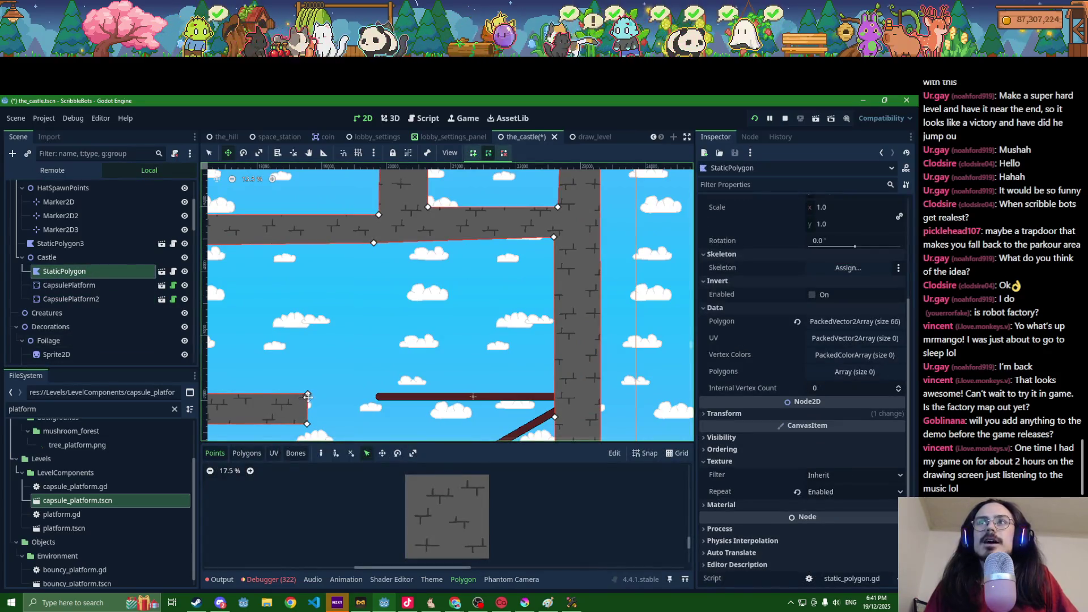
left_click(209, 153)
scroll(336, 377, "up", 2)
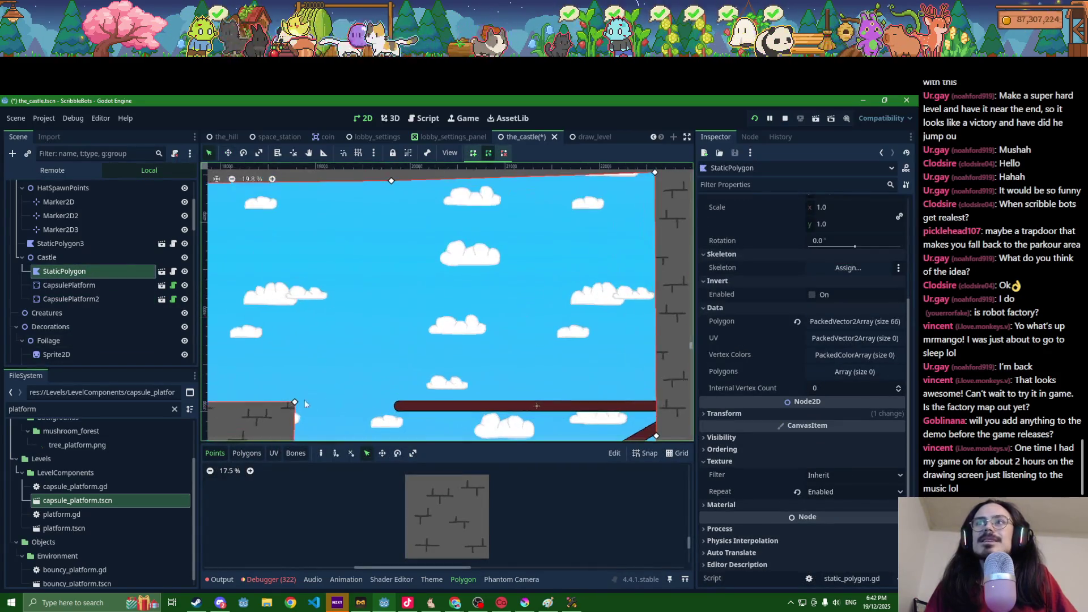
left_click_drag(295, 403, 502, 388)
scroll(407, 400, "down", 2)
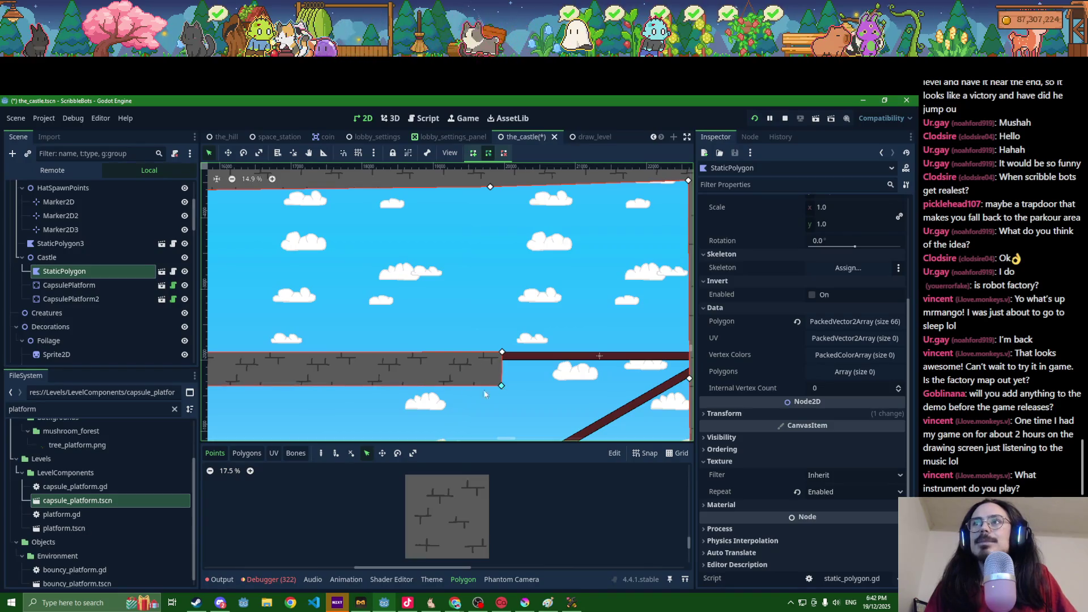
scroll(391, 397, "down", 3)
scroll(350, 400, "left", 3)
scroll(333, 373, "up", 3)
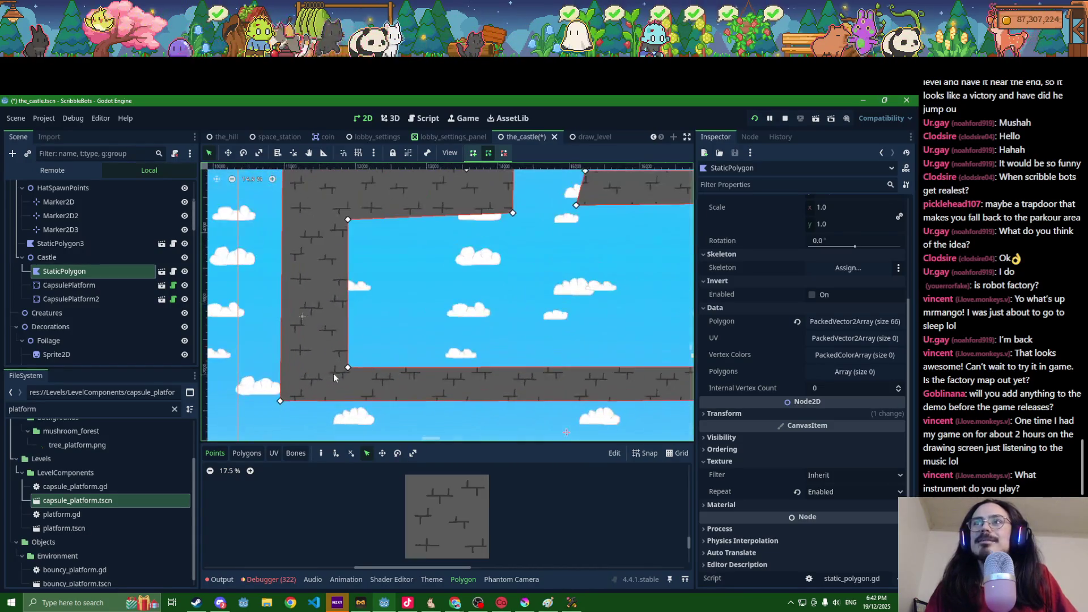
scroll(491, 395, "right", 10)
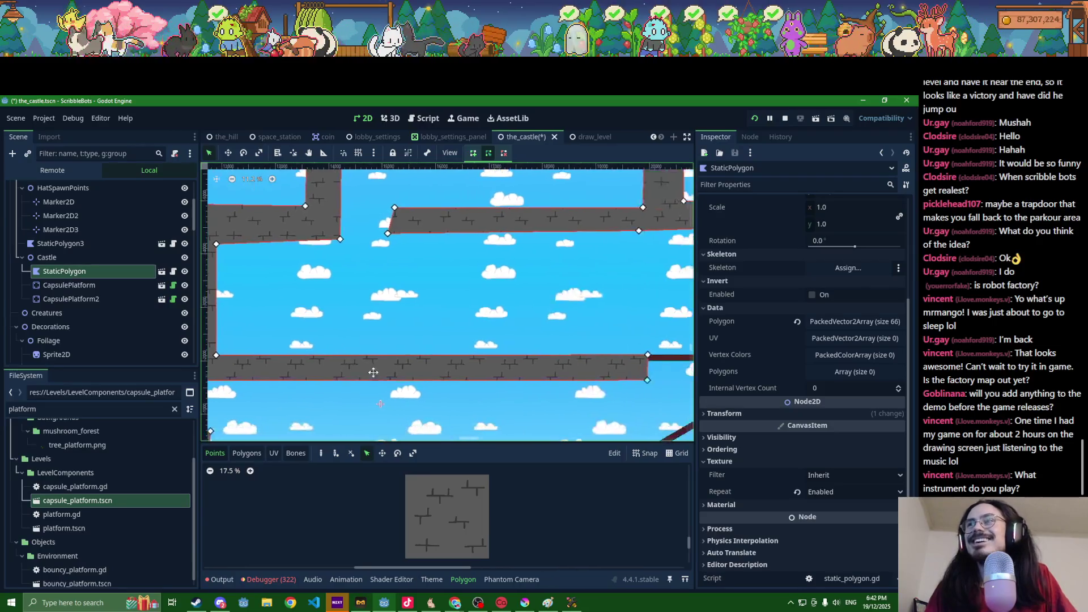
left_click_drag(649, 357, 649, 359)
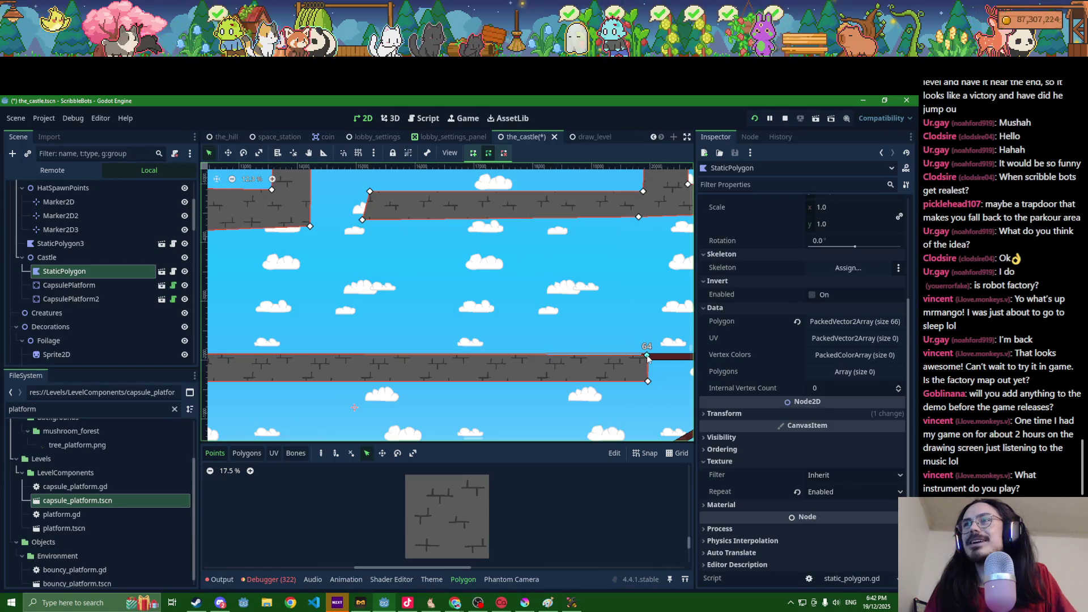
scroll(593, 380, "down", 2)
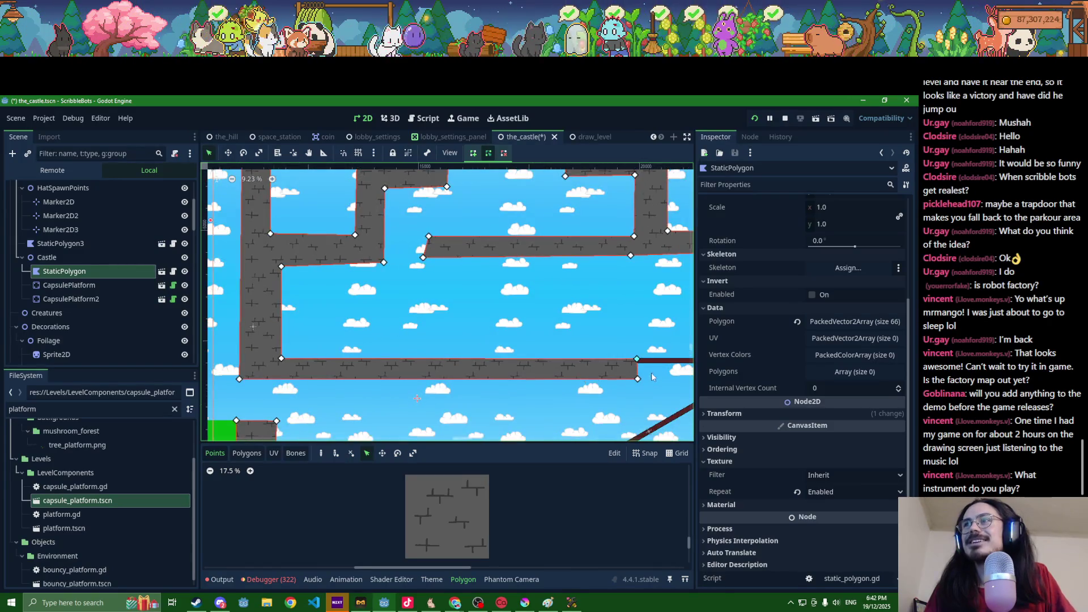
scroll(652, 377, "up", 2)
scroll(624, 369, "right", 5)
Step: Fine-tune CapsulePlatform2's position and the polygon's top-right corner so they meet
left_click(545, 351)
key("Down")
key("Down")
key("Down")
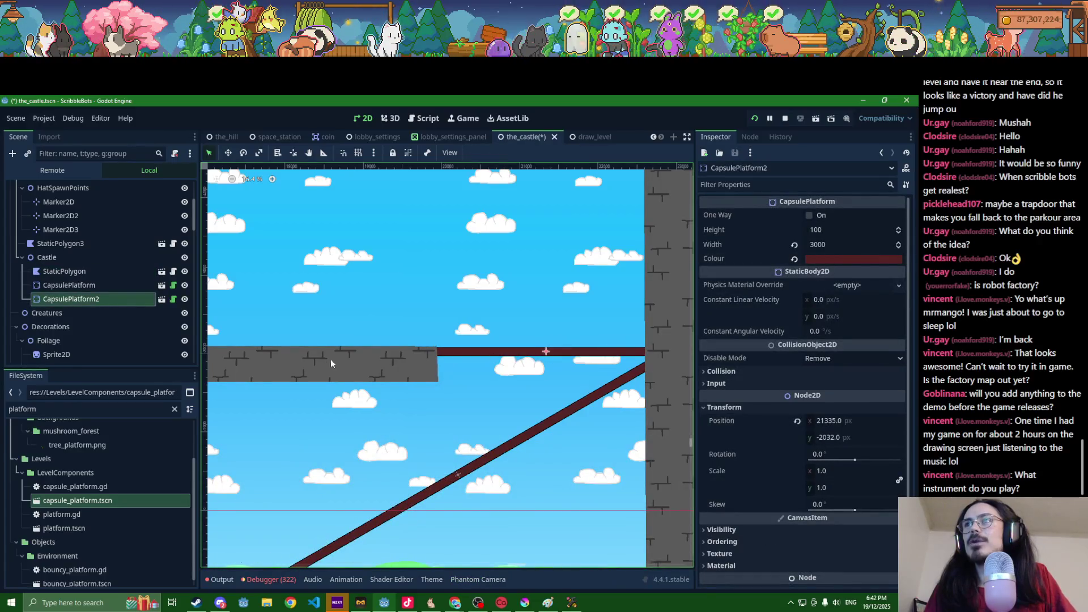
left_click(331, 360)
scroll(355, 359, "up", 3)
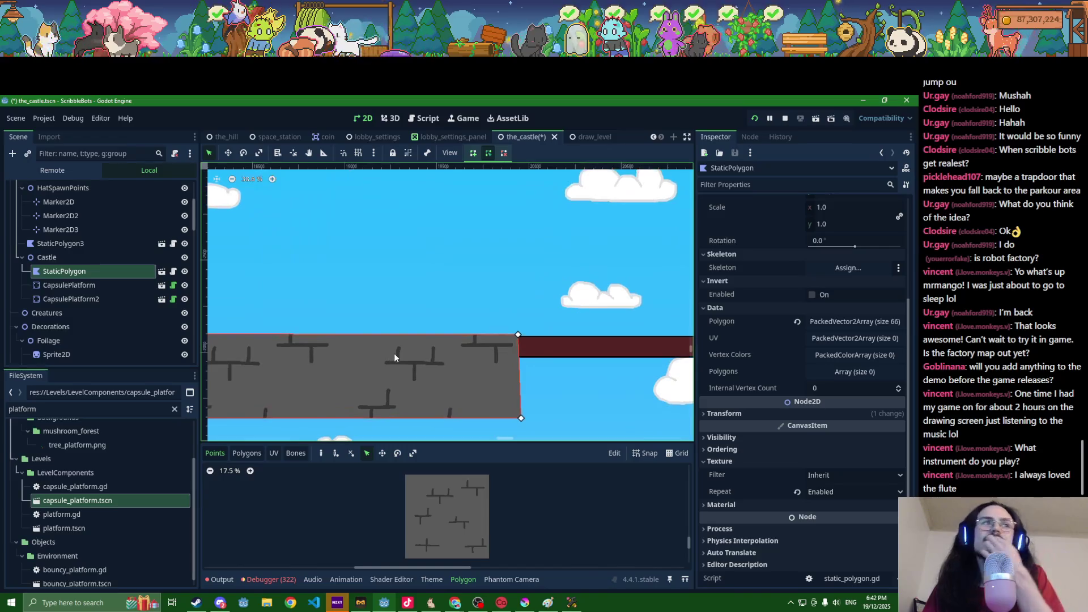
left_click_drag(519, 338, 519, 338)
scroll(527, 357, "down", 6)
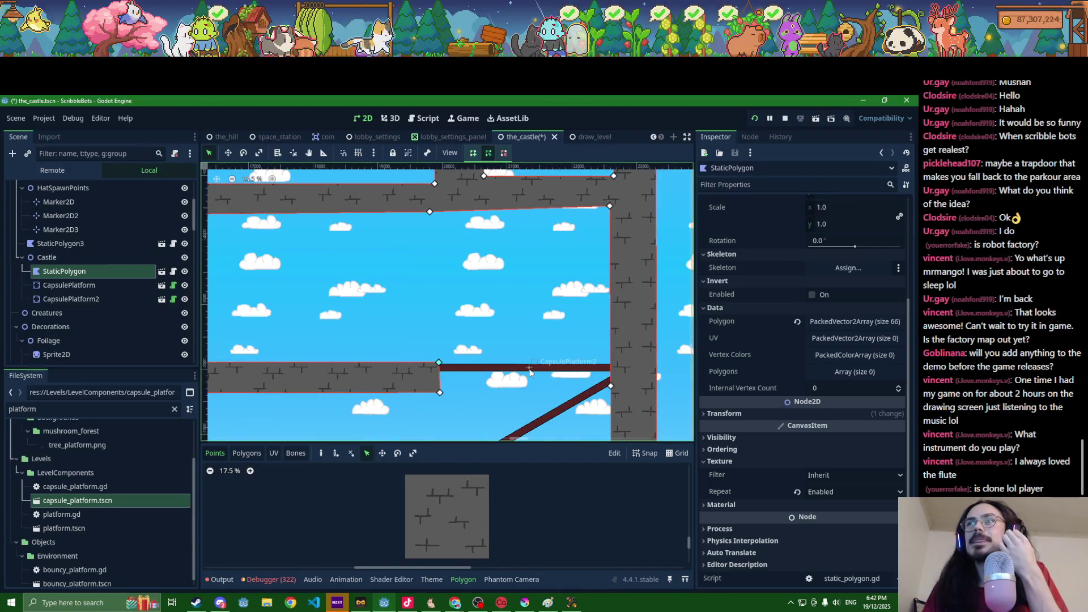
left_click(529, 369)
left_click_drag(530, 369, 529, 366)
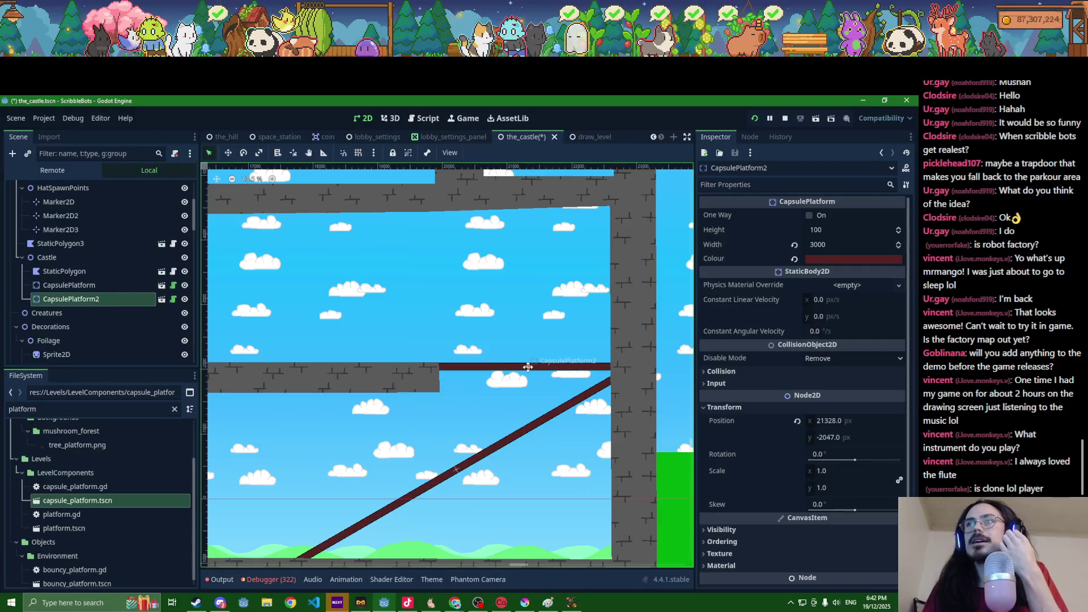
Step: Align the castle polygon's bottom-right vertex under the top vertex, viewing the whole castle
left_click(410, 374)
scroll(432, 390, "up", 4)
scroll(432, 390, "up", 3)
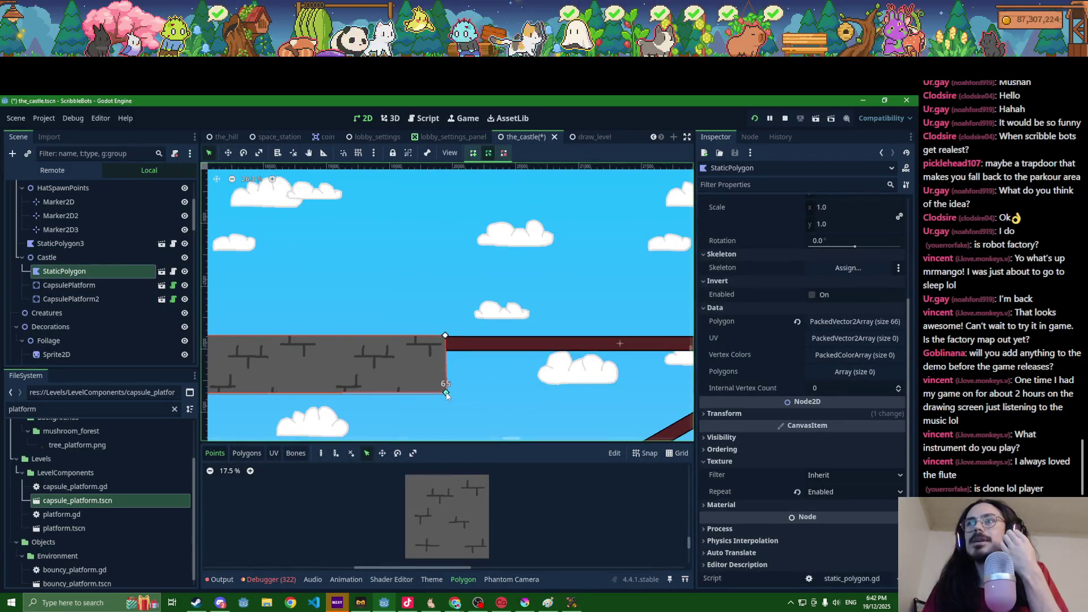
left_click_drag(448, 394, 445, 395)
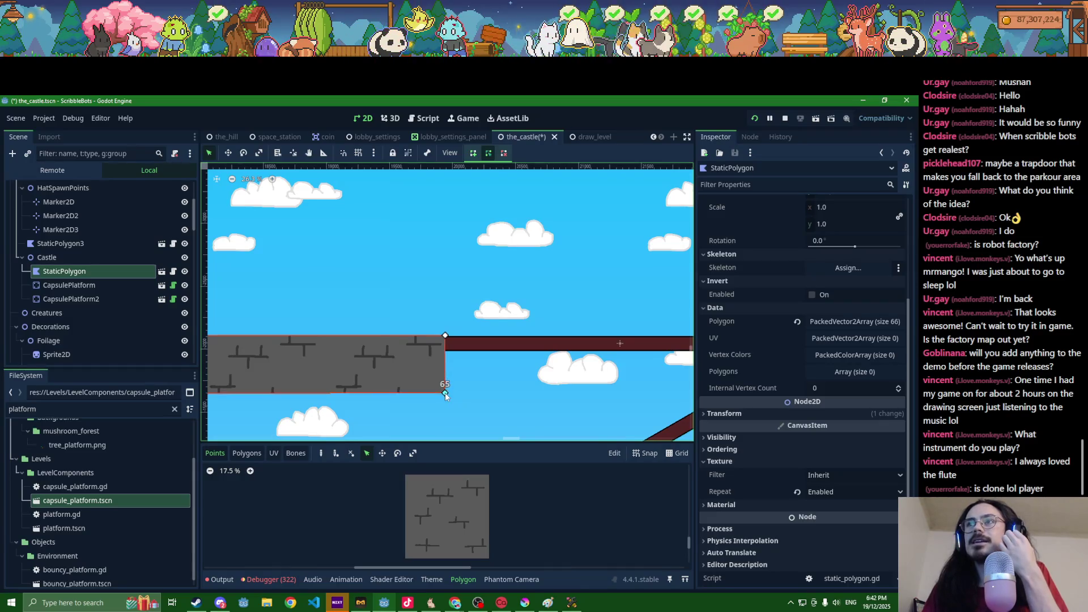
scroll(400, 395, "down", 13)
left_click_drag(322, 405, 501, 396)
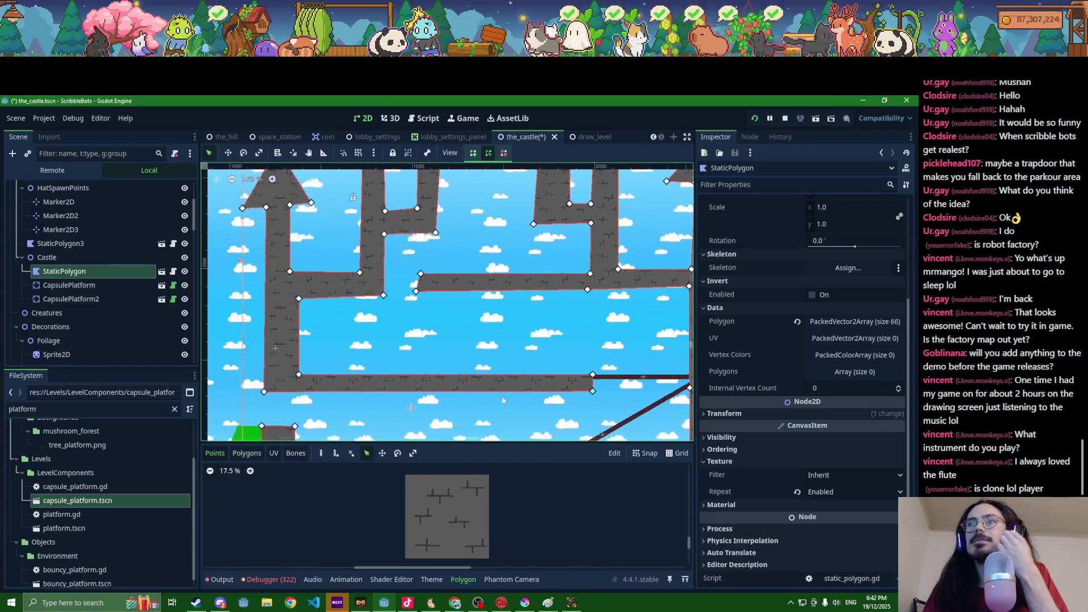
scroll(502, 403, "down", 3)
scroll(506, 416, "down", 6)
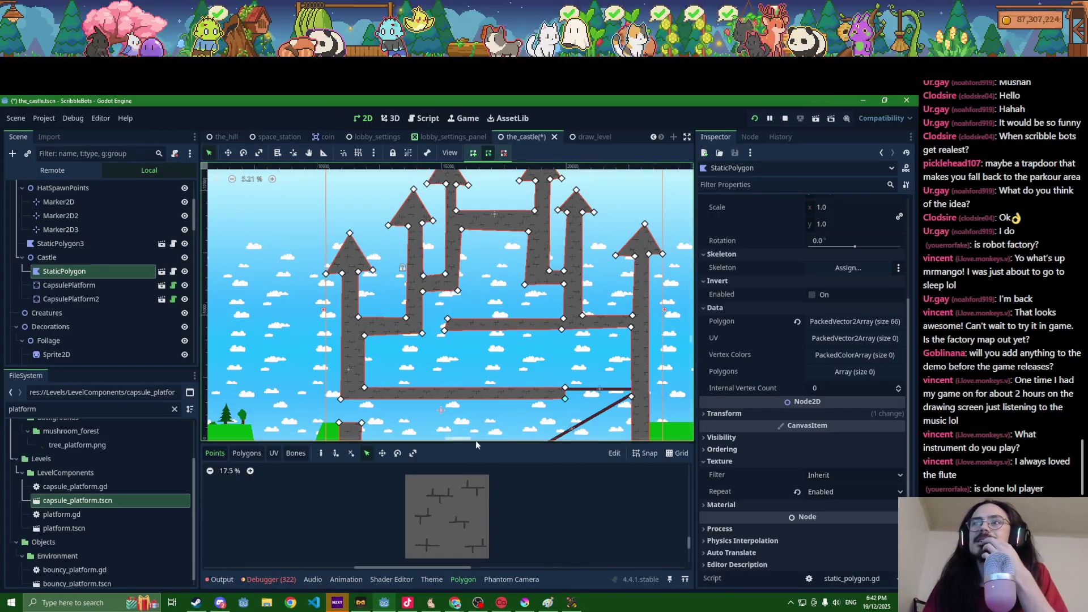
left_click_drag(505, 416, 474, 371)
scroll(492, 399, "up", 9)
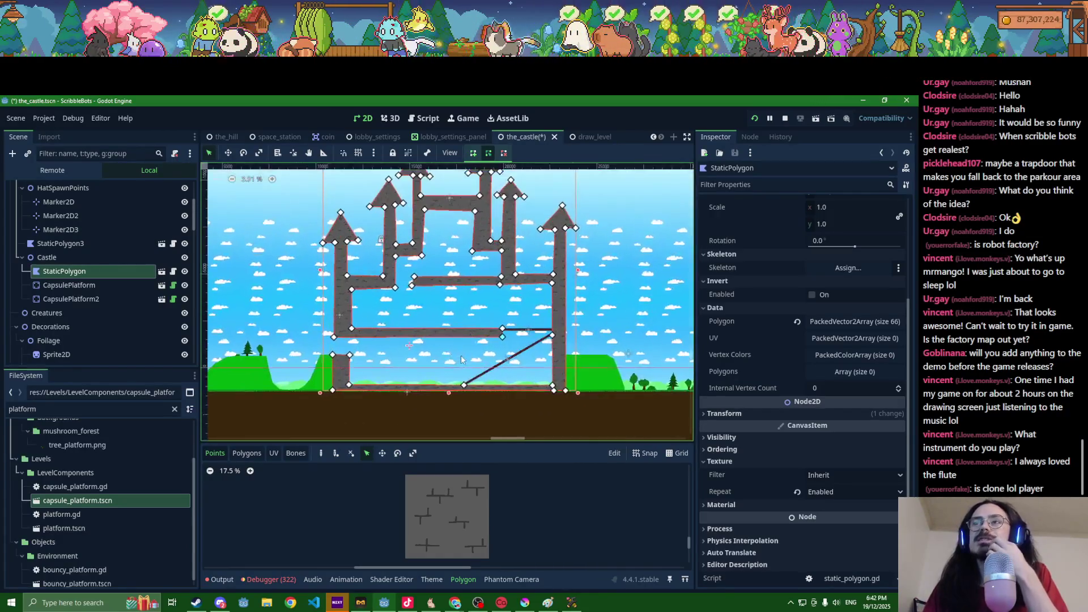
left_click(580, 398)
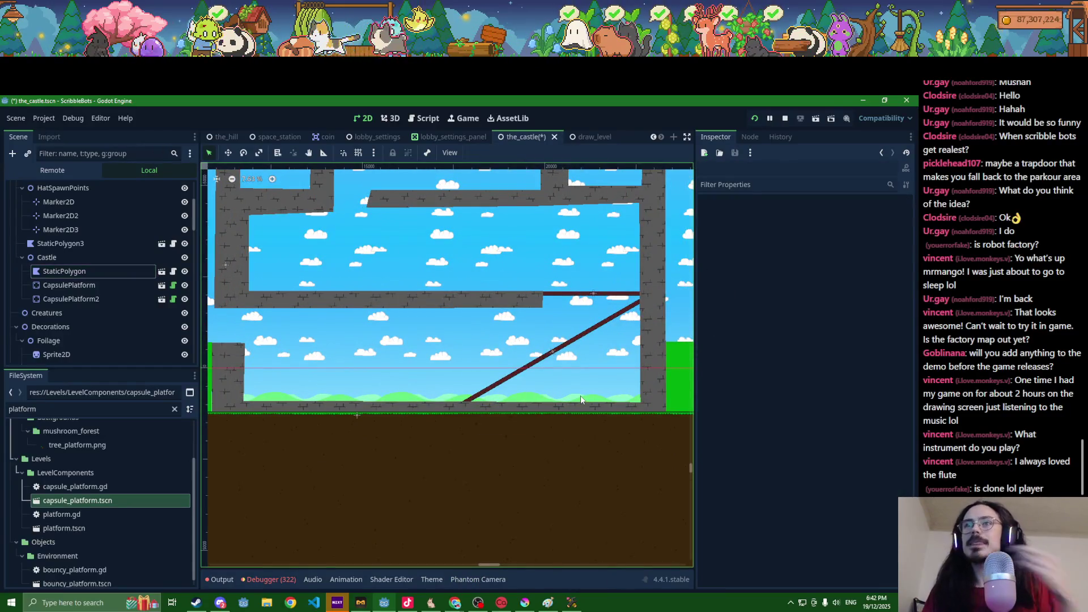
Step: Nudge the castle polygon's lower-right corner vertex up
left_click(548, 410)
scroll(551, 405, "up", 4)
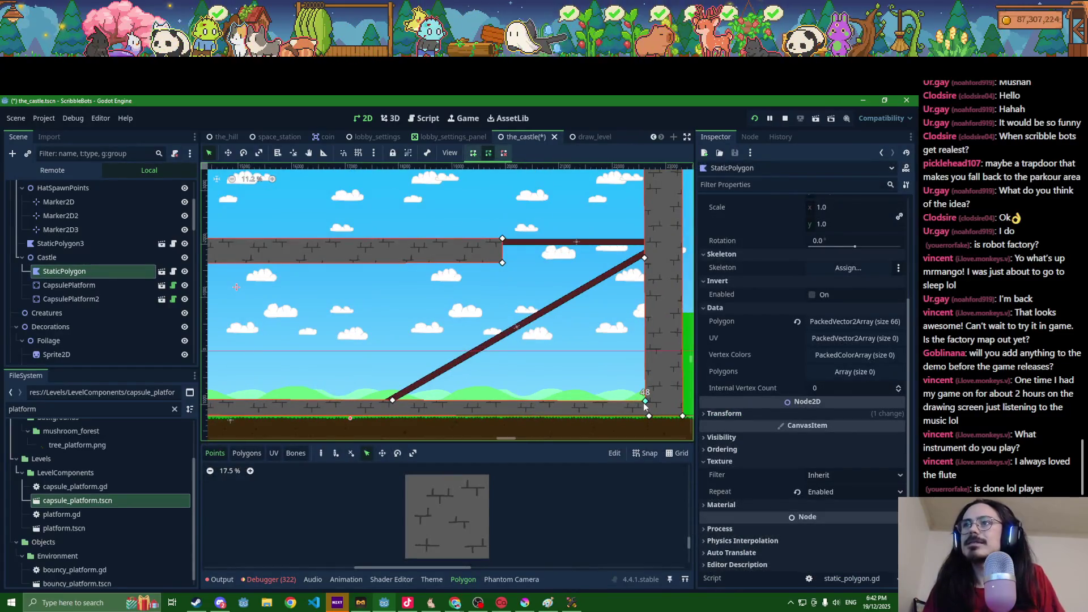
left_click_drag(645, 404, 645, 400)
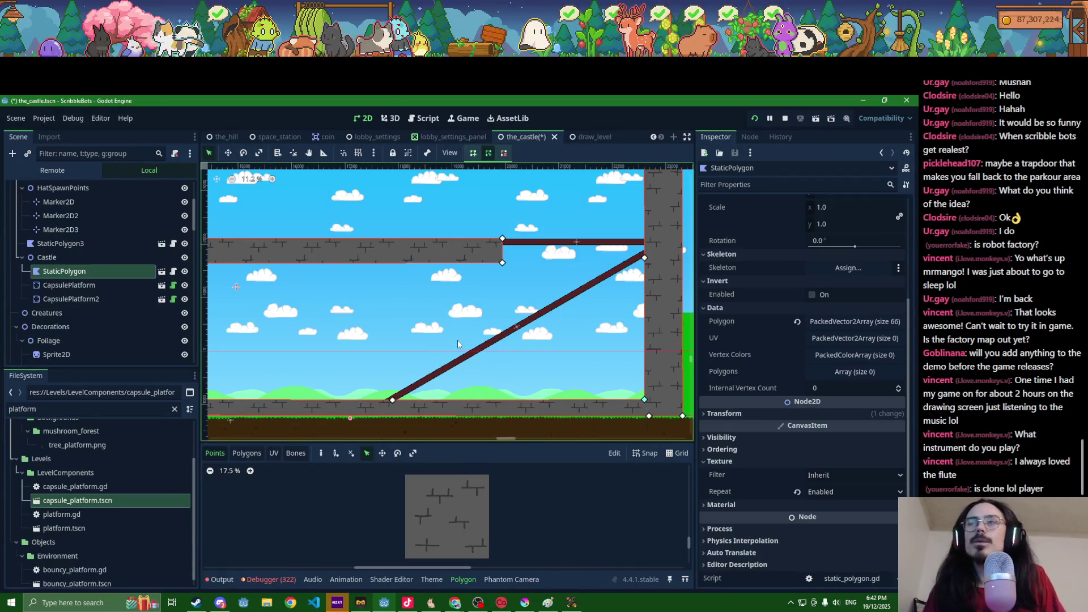
scroll(410, 363, "down", 3)
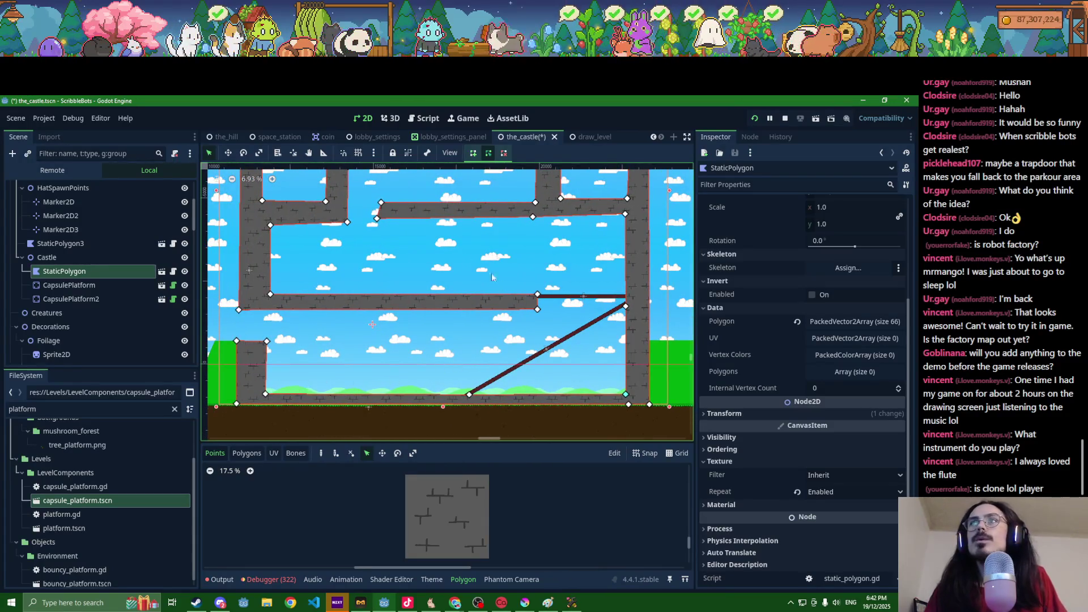
Step: Delete the vertex where the ramp meets the floor and save the scene
left_click(503, 153)
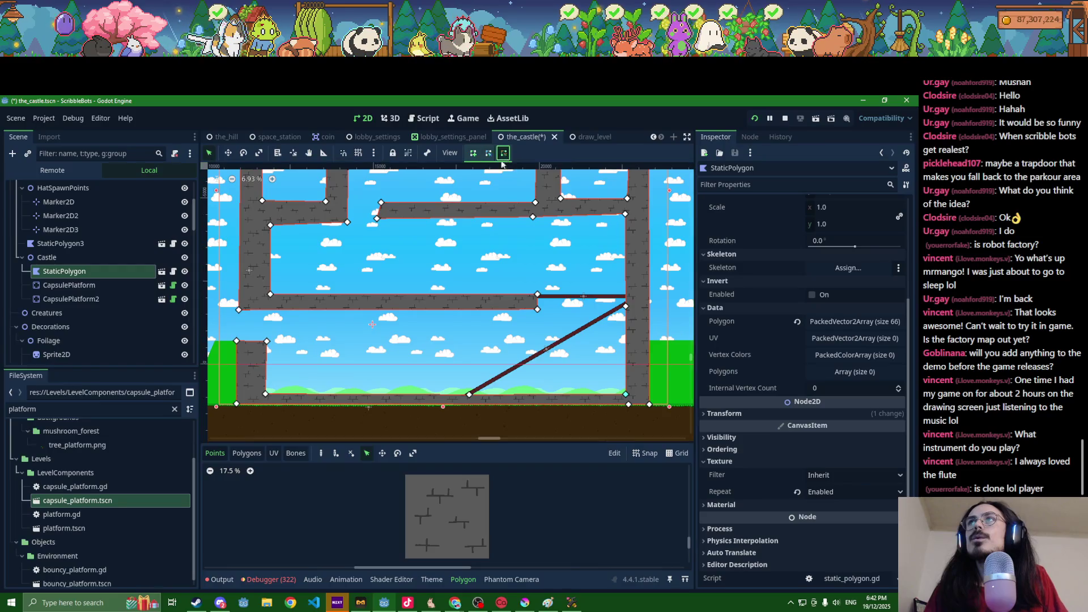
left_click(470, 394)
scroll(366, 380, "up", 1)
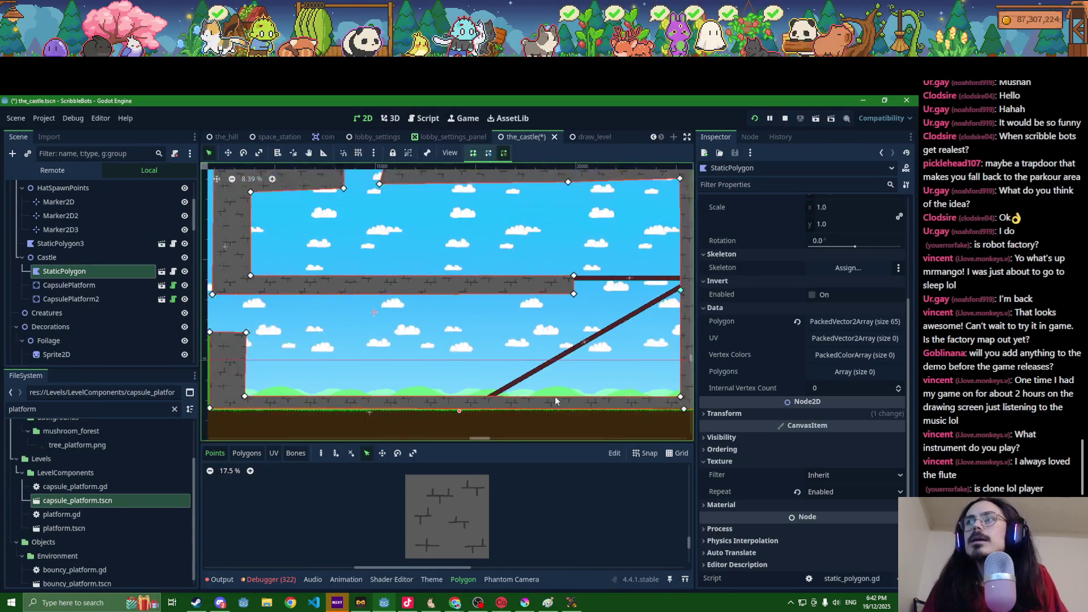
scroll(567, 397, "right", 2)
left_click(486, 154)
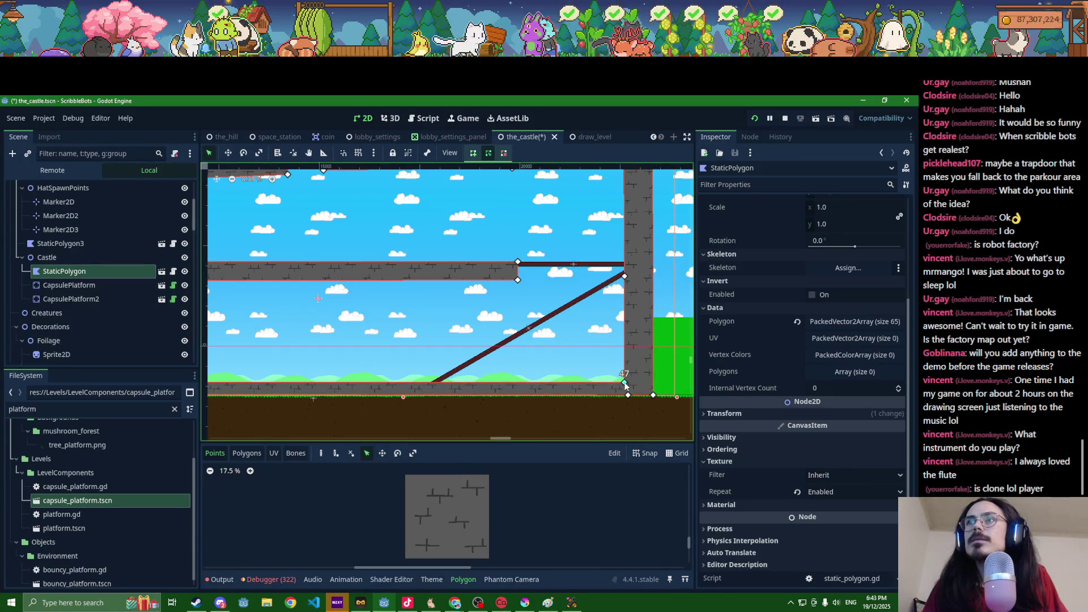
scroll(531, 379, "down", 1)
key("ctrl+s")
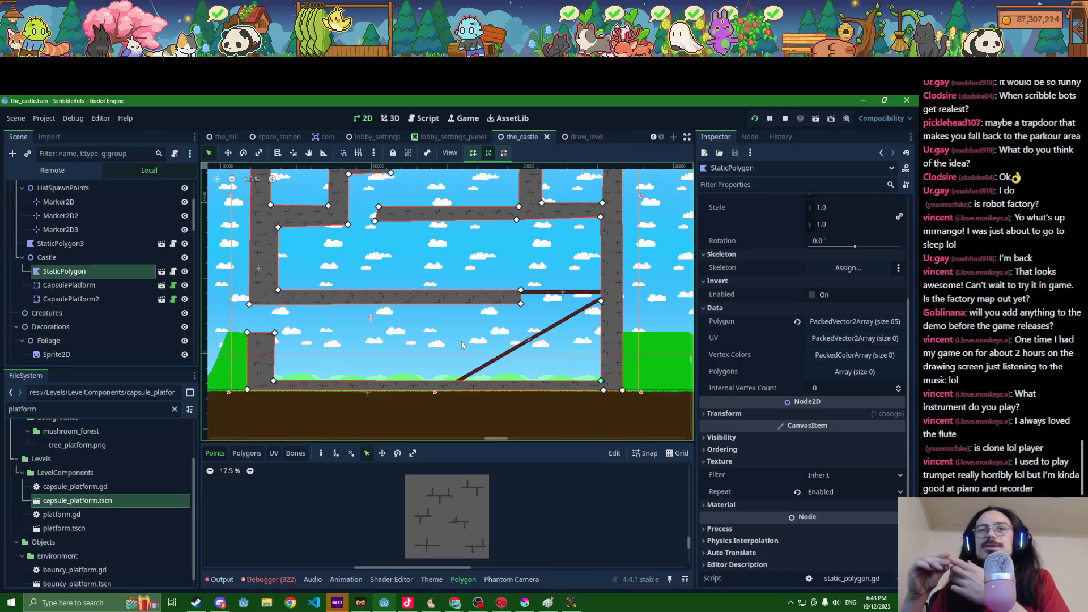
Step: Select the TheHill root node in the Scene tree
scroll(468, 362, "down", 3)
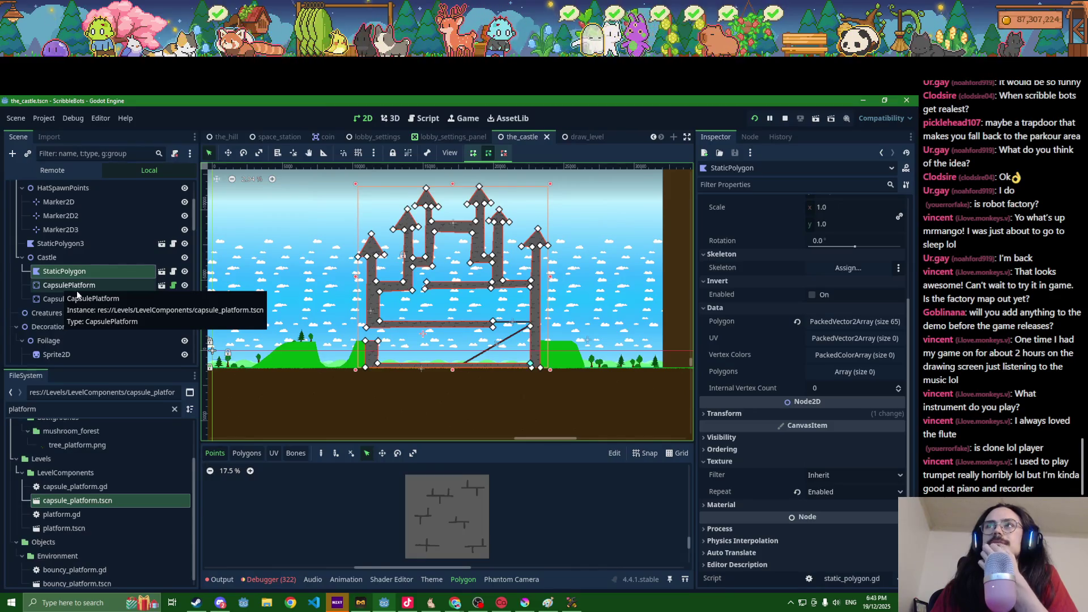
scroll(287, 298, "down", 2)
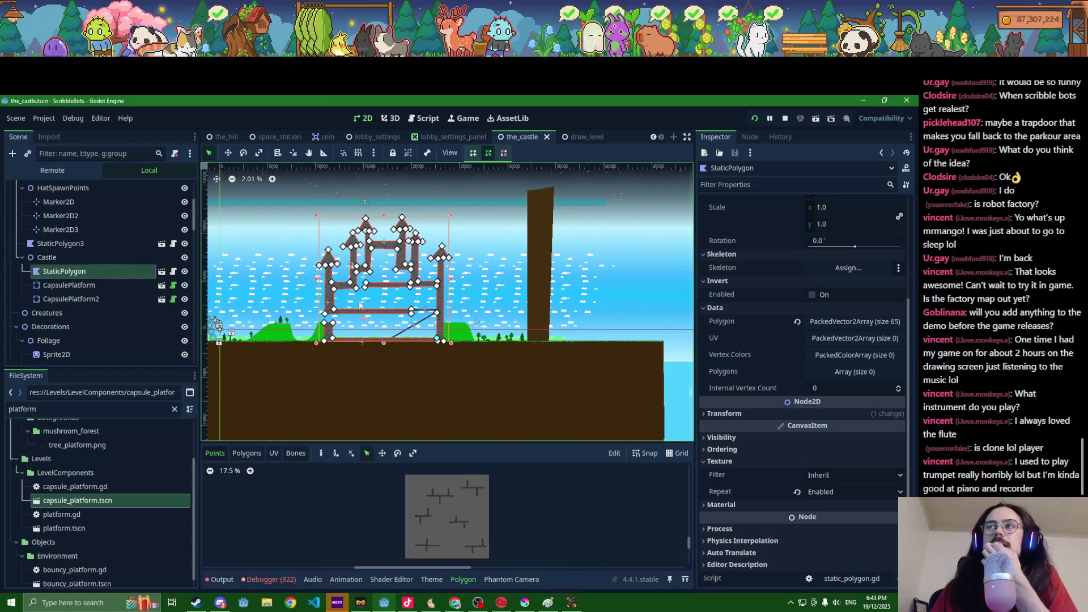
scroll(498, 317, "up", 1)
scroll(534, 342, "up", 1)
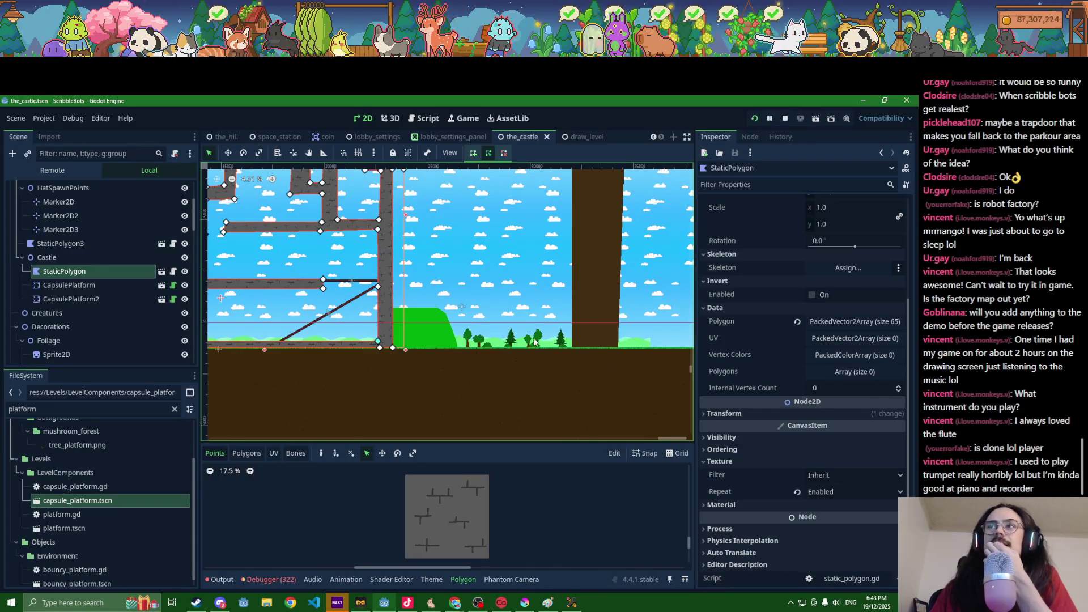
scroll(534, 342, "up", 2)
scroll(388, 328, "up", 2)
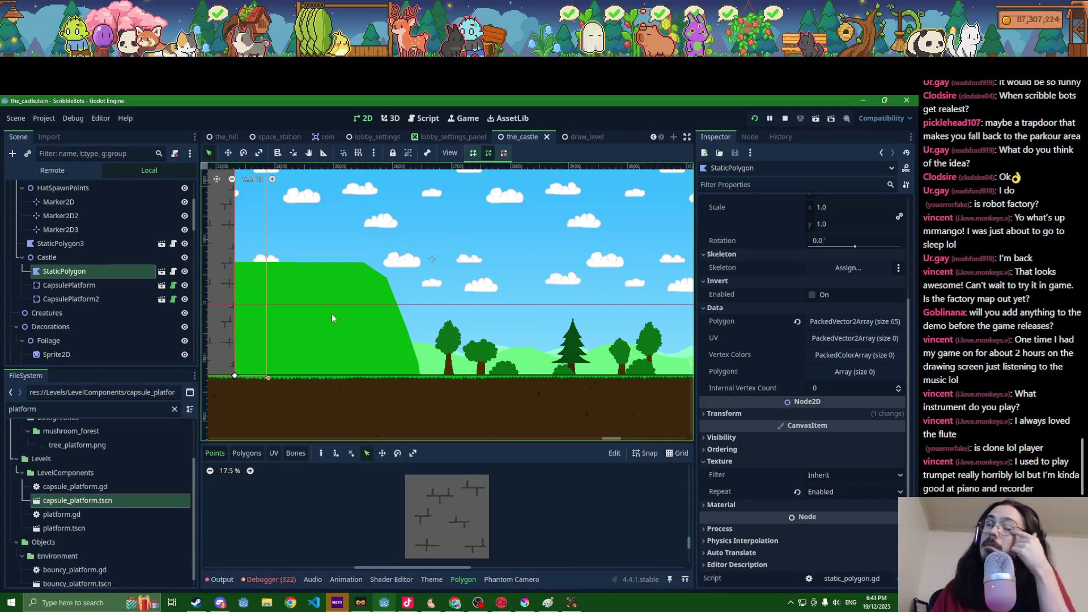
scroll(167, 286, "up", 4)
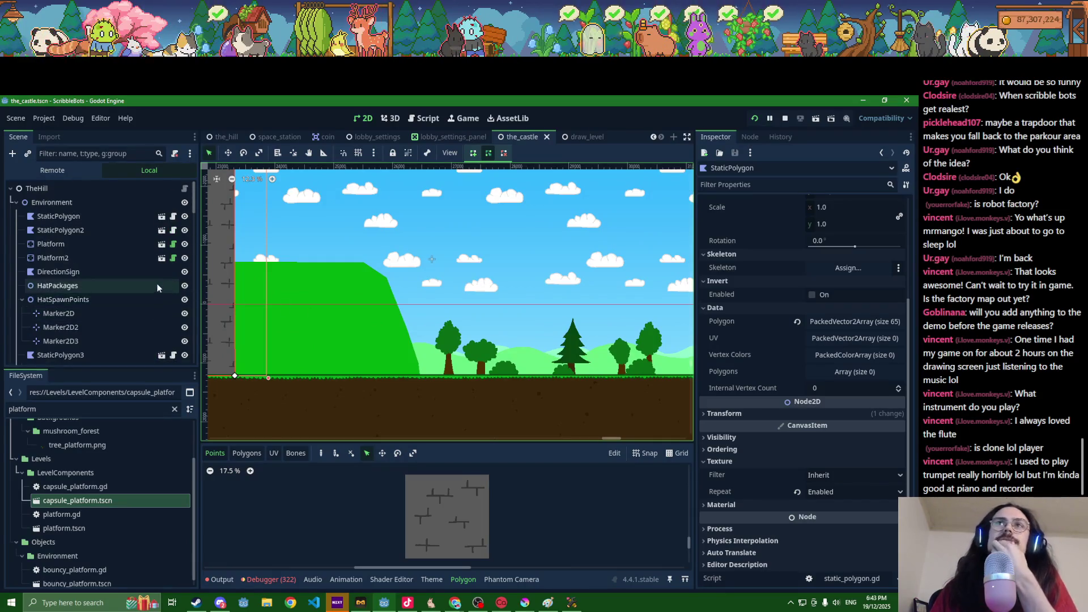
left_click(62, 189)
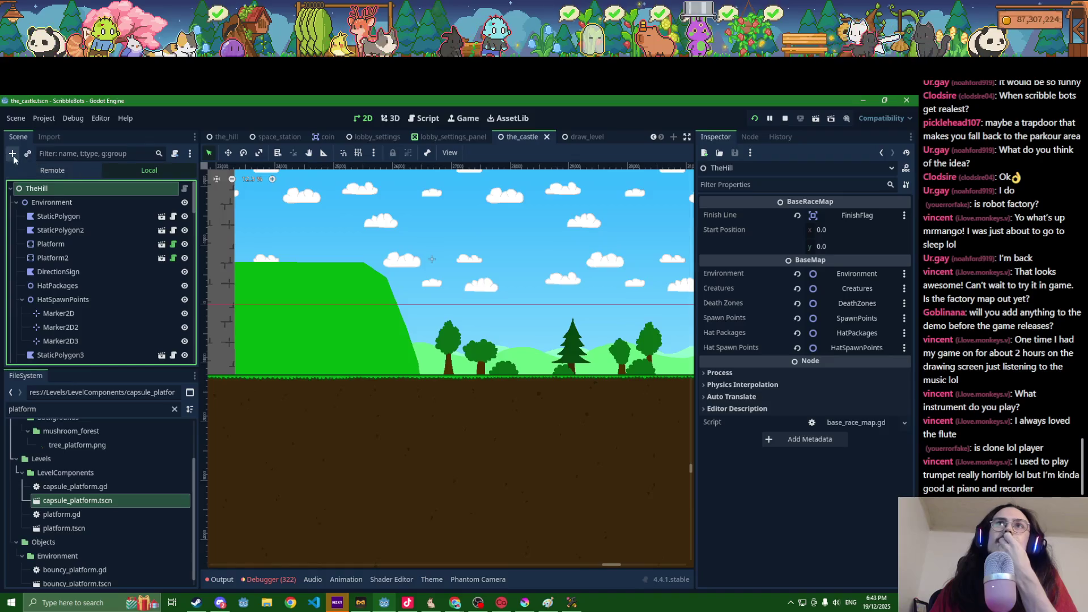
Step: Filter the FileSystem for 'synchronized' and add synchronized_rigidbody.tscn to the scene tree
left_click(51, 203)
left_click(12, 154)
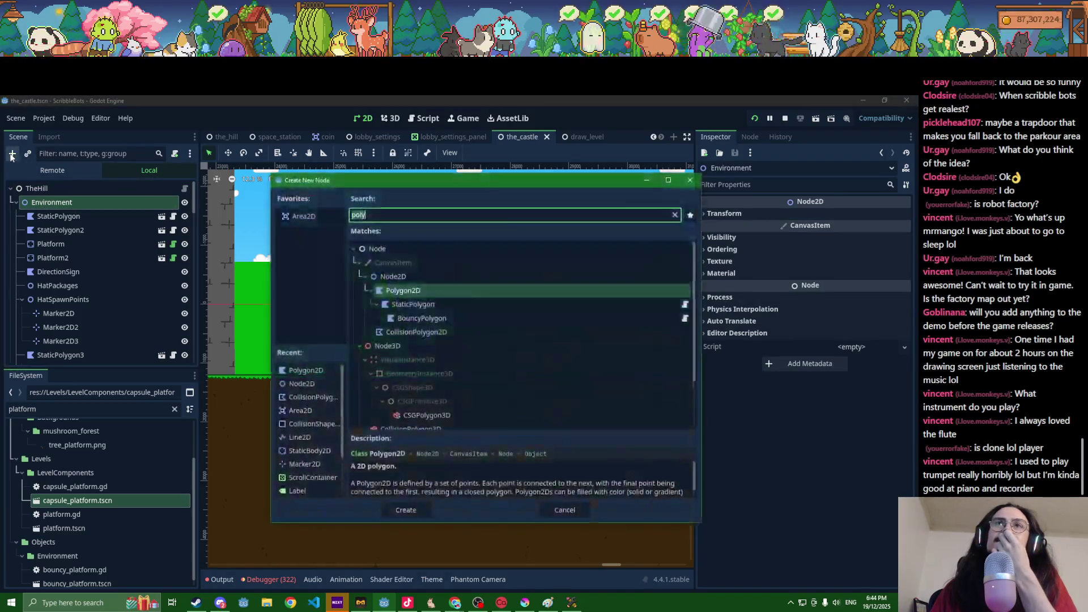
key("Escape")
left_click(105, 409)
key("ctrl+a")
type("synchron")
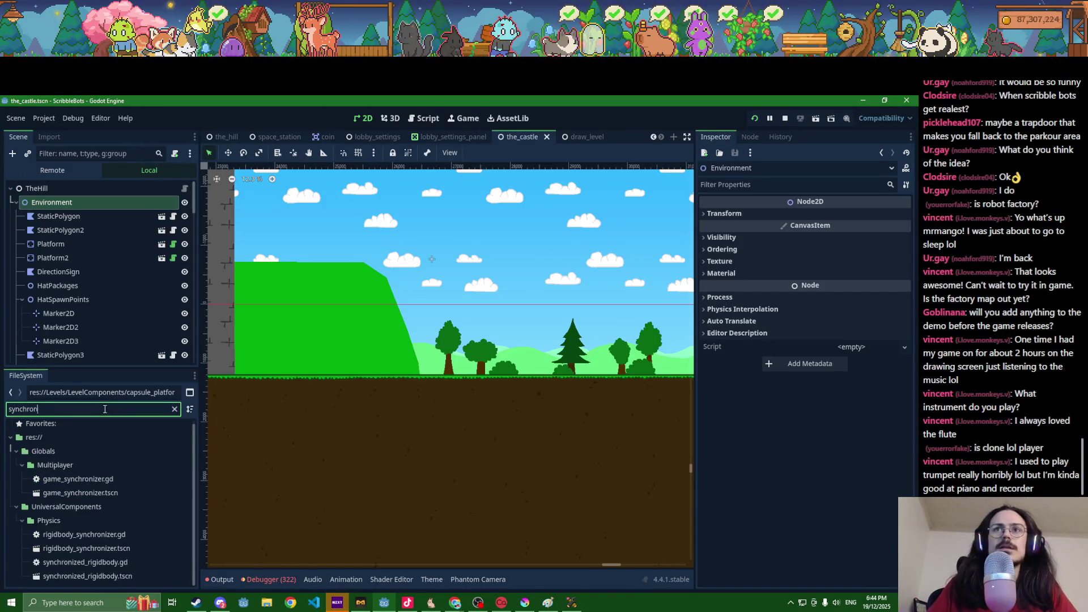
type("ized")
mouse_move(91, 496)
left_mouse_down()
mouse_move(102, 479)
mouse_move(72, 206)
mouse_move(229, 317)
left_mouse_up()
Step: Move the new SynchronizedRigidbody so it sits above the green hill
scroll(247, 316, "down", 5)
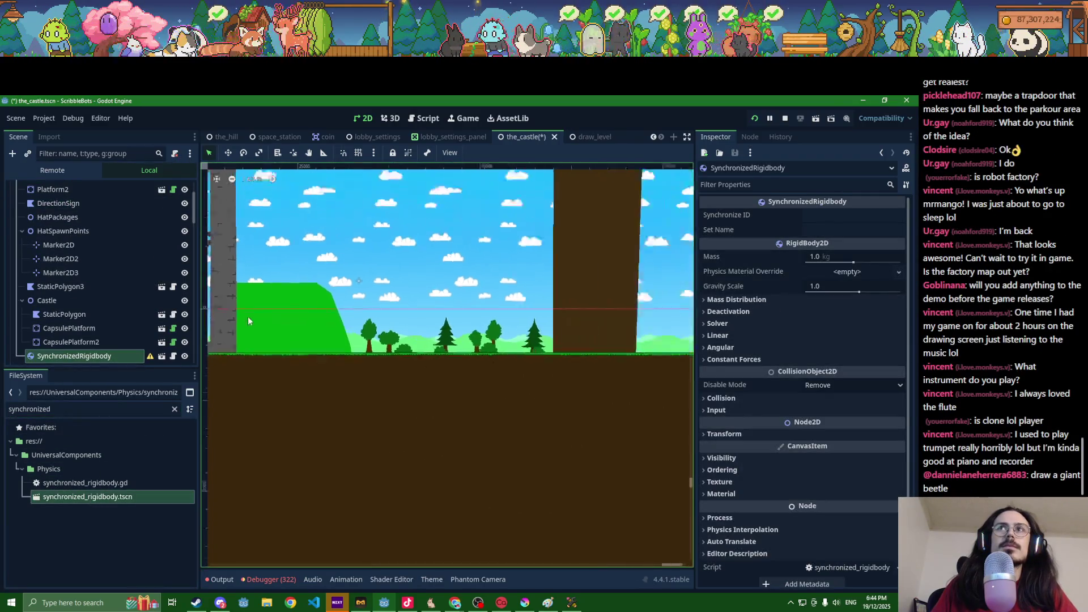
left_click(228, 152)
left_click(299, 289)
mouse_move(418, 297)
left_mouse_down()
mouse_move(439, 300)
mouse_move(278, 318)
left_mouse_up()
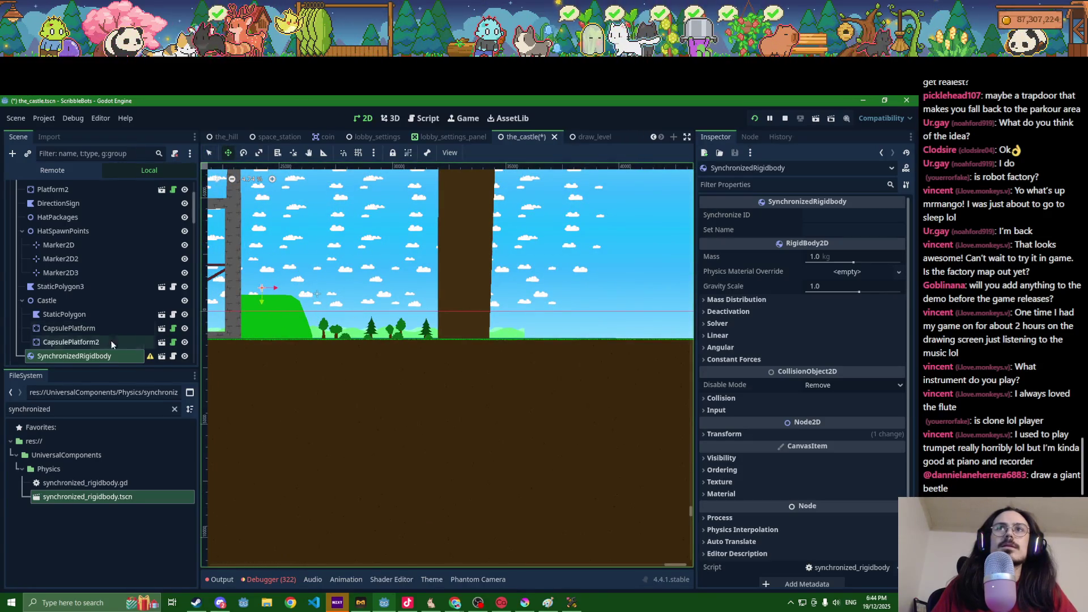
key("ctrl+a")
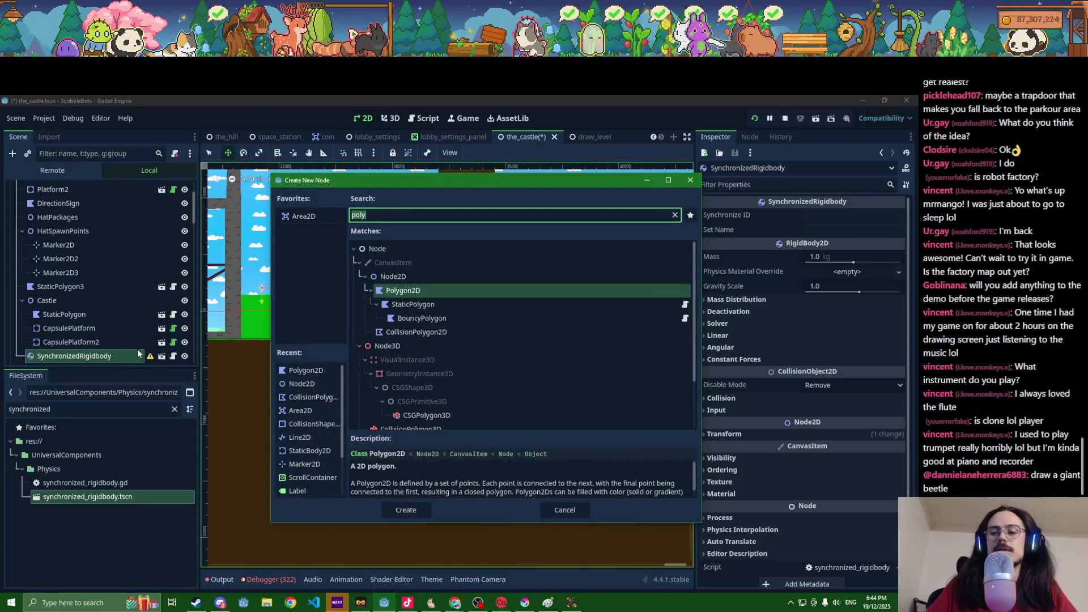
Step: Add a Polygon2D child under SynchronizedRigidbody and switch to plain selection mode
key("Return")
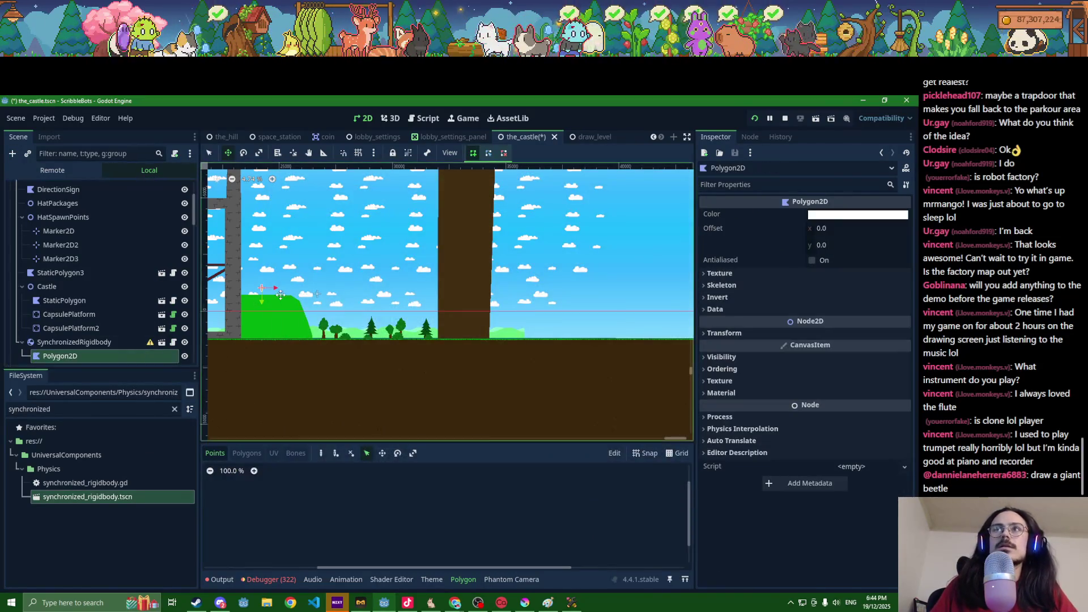
scroll(280, 295, "up", 10)
scroll(434, 327, "up", 1)
left_click(210, 155)
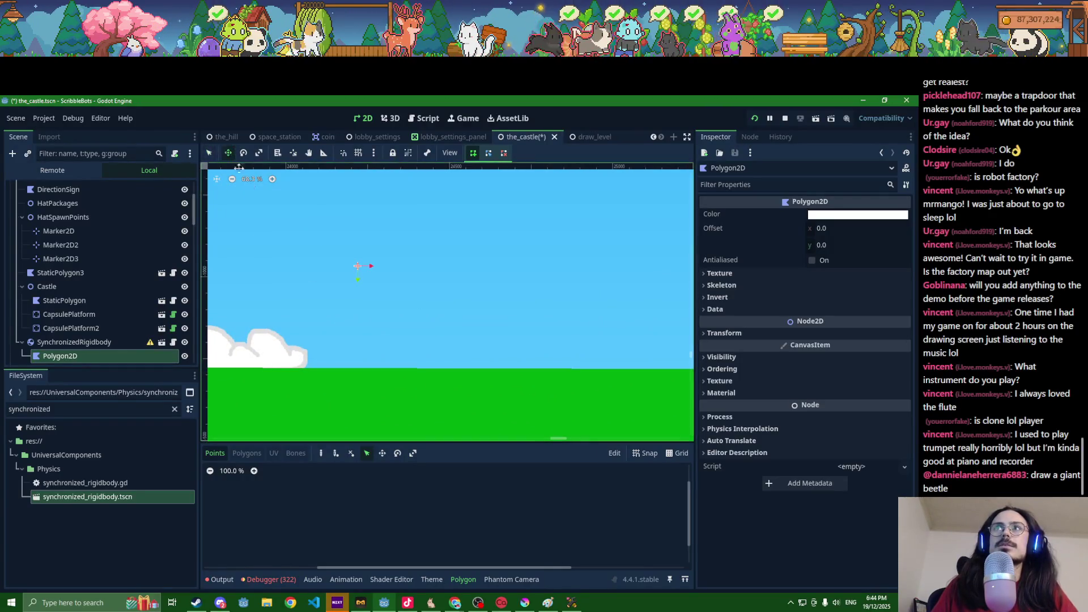
scroll(292, 227, "up", 2)
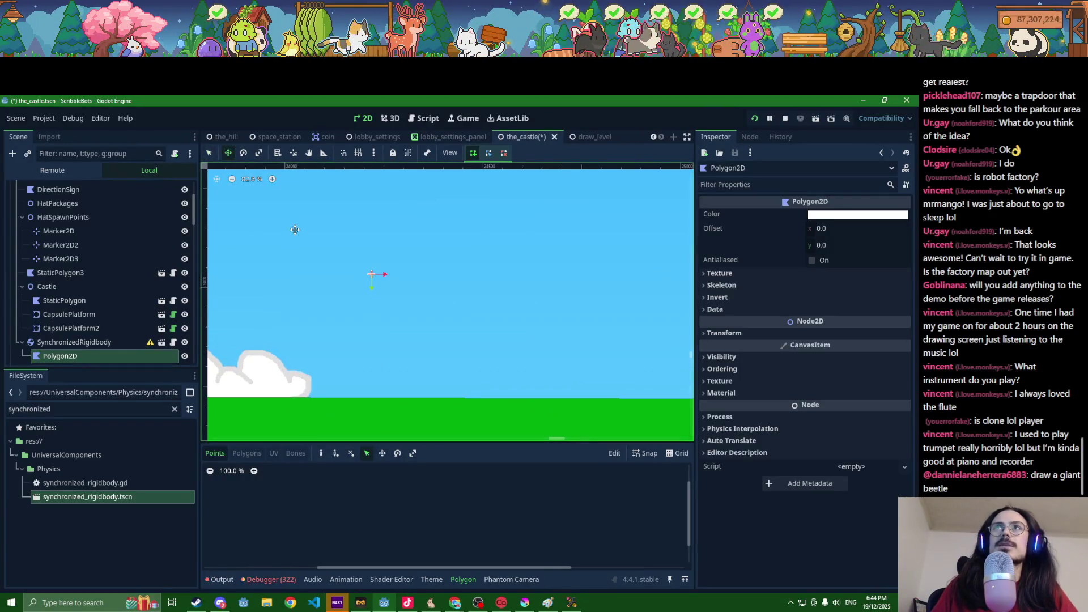
Step: Draw the six-point duck outline and close it on the first point into a filled polygon
left_click(341, 262)
left_click(341, 277)
left_click(344, 287)
left_click(351, 293)
left_click(391, 295)
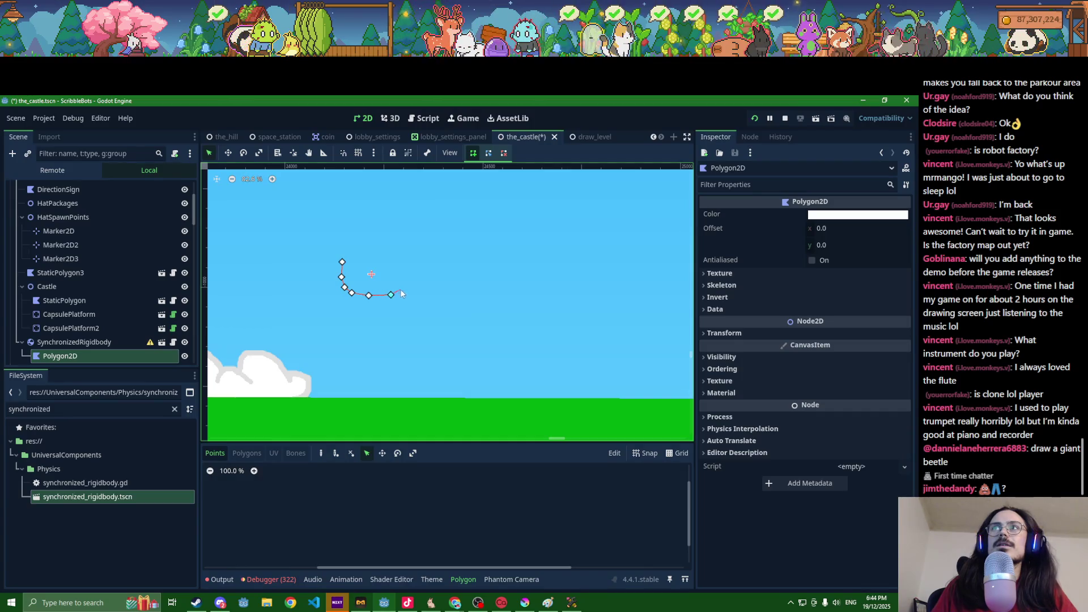
left_click(405, 281)
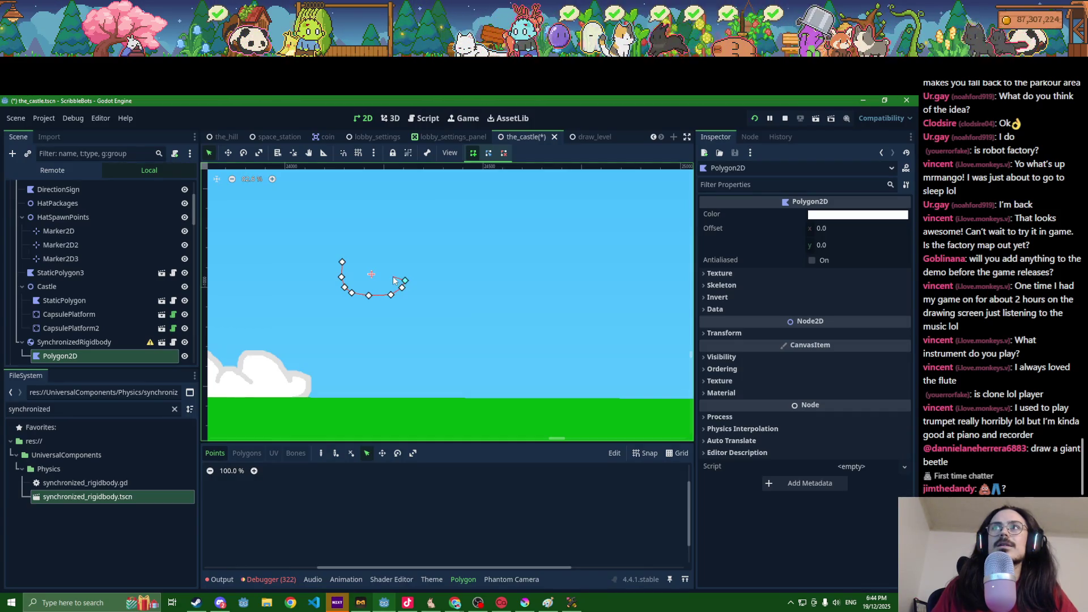
left_click(341, 261)
left_click(857, 215)
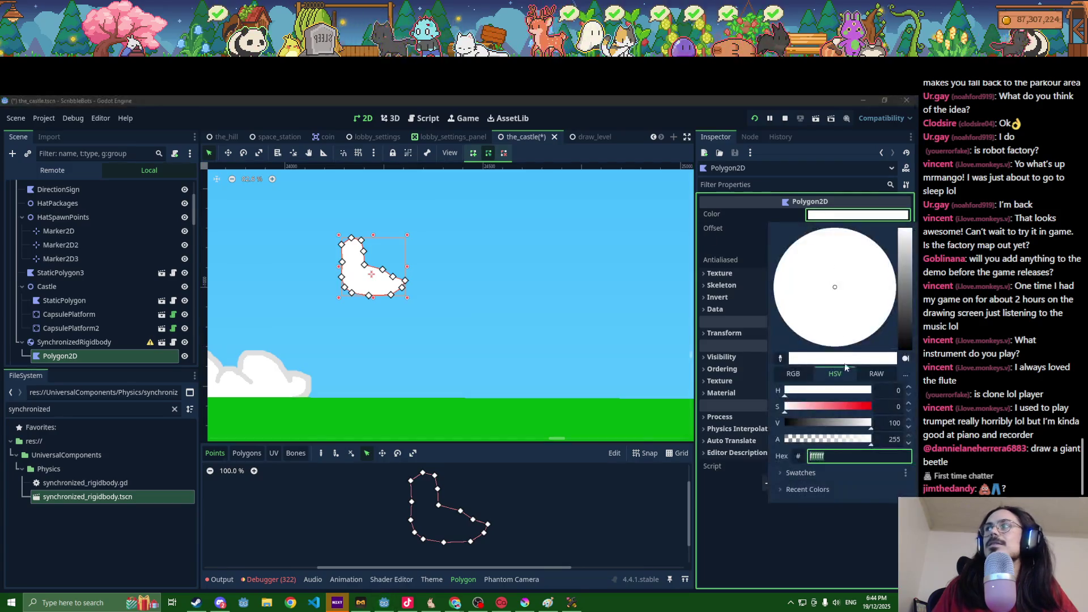
Step: Set the duck polygon's colour to yellow (fcff4d)
left_click(844, 406)
left_click(800, 391)
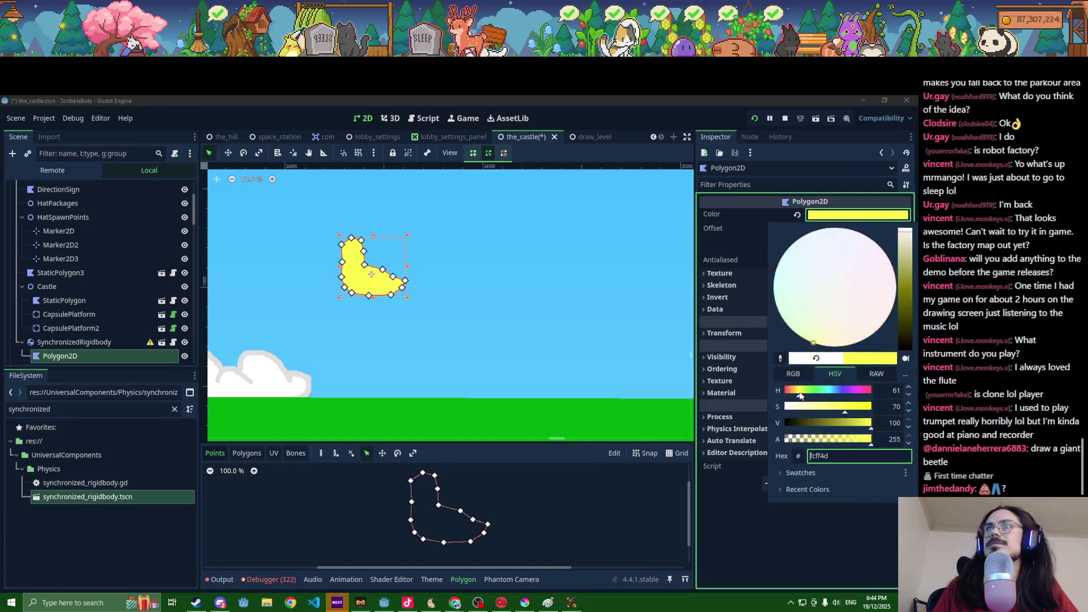
scroll(369, 287, "up", 5)
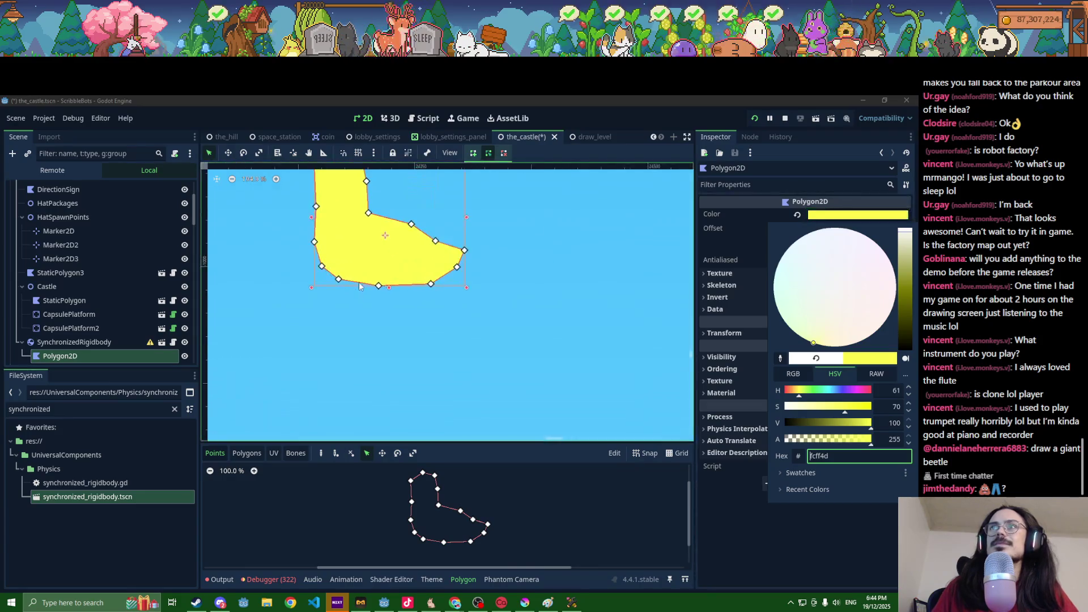
left_click(486, 157)
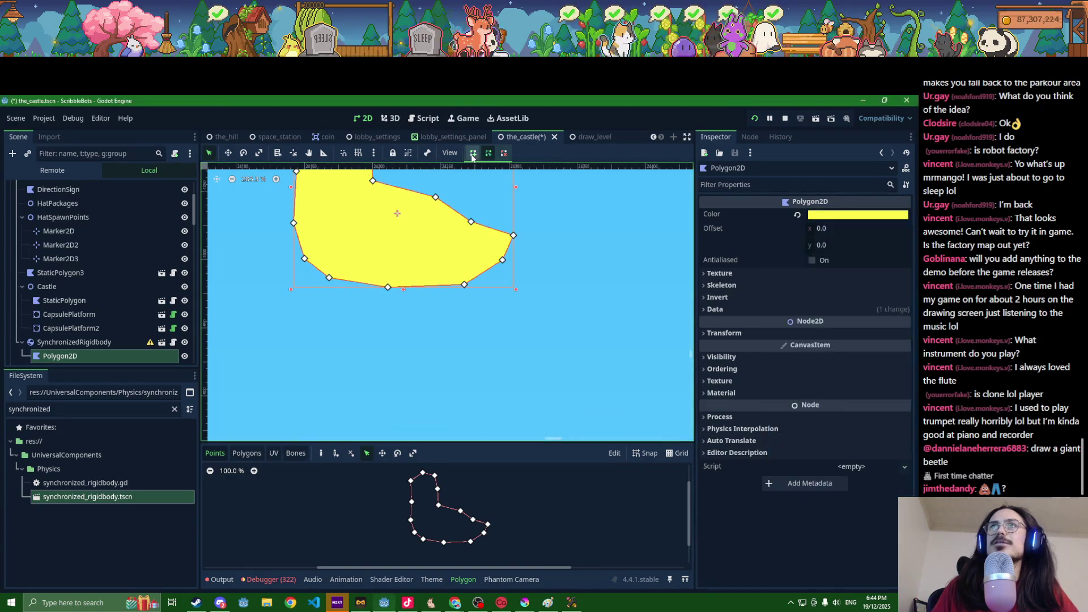
Step: Pull a leg vertex down from the polygon's bottom edge and save the scene
mouse_move(399, 288)
left_mouse_down()
mouse_move(392, 315)
mouse_move(396, 301)
mouse_move(426, 313)
mouse_move(434, 288)
left_mouse_up()
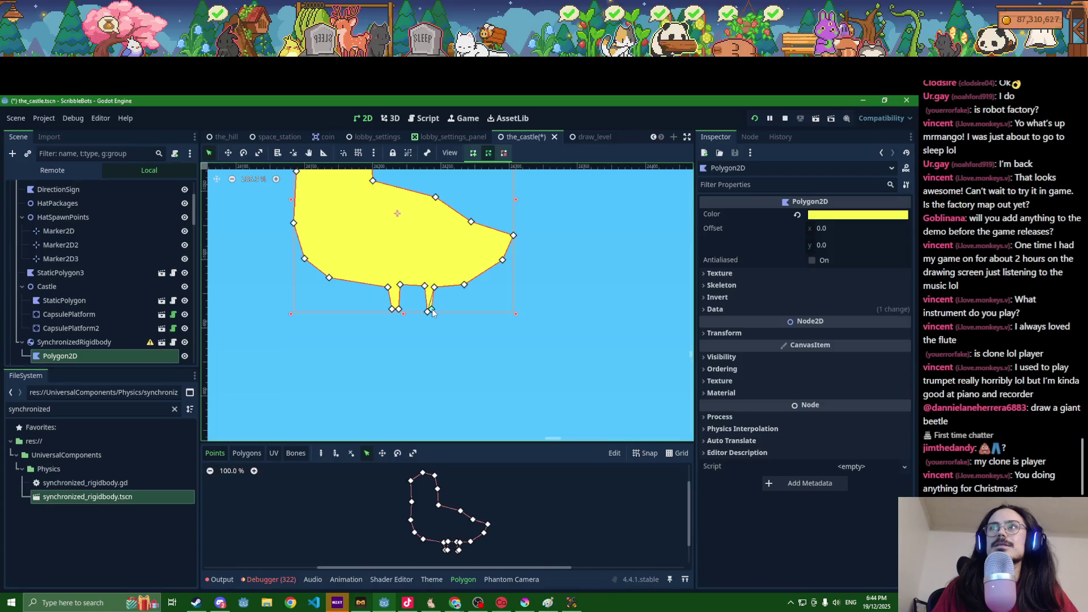
scroll(429, 312, "down", 3)
key("ctrl+s")
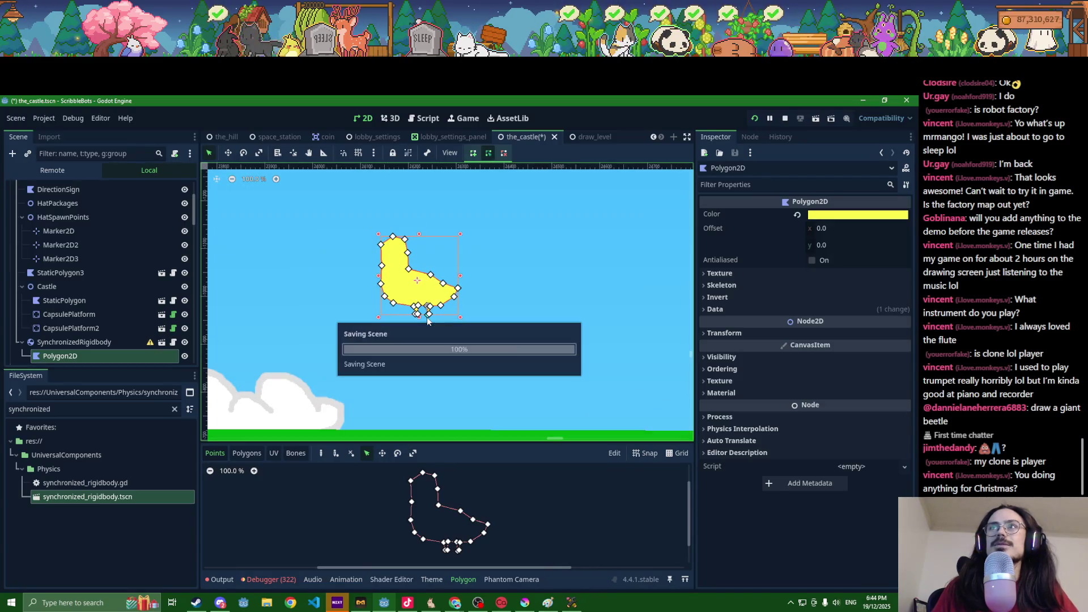
scroll(93, 346, "down", 3)
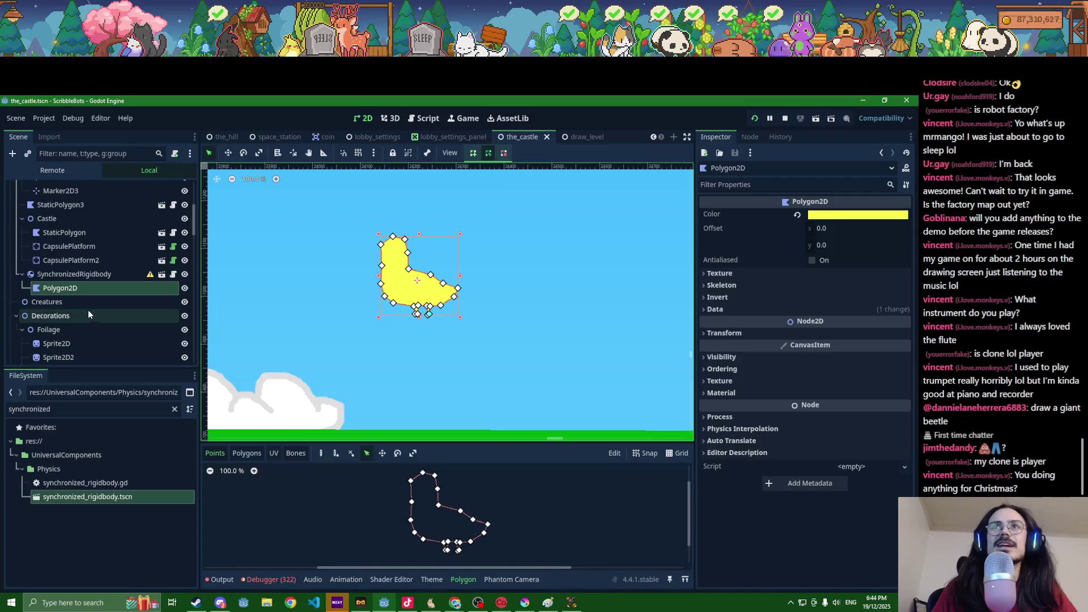
key("ctrl+d")
Step: Turn the duplicated polygon orange (ffb84d)
scroll(292, 320, "up", 3)
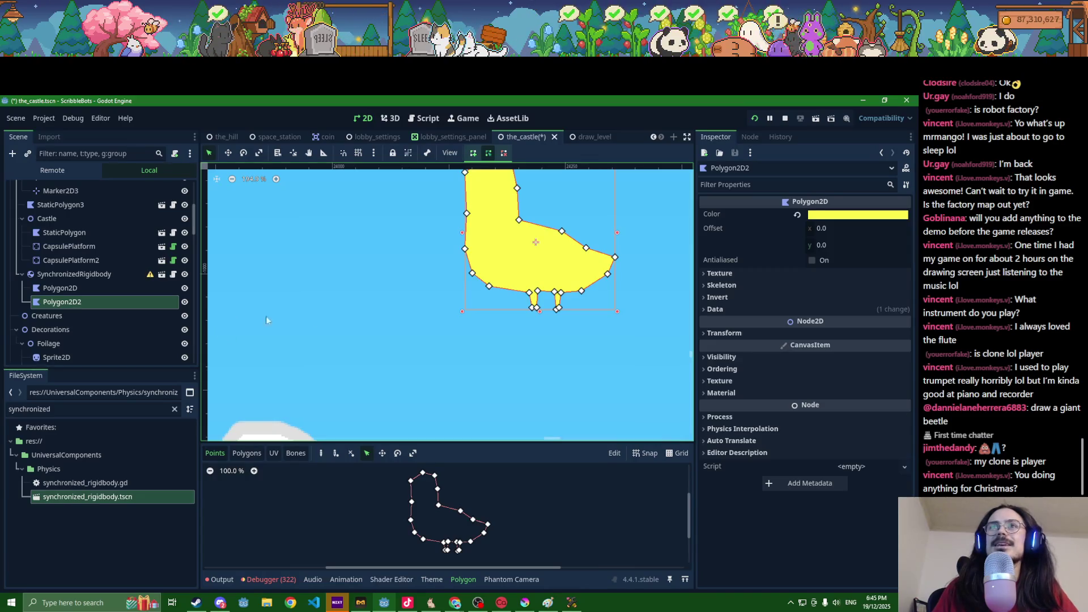
left_click(839, 215)
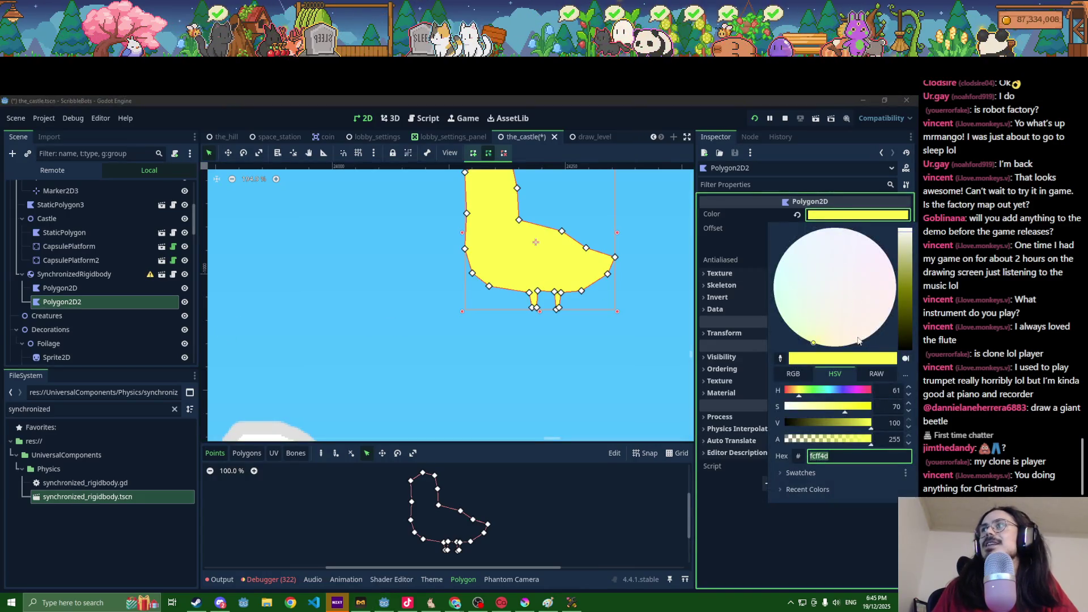
left_click(794, 393)
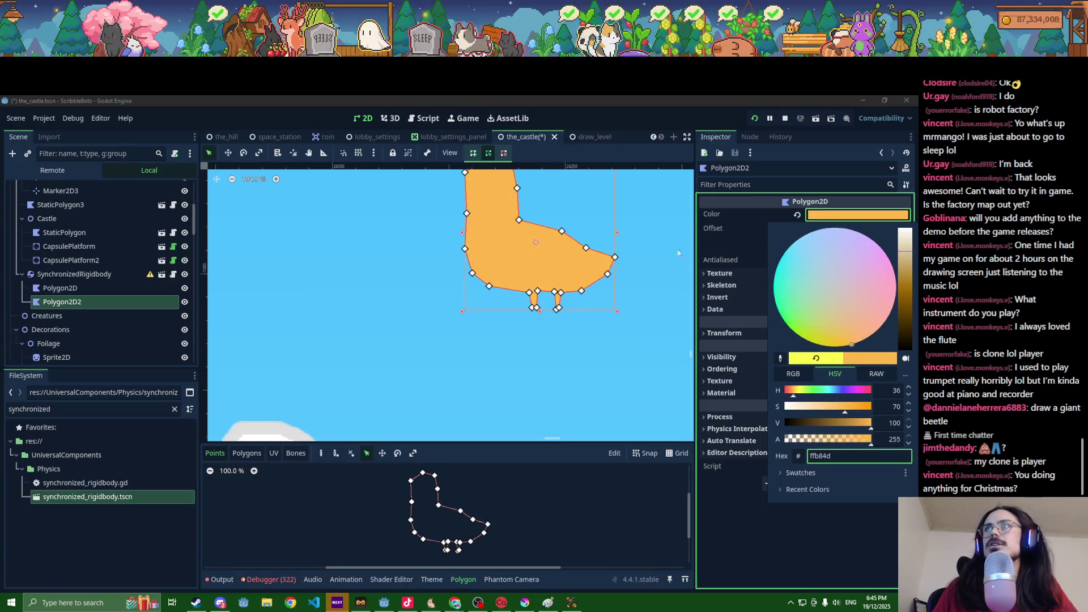
key("Escape")
Step: Clear the duplicate's polygon points and draw a closed foot shape below the left leg
left_click(801, 309)
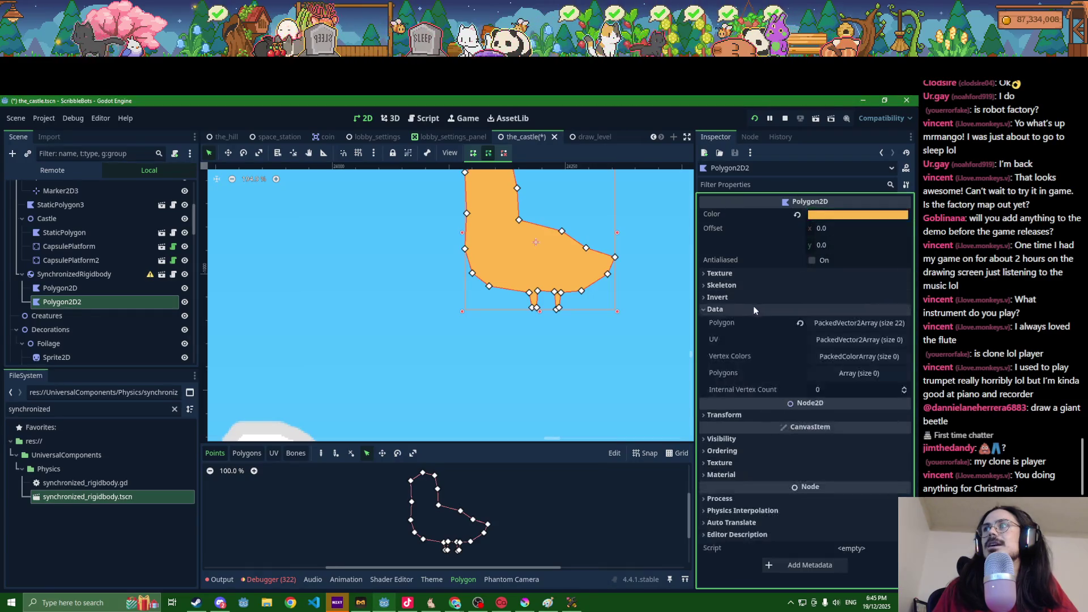
left_click(797, 323)
scroll(544, 298, "up", 5)
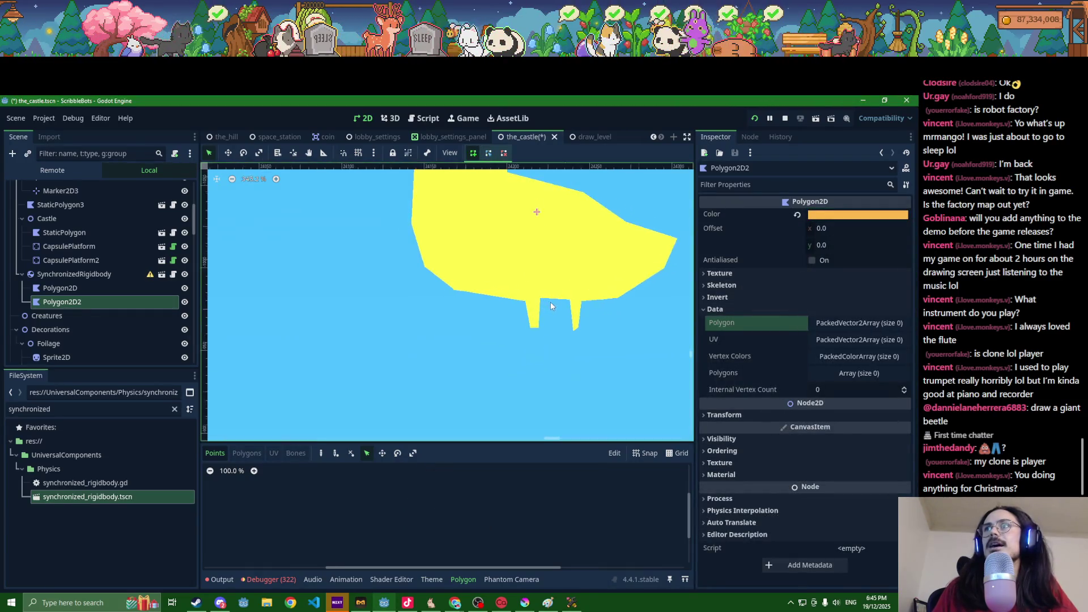
scroll(535, 291, "up", 3)
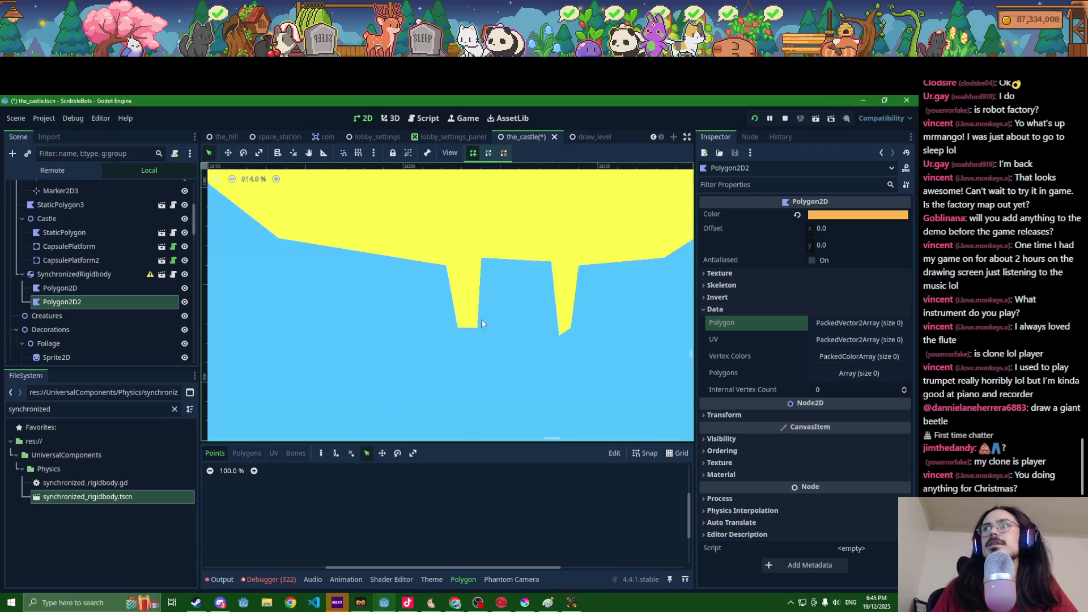
left_click(438, 346)
left_click(454, 347)
left_click(446, 366)
left_click(477, 366)
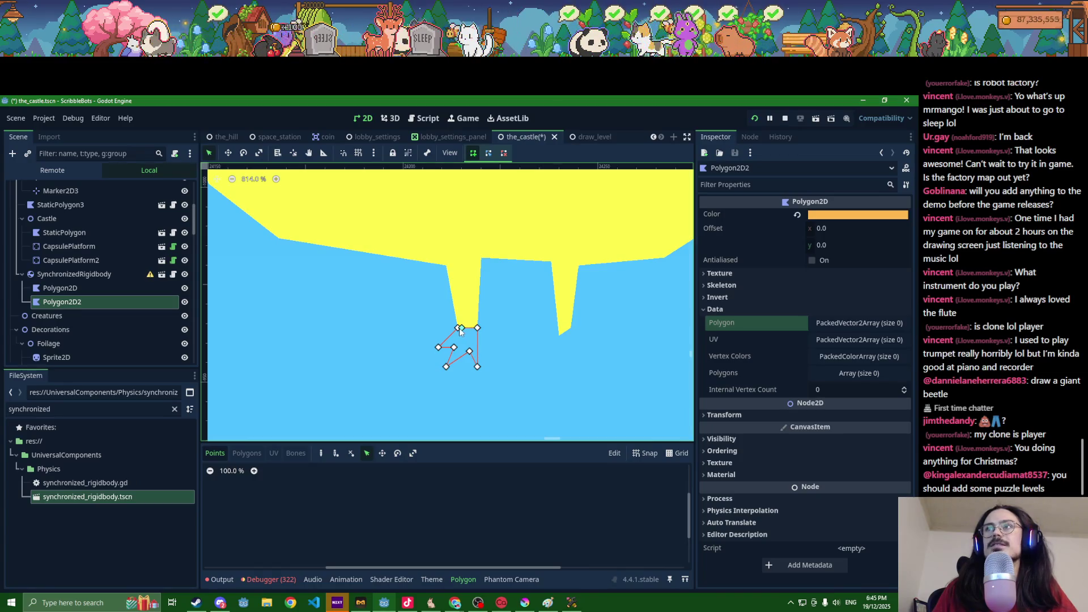
left_click(459, 327)
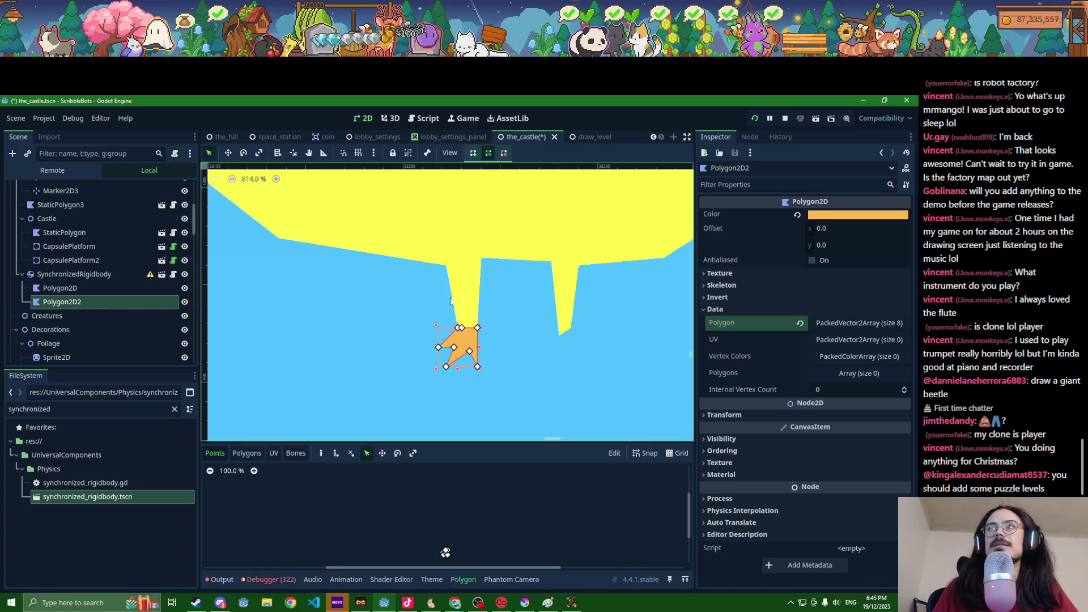
Step: Duplicate the orange foot and move the copy under the right leg
left_click(503, 153)
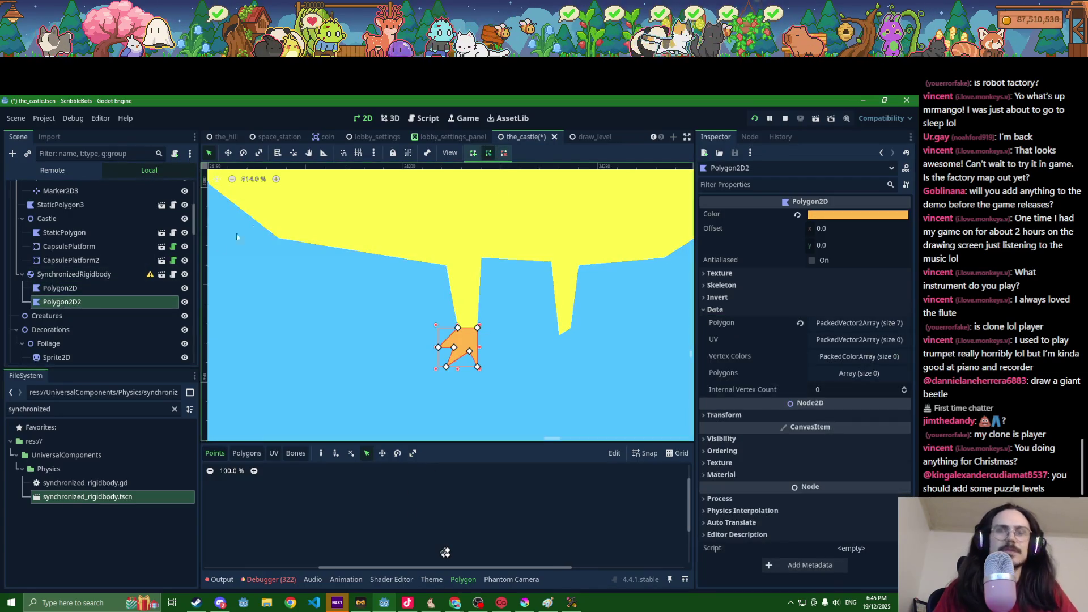
key("ctrl+d")
left_click(229, 153)
left_click_drag(462, 350, 562, 351)
Step: Duplicate the foot as Polygon2D4 and expand its Data properties for reuse as a beak
scroll(518, 370, "down", 12)
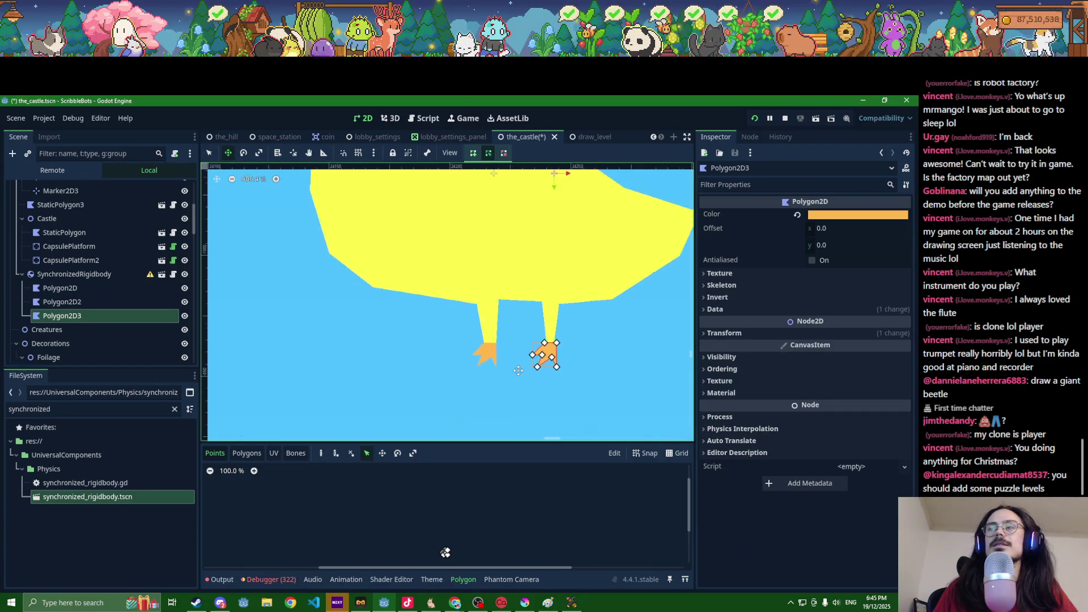
scroll(518, 370, "down", 2)
key("ctrl+d")
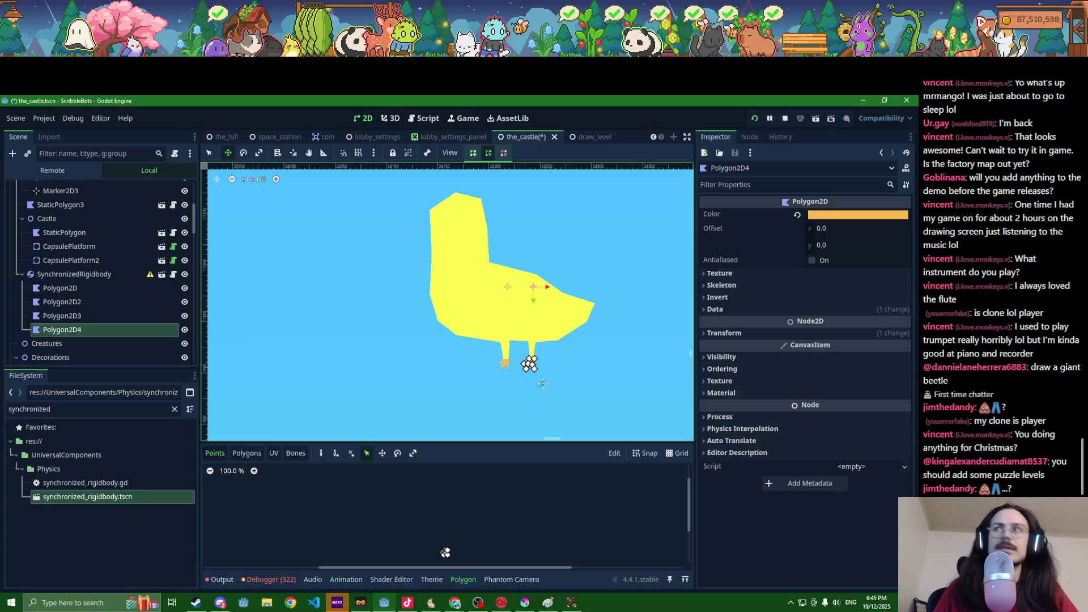
scroll(391, 222, "up", 5)
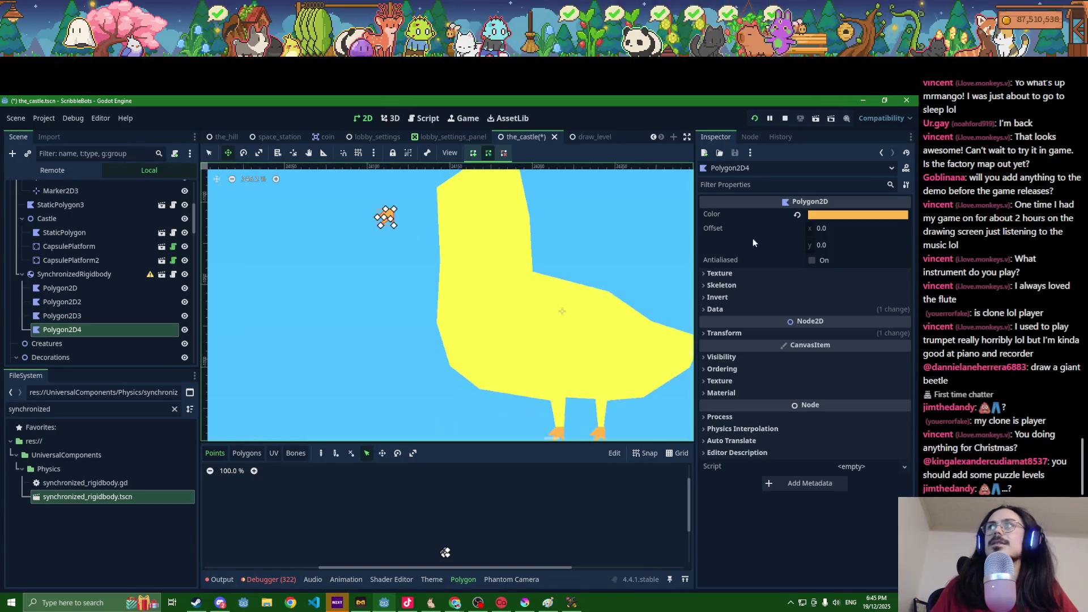
left_click(739, 309)
scroll(464, 239, "up", 3)
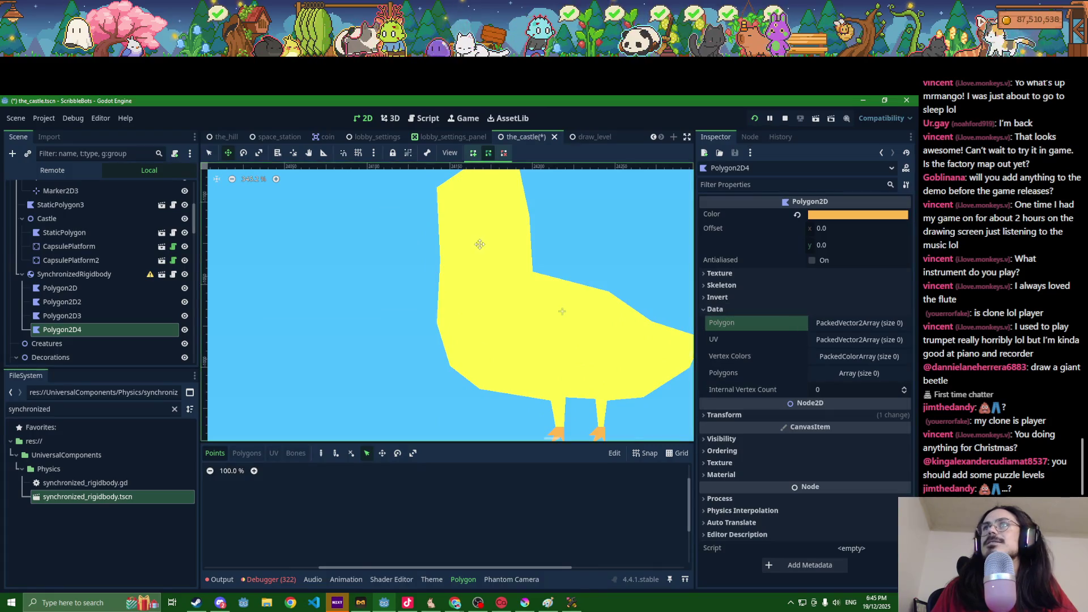
Step: Draw an orange triangular beak jutting left from the duck's head
key("q")
left_click_drag(422, 220, 429, 253)
left_click(433, 262)
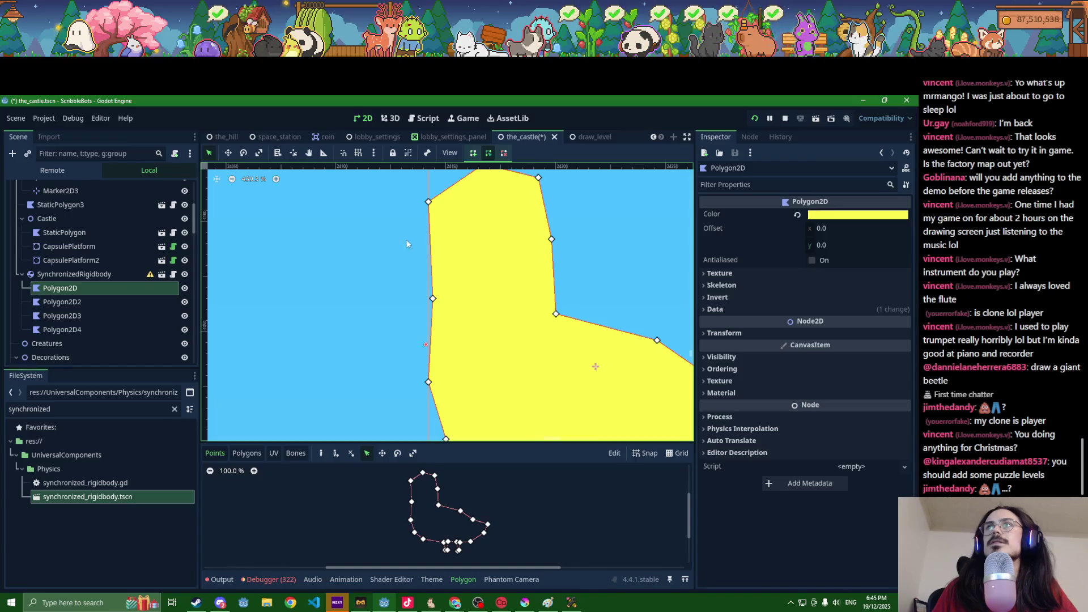
left_click(437, 251)
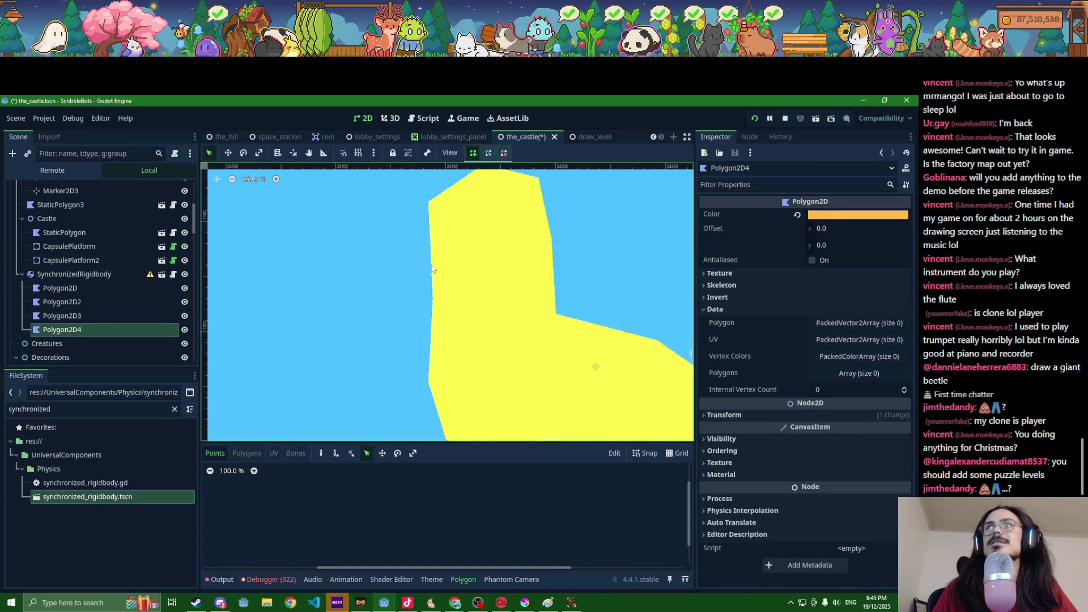
left_click(387, 254)
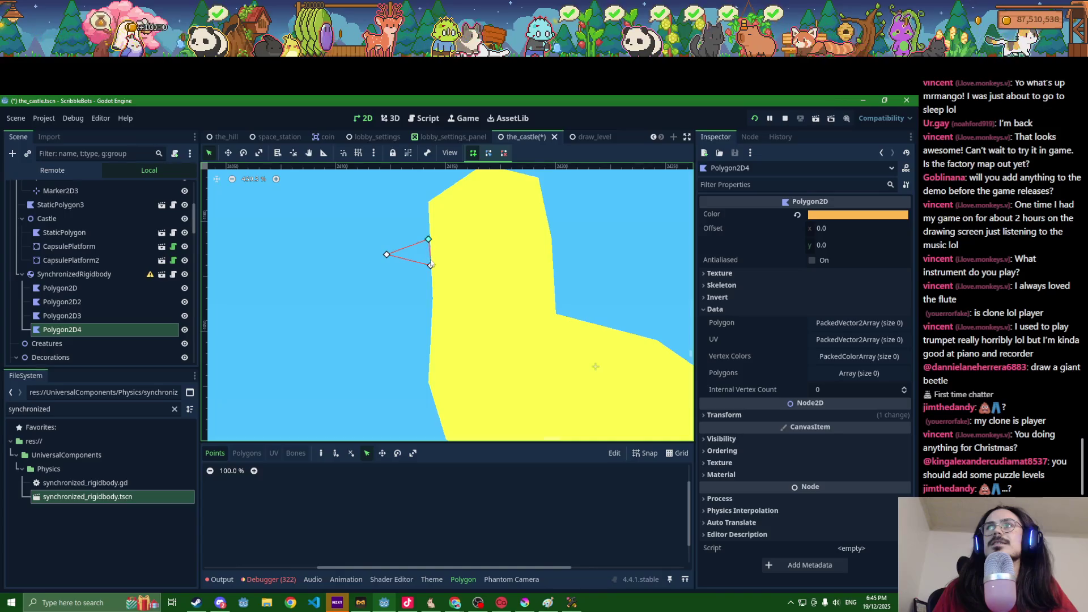
left_click(431, 265)
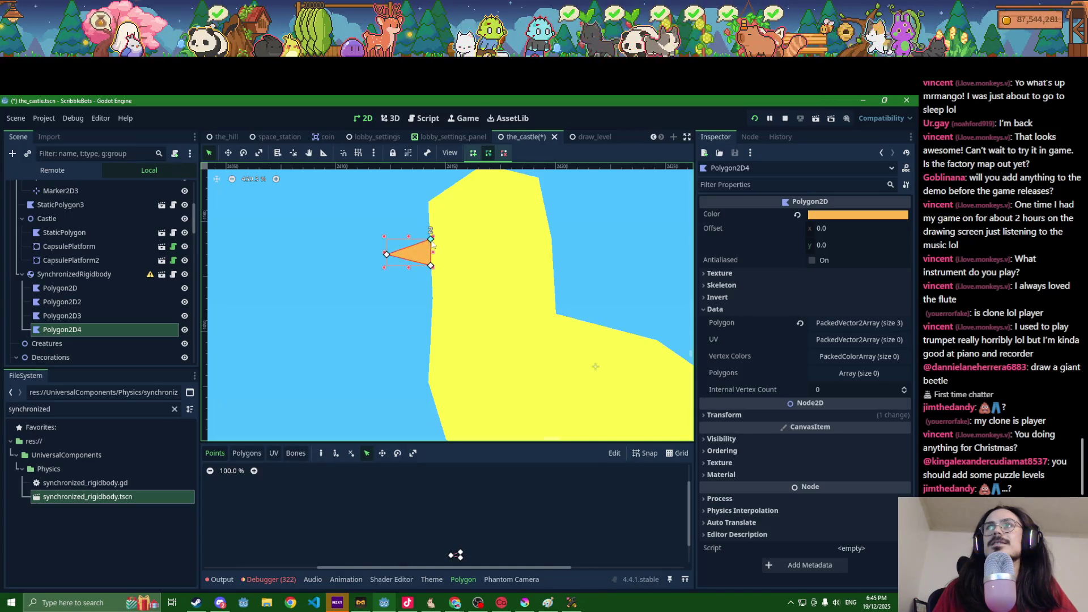
Step: Delete the extra beak duplicate and select the SynchronizedRigidbody node
key("ctrl+d")
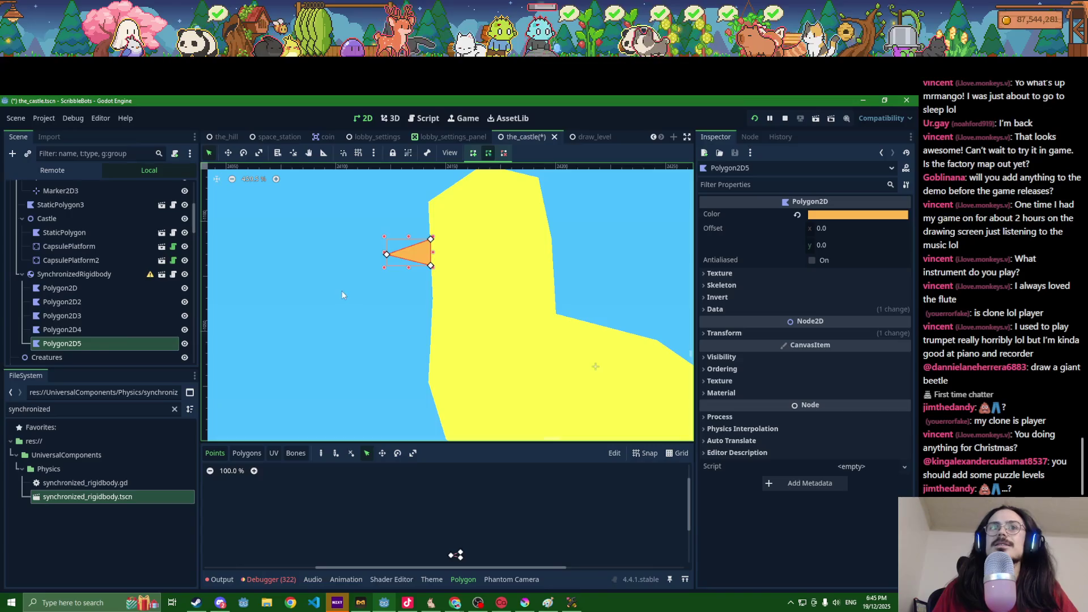
left_click(227, 153)
left_click_drag(415, 253, 489, 230)
key("Delete")
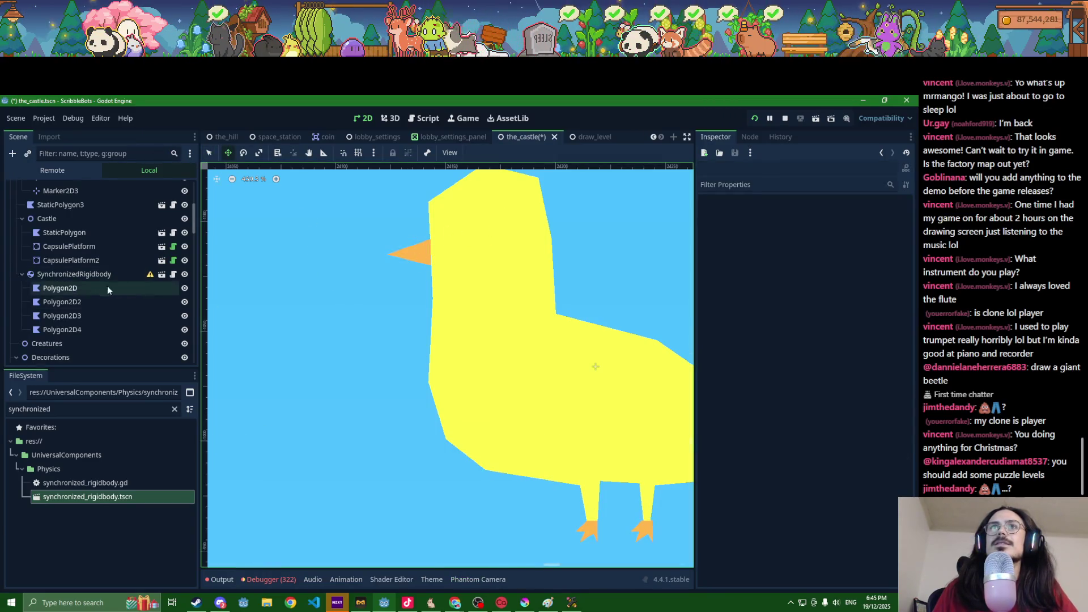
left_click(90, 276)
scroll(92, 283, "down", 2)
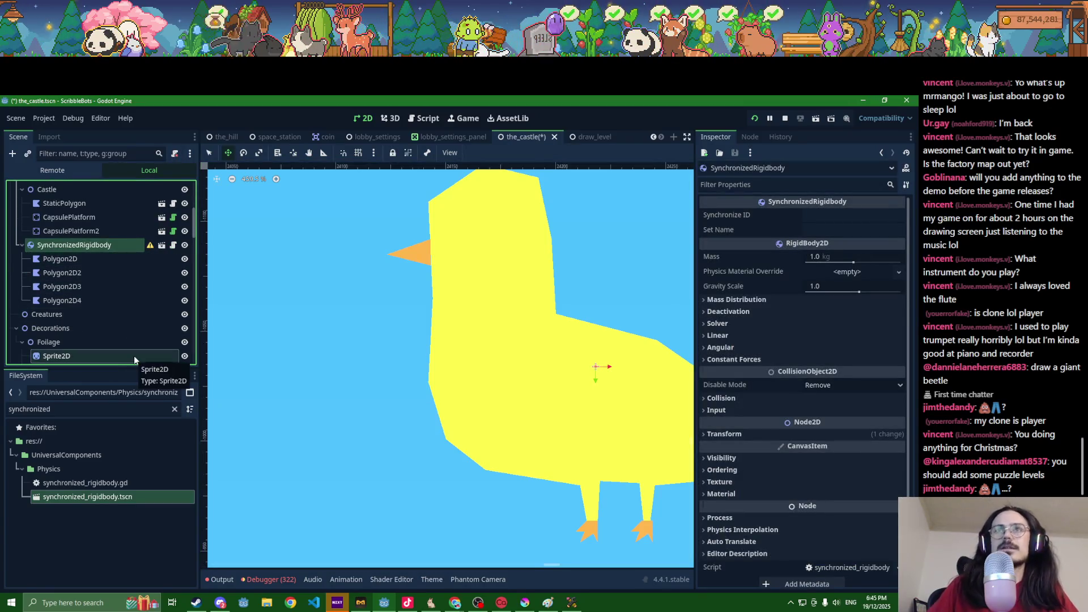
key("ctrl+r")
Step: Reparent the Sprite2D under SynchronizedRigidbody and choose Load for its Texture
type("sync")
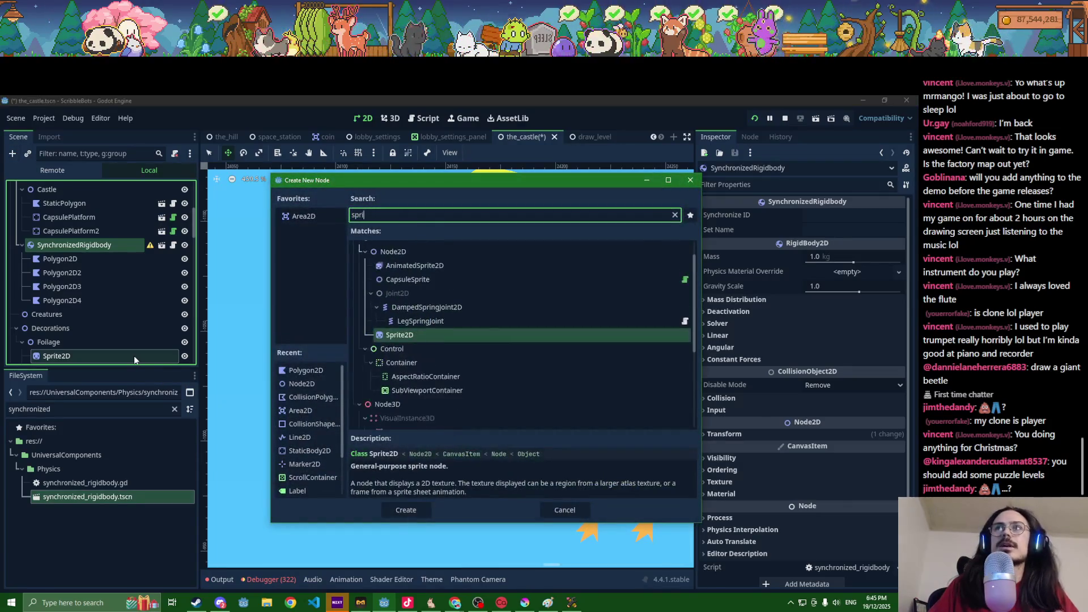
key("Return")
left_click(868, 216)
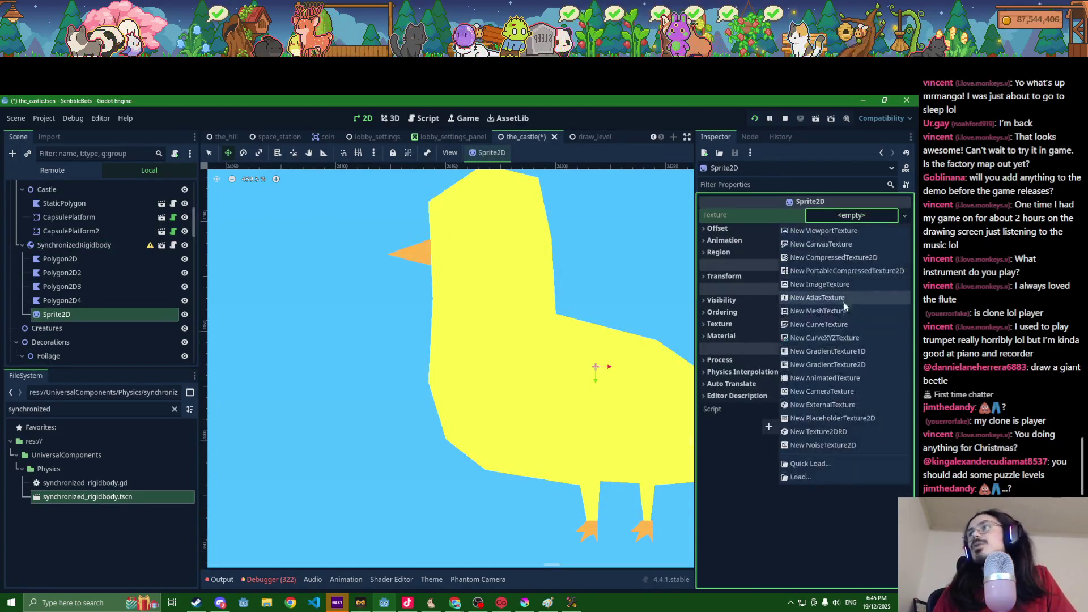
left_click(807, 475)
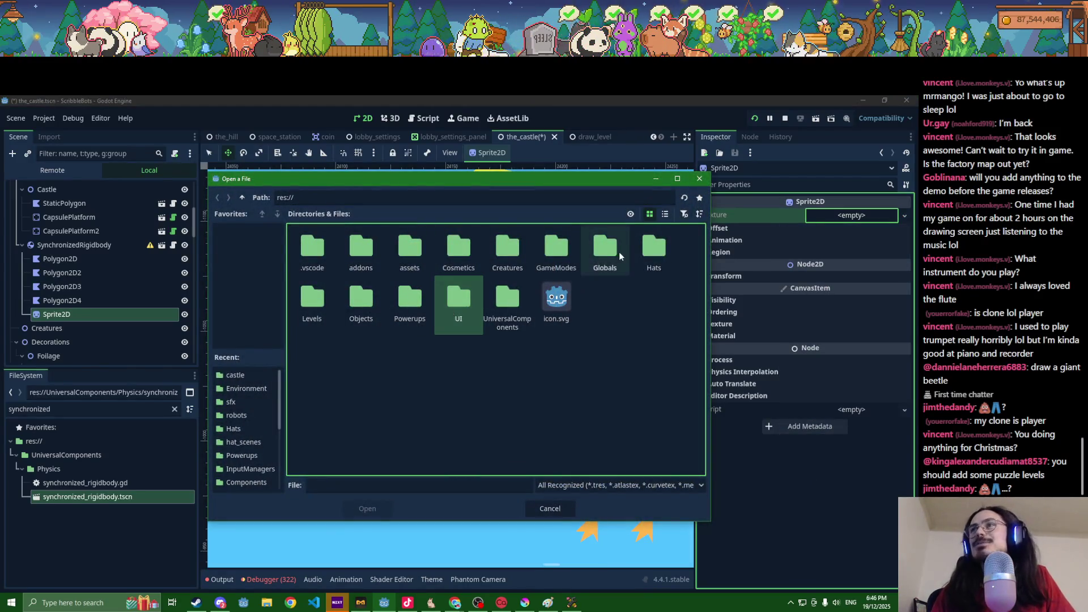
Step: Browse to res://assets and load circle_sprite.tres as the sprite's texture
double_click(361, 308)
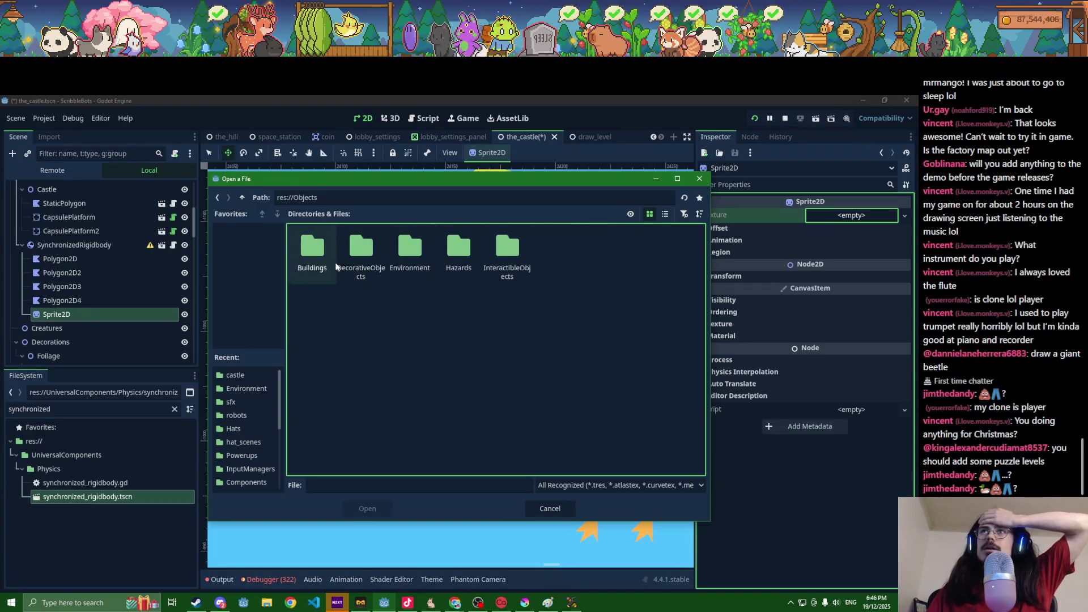
left_click(242, 197)
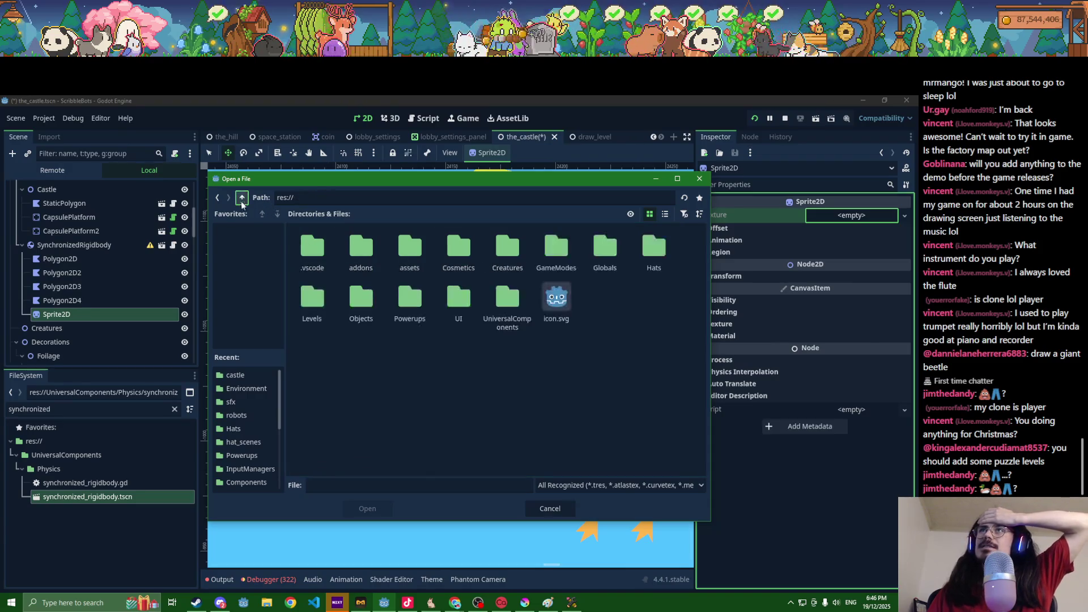
double_click(458, 249)
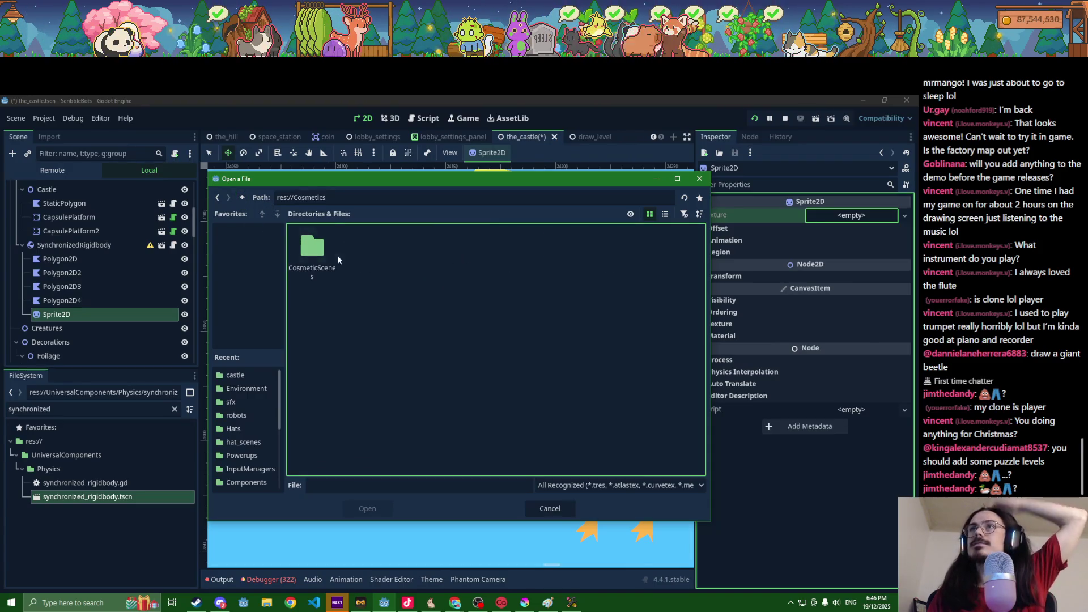
double_click(323, 255)
left_click(242, 197)
left_click(242, 198)
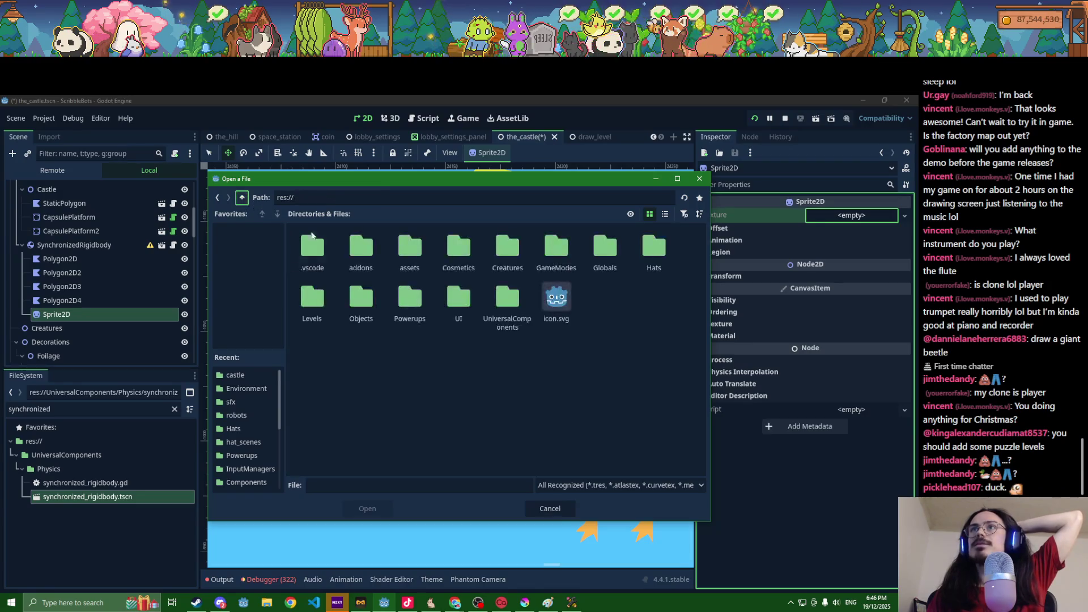
double_click(410, 249)
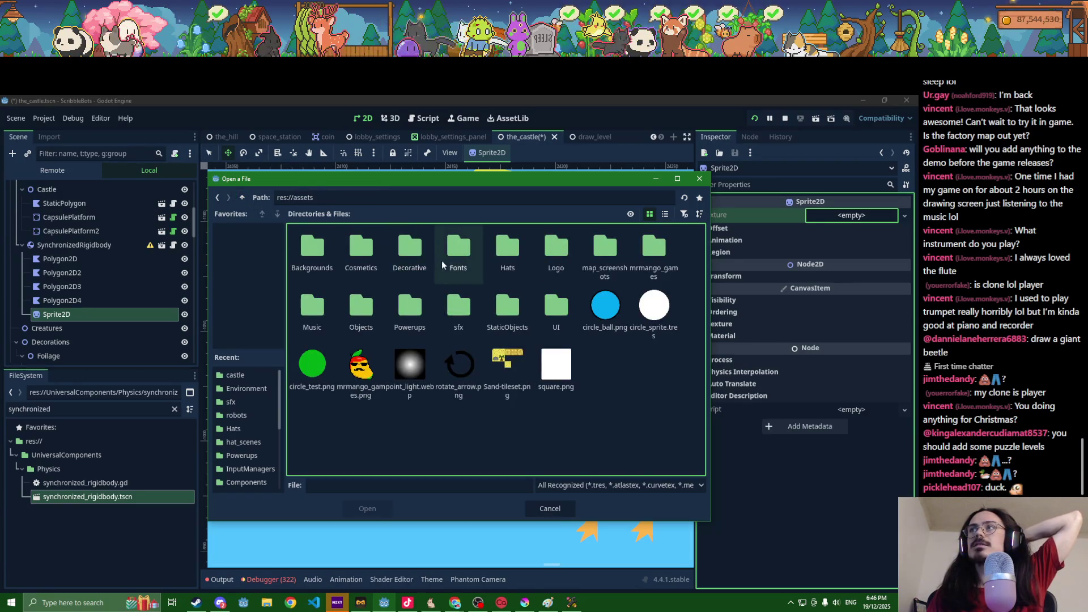
double_click(654, 306)
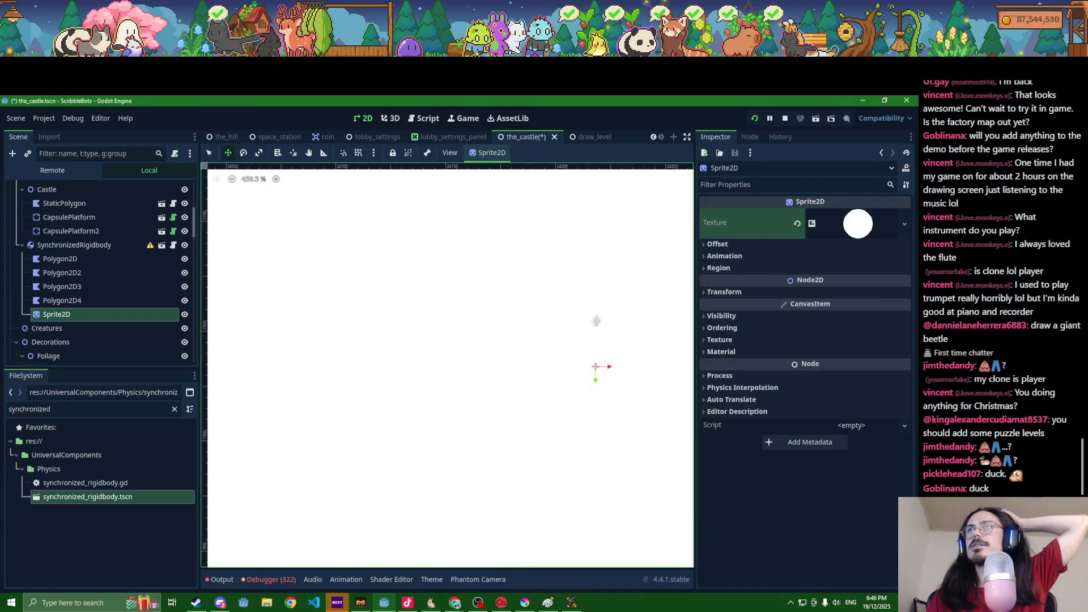
Step: Reduce the sprite's Transform scale, first to 0.1 and then 0.02
scroll(540, 332, "down", 10)
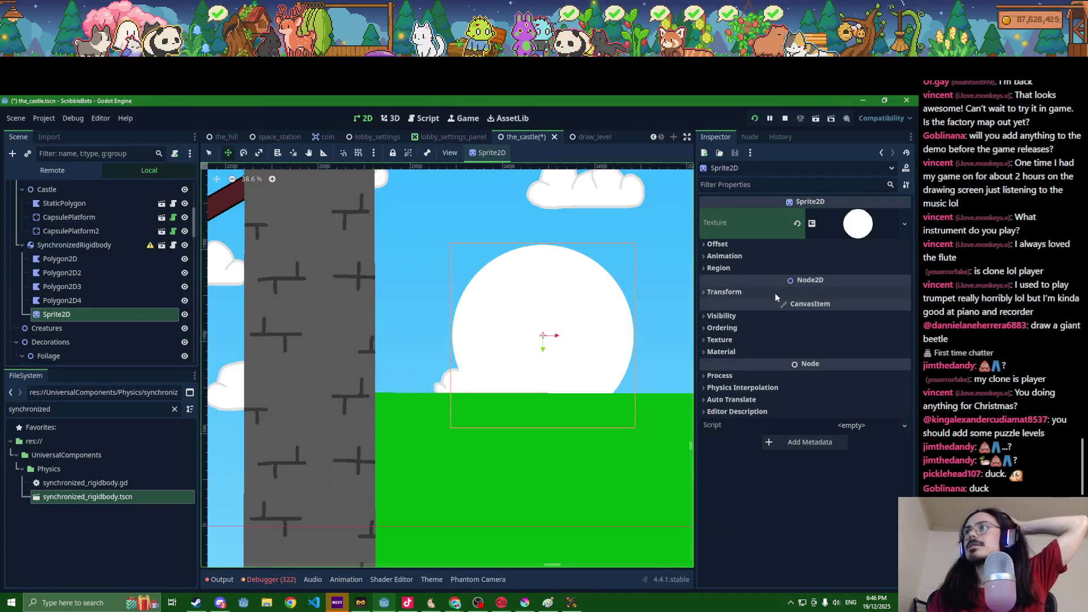
left_click(765, 290)
left_click(835, 357)
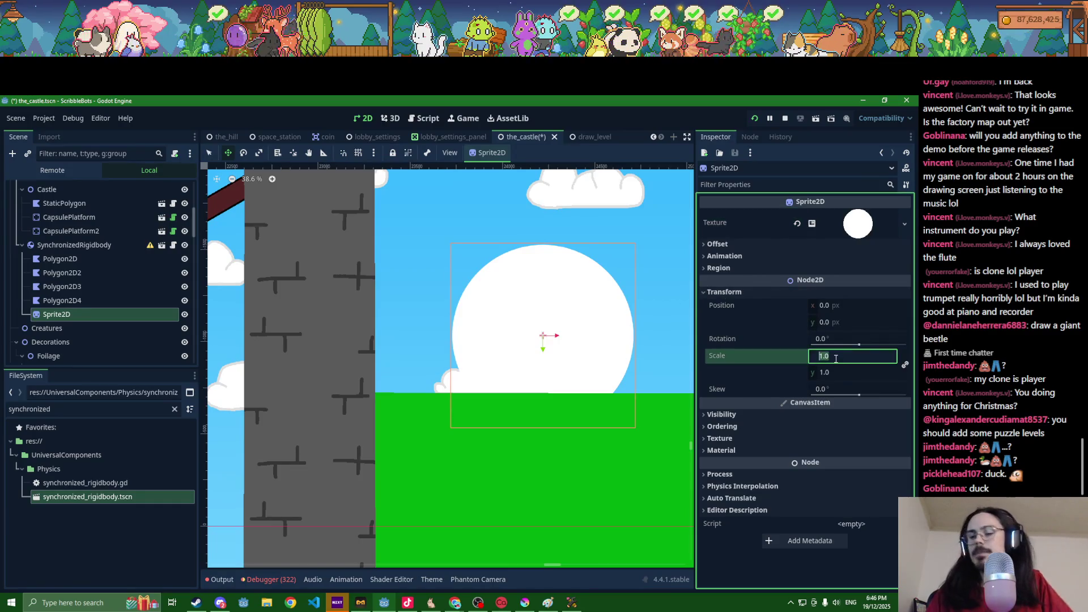
key("Return")
left_click(858, 358)
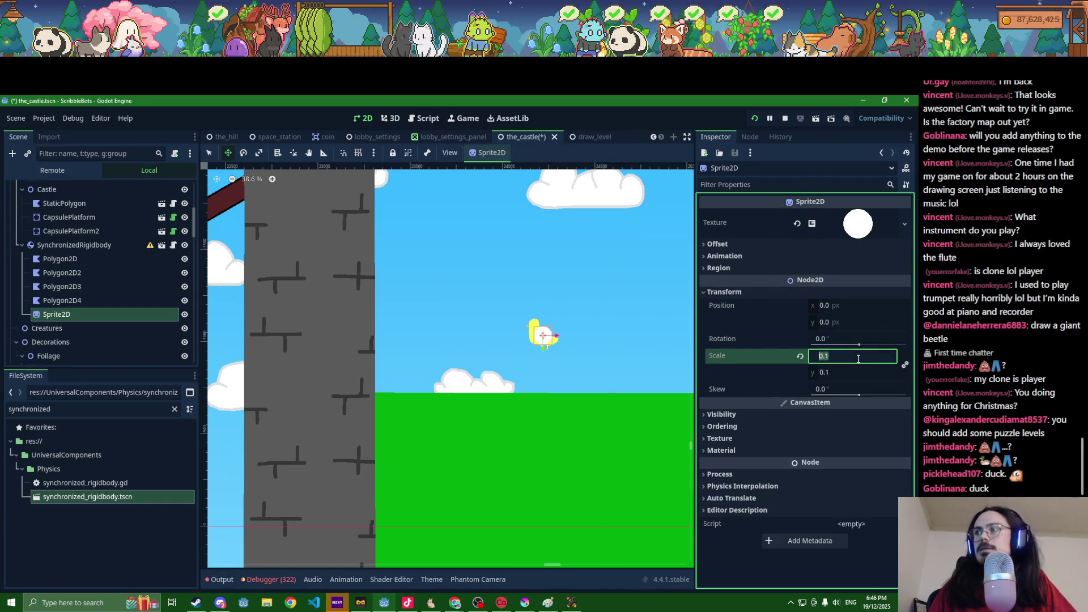
type("2")
key("Return")
Step: Move the circle onto the duck's head and shrink it to 0.01 scale
scroll(444, 374, "up", 9)
mouse_move(408, 398)
left_mouse_down()
mouse_move(357, 343)
mouse_move(372, 354)
left_mouse_up()
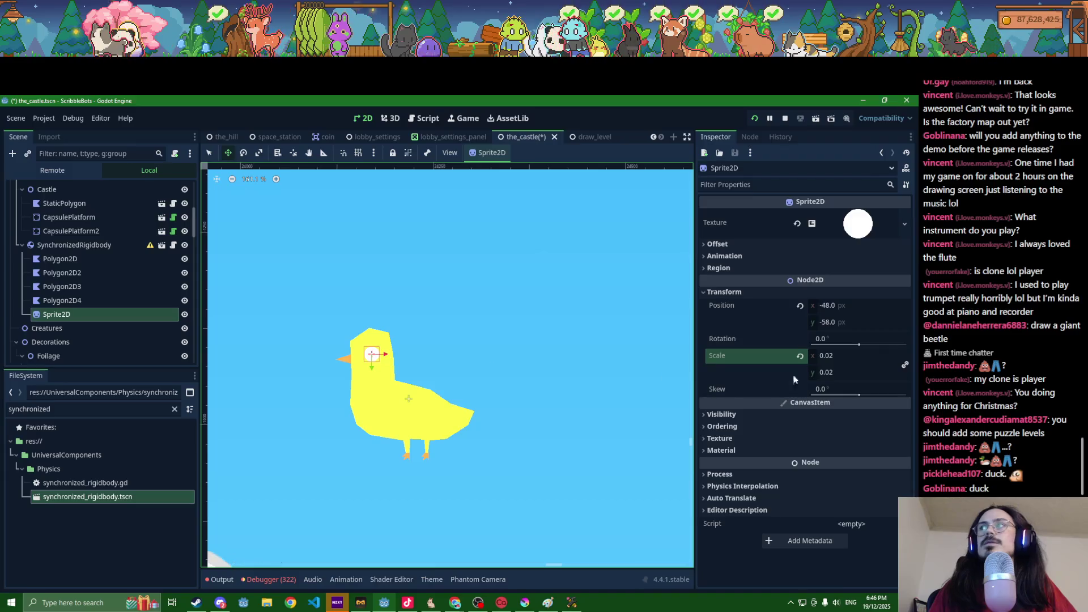
left_click(839, 358)
type("0.01")
key("Return")
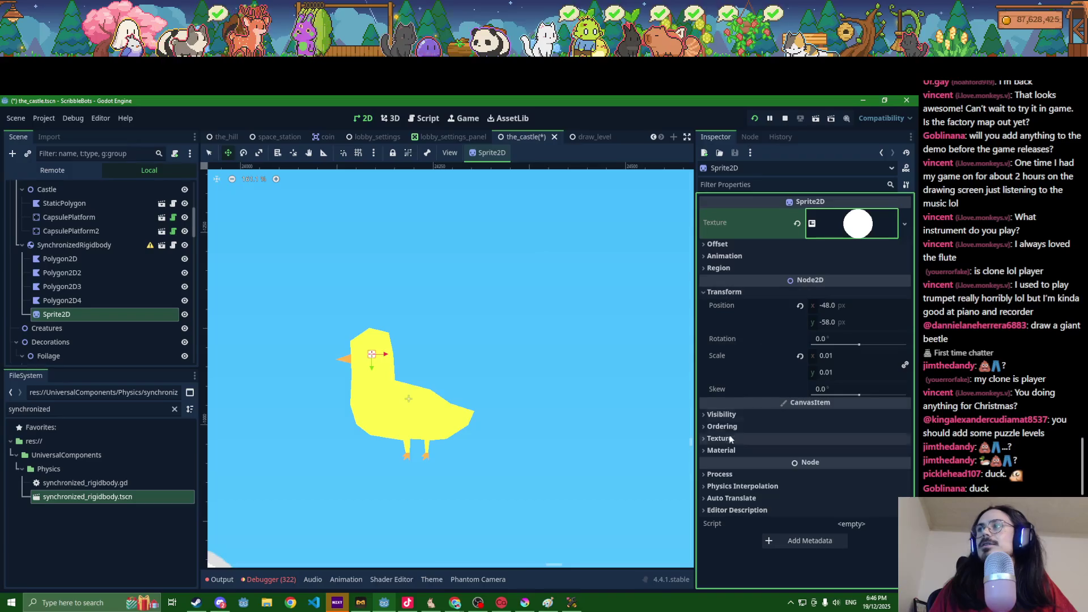
Step: Tint the circle black through Visibility > Modulate and save the scene
left_click(739, 416)
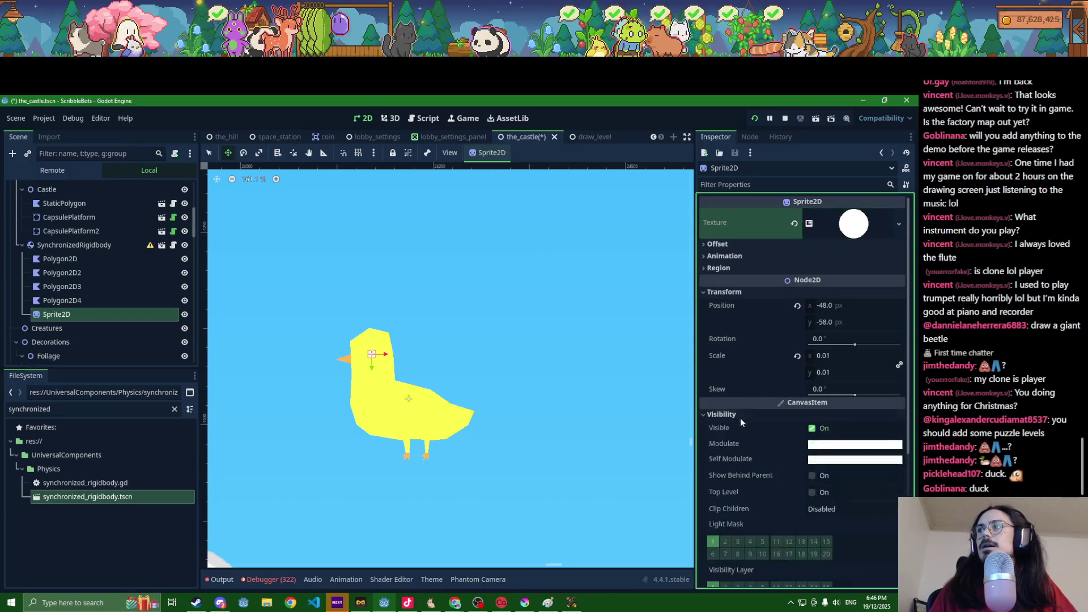
left_click(837, 444)
left_click(818, 357)
left_click_drag(817, 362, 786, 357)
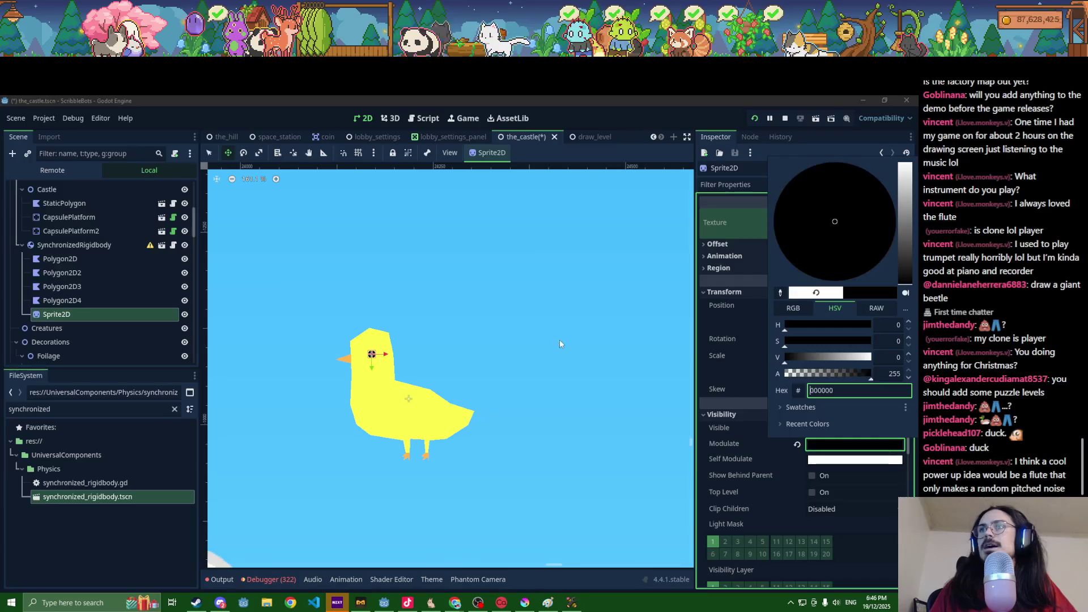
left_click(508, 353)
scroll(507, 353, "down", 2)
key("ctrl+s")
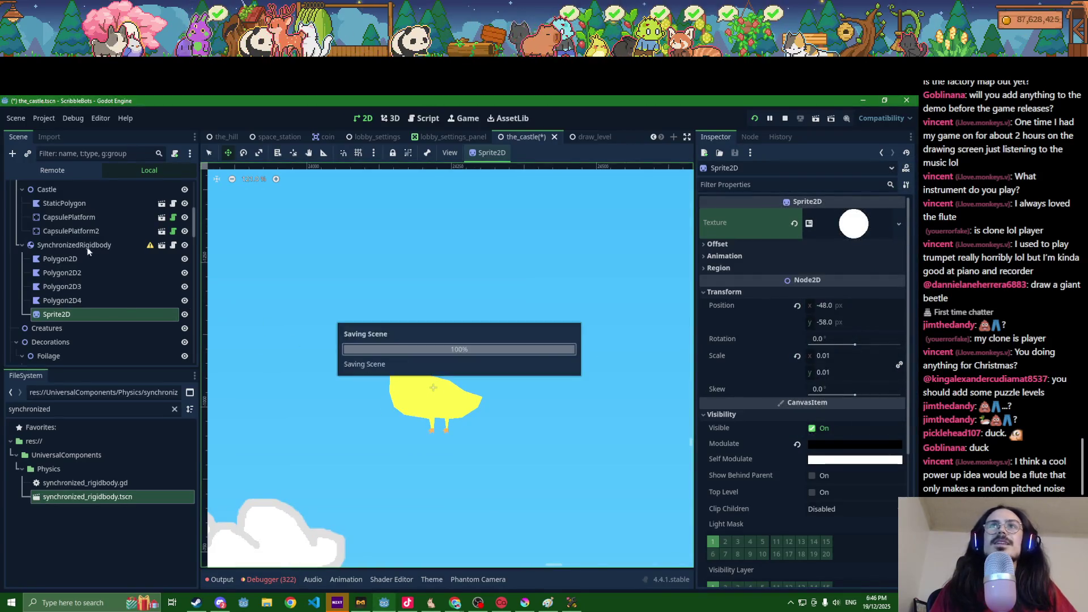
left_click(80, 245)
key("ctrl+a")
Step: Add a CollisionPolygon2D child under SynchronizedRigidbody
type("spri")
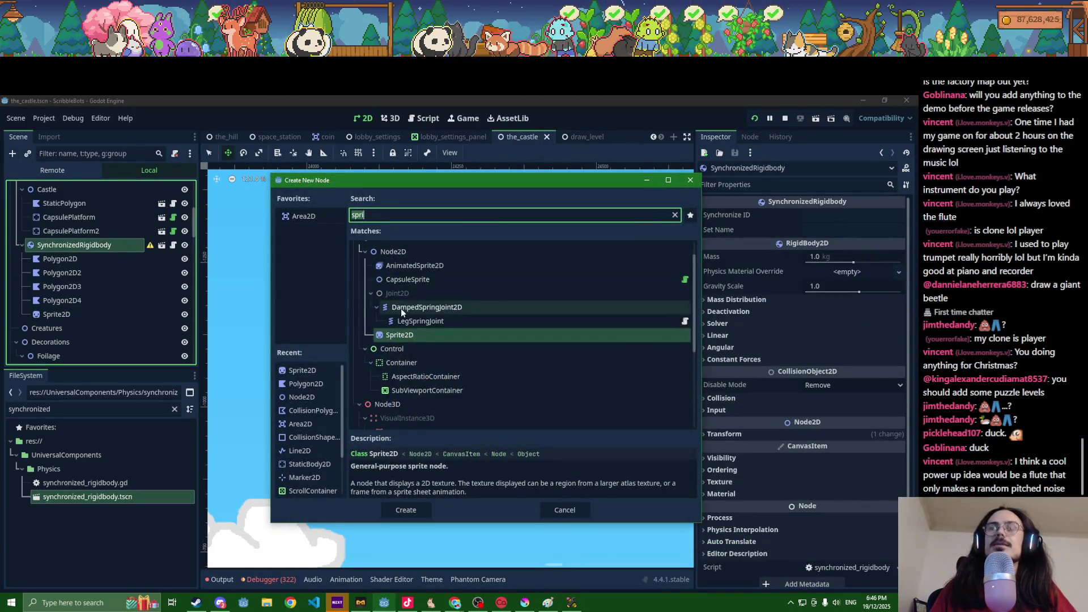
key("ctrl+a")
type("poly")
key("Down")
key("Down")
key("Down")
key("Return")
Step: Trace a collision outline around the duck's front, head and back, closing it
left_click(209, 153)
scroll(397, 396, "up", 3)
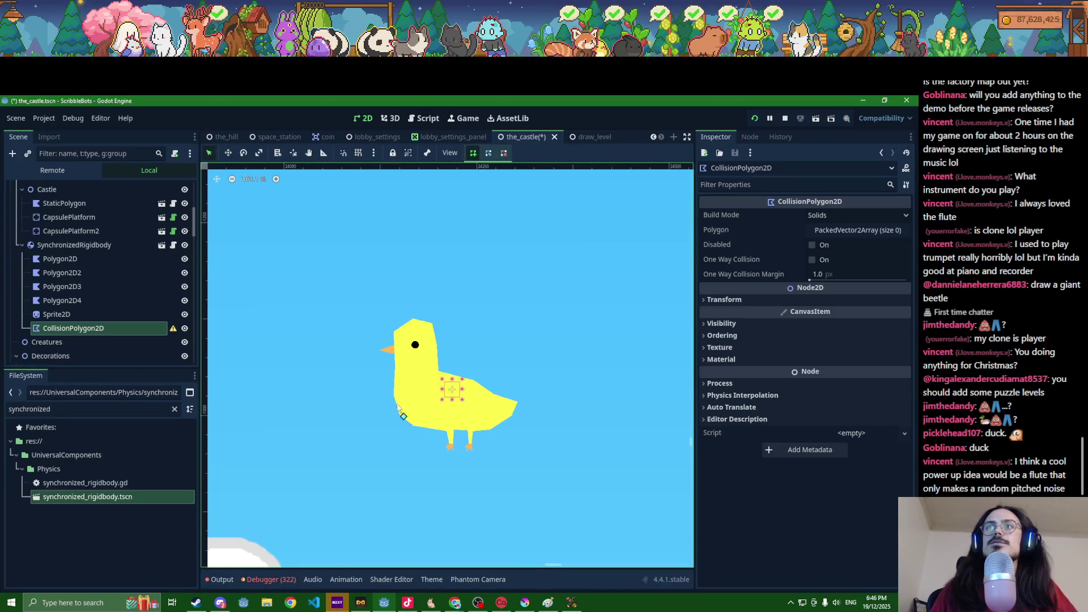
left_click(395, 333)
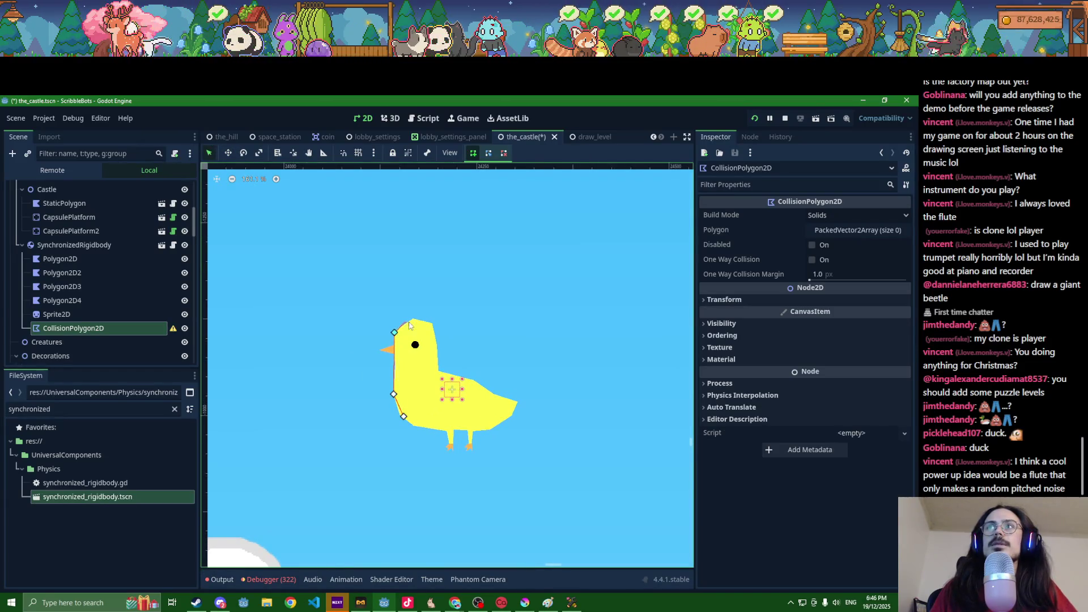
left_click(414, 318)
left_click(432, 323)
left_click(438, 370)
left_click(476, 382)
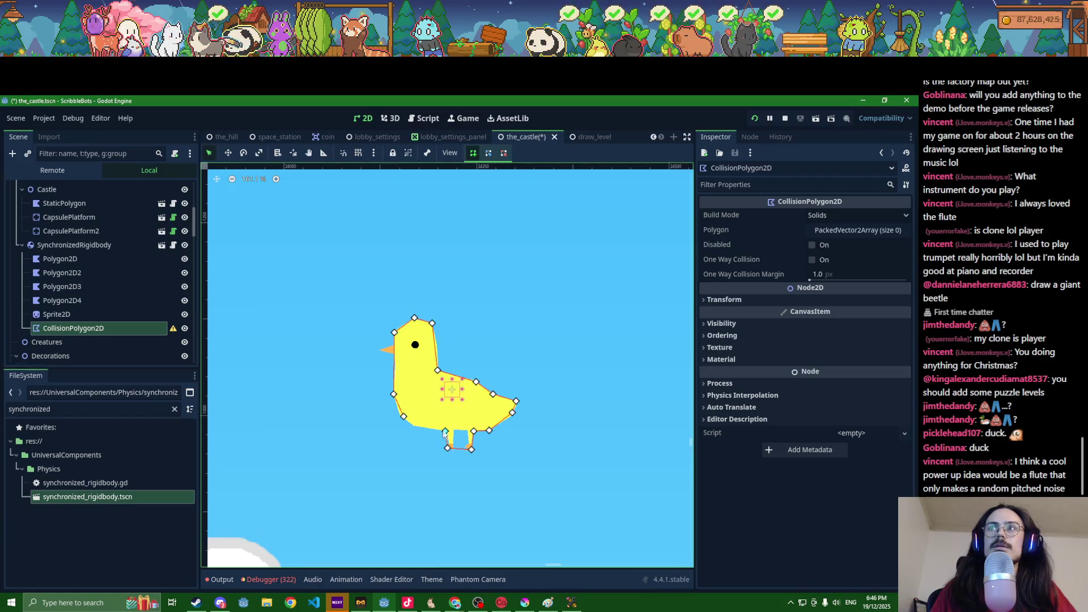
left_click(404, 418)
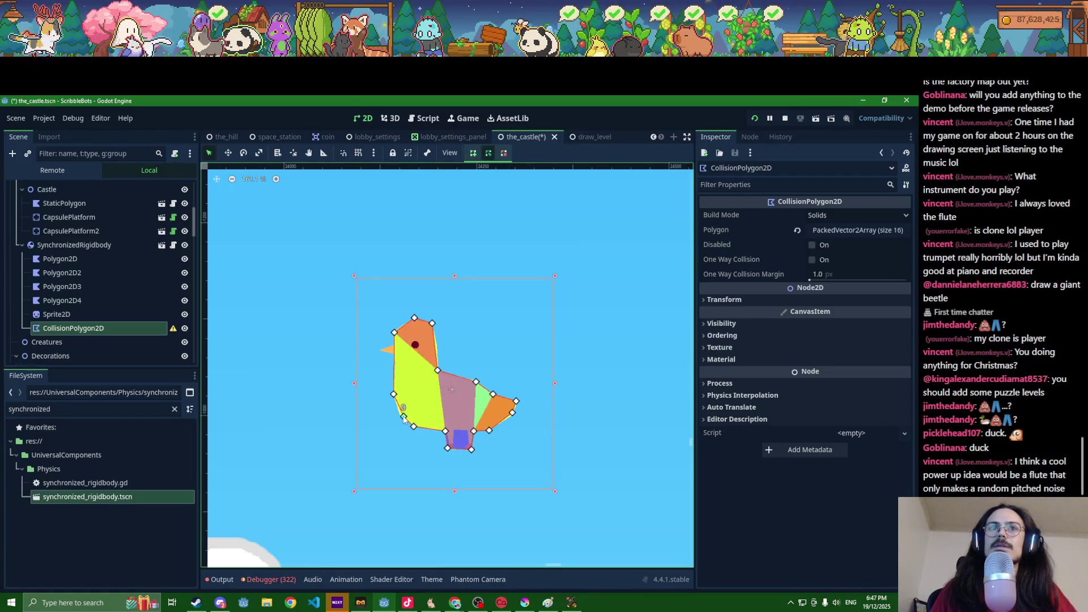
Step: Pull the lower-left and tail outline points outward and save
scroll(403, 418, "up", 1)
scroll(404, 418, "up", 3)
scroll(404, 418, "down", 2)
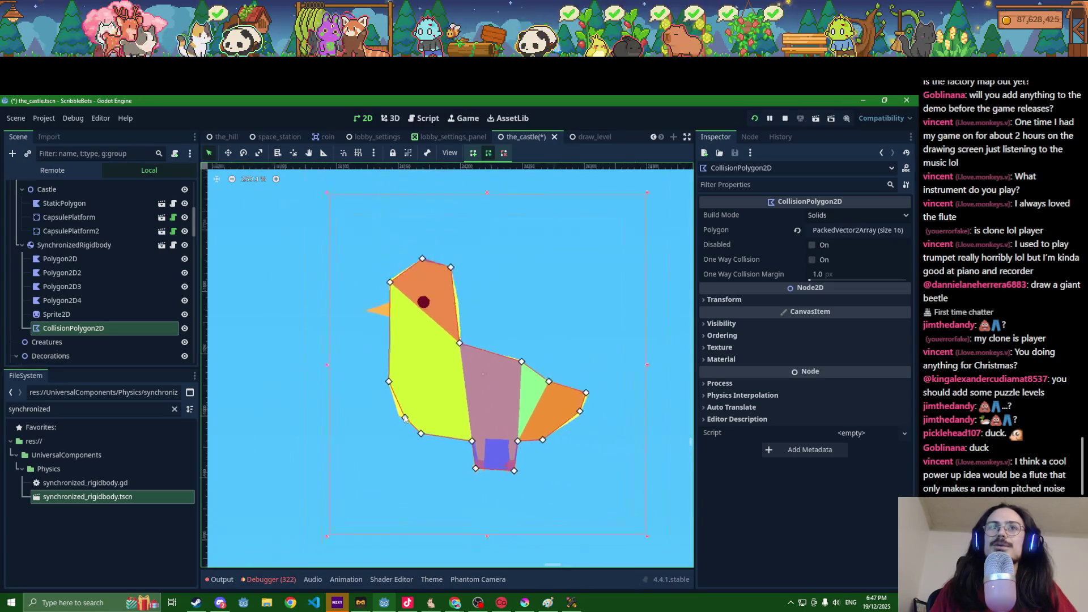
left_click_drag(405, 417, 399, 418)
key("ctrl+s")
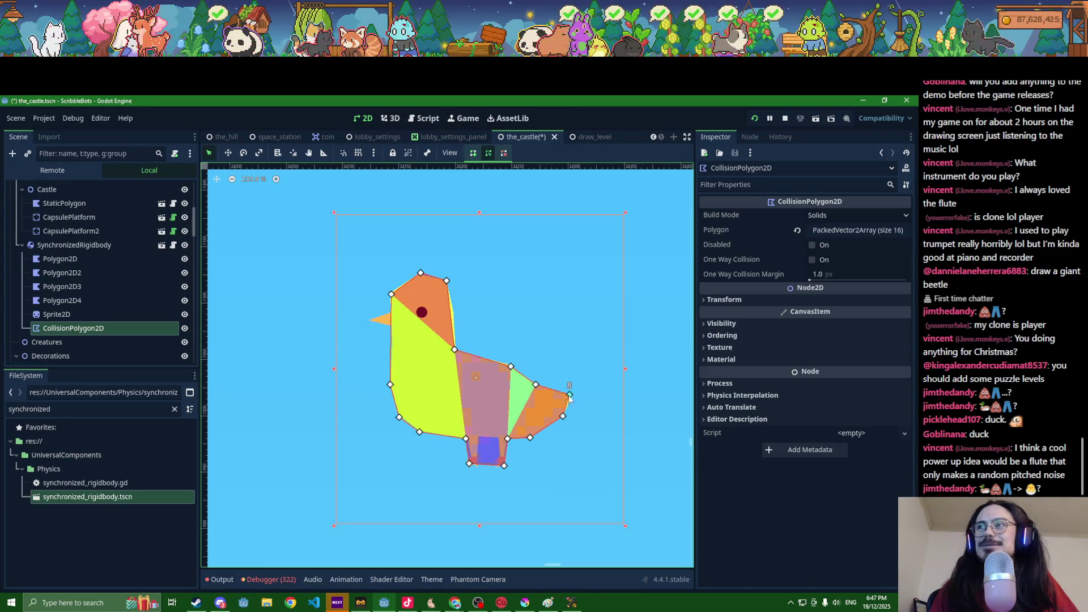
left_click_drag(569, 395, 572, 394)
key("ctrl+s")
Step: Add outline points near the head and beak, stretch one to the beak tip, and save
left_click(453, 314)
left_click_drag(454, 317, 455, 315)
key("ctrl+s")
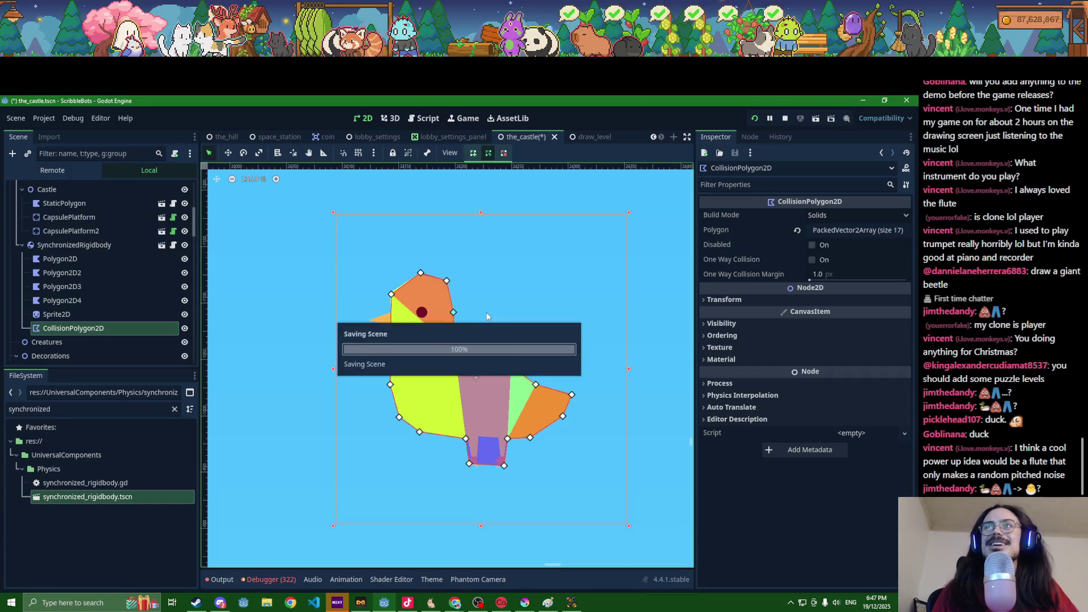
left_click(391, 312)
left_click(391, 325)
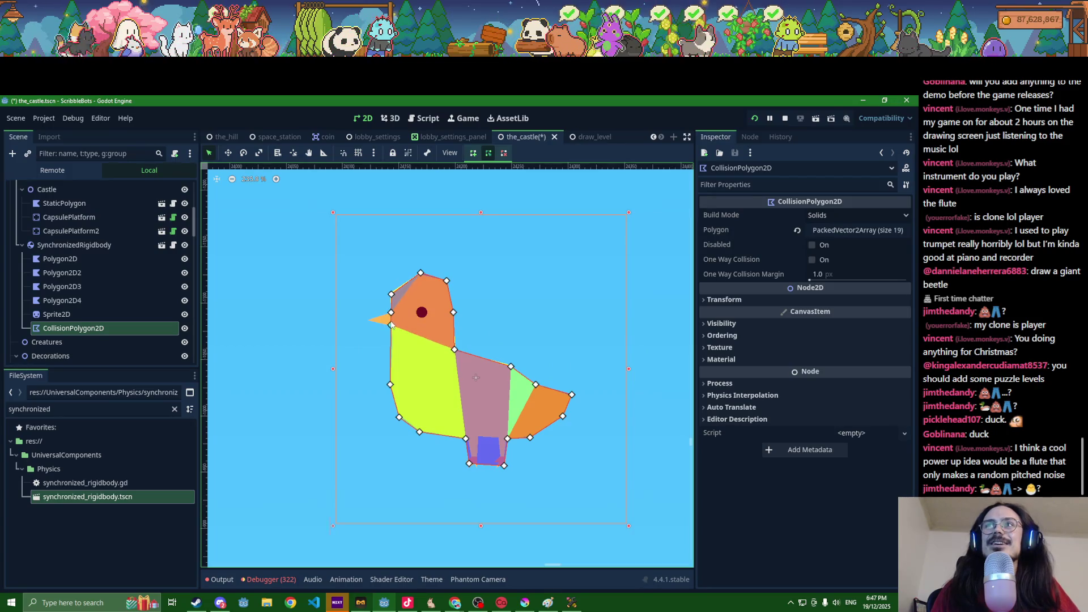
scroll(392, 325, "up", 3)
left_click_drag(391, 321, 346, 327)
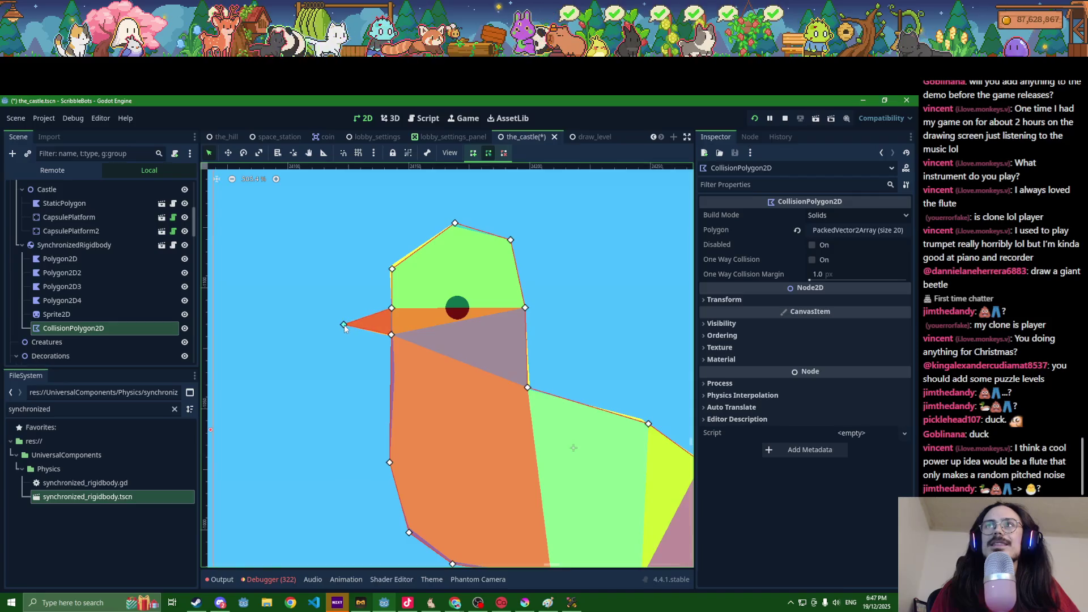
scroll(345, 328, "down", 6)
key("ctrl+s")
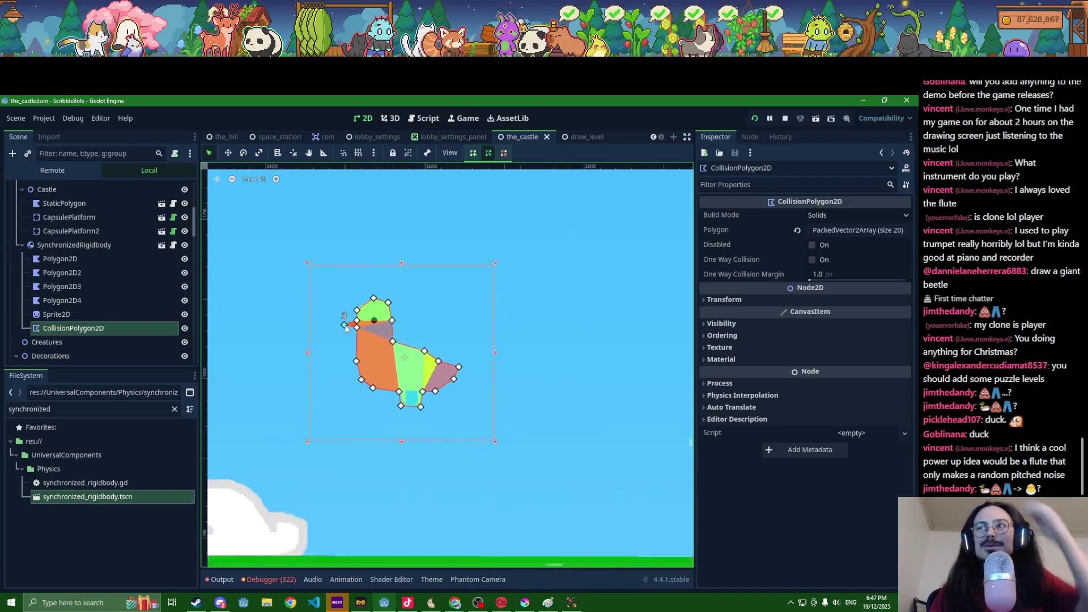
scroll(346, 327, "down", 1)
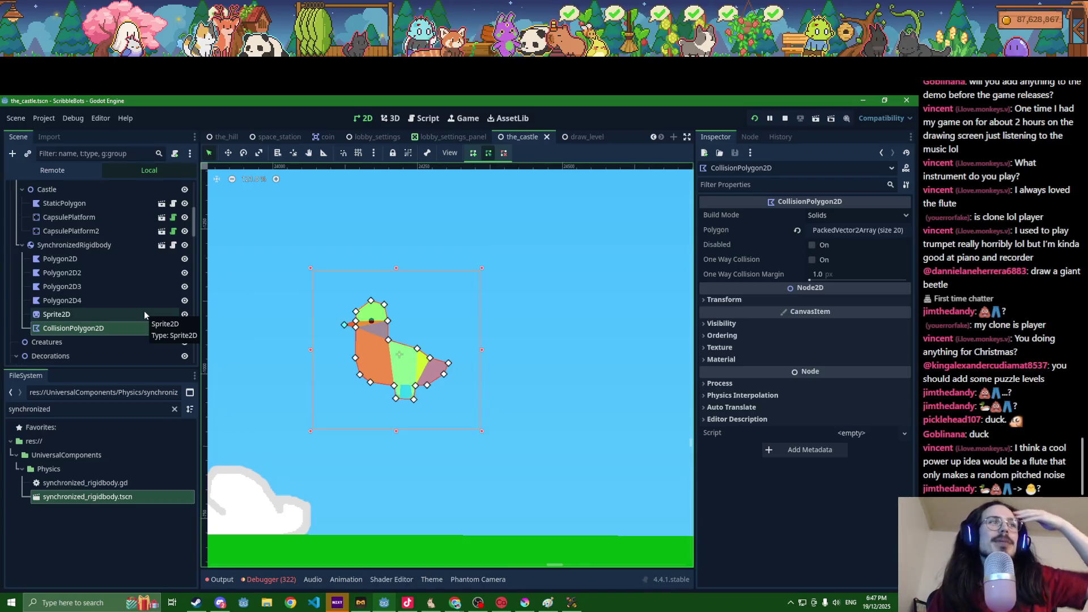
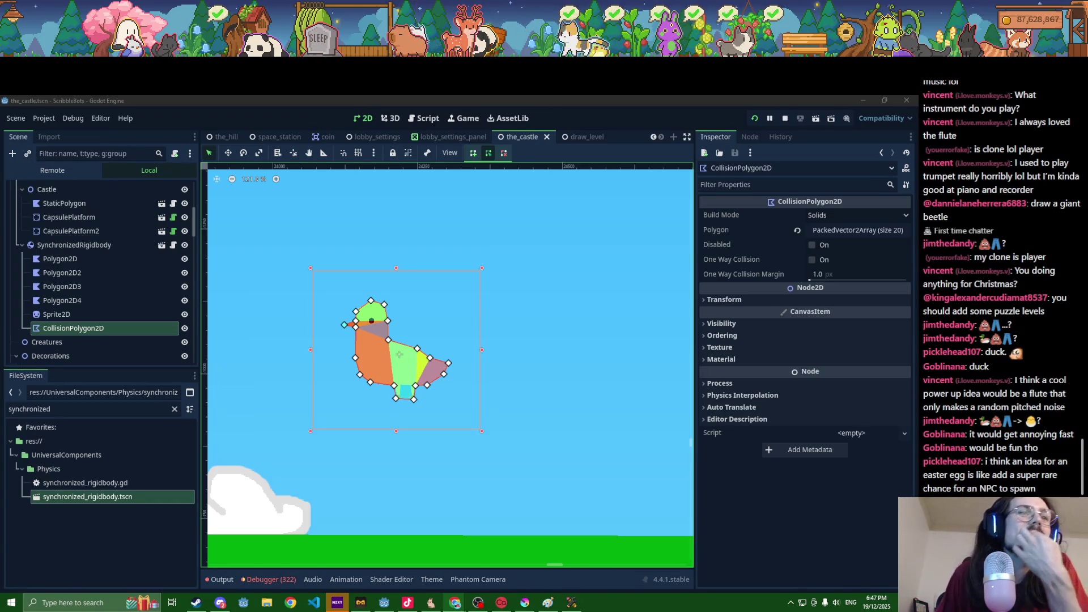
Step: Rename the SynchronizedRigidbody node to Duck
key("alt+Tab")
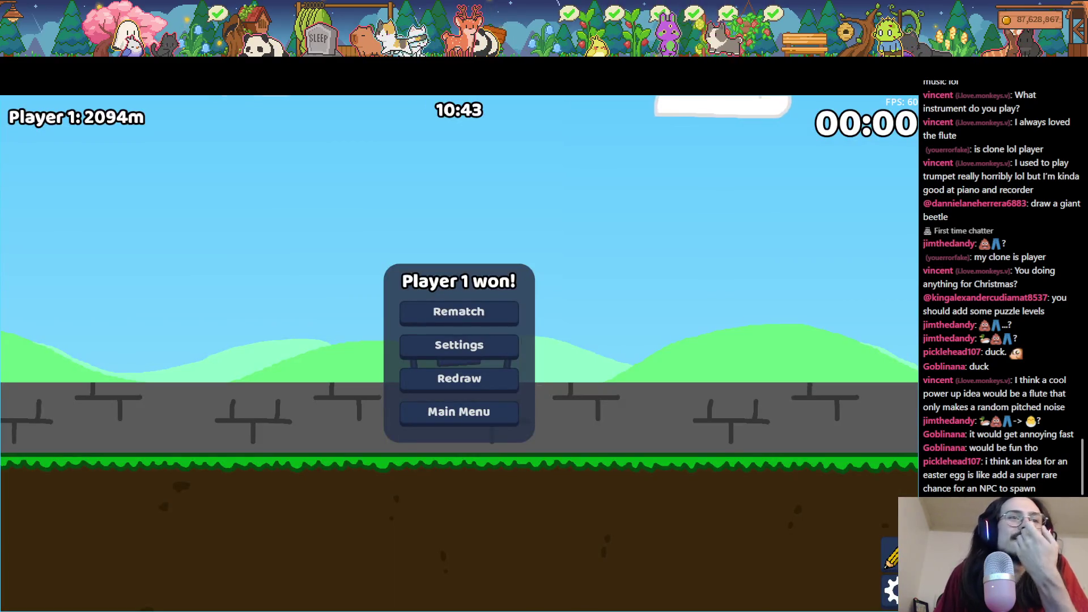
key("alt+Tab")
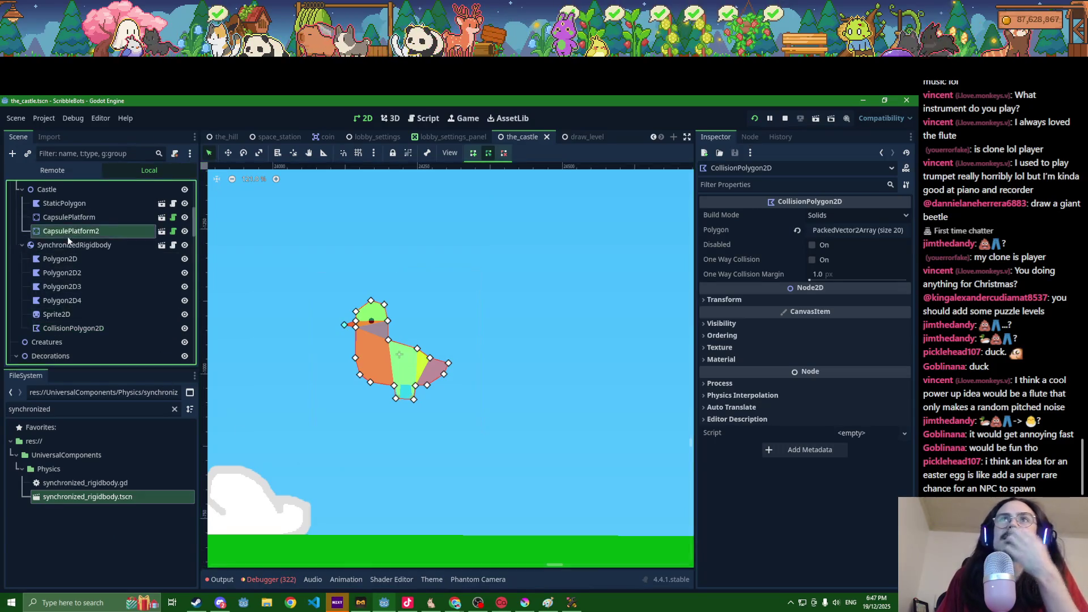
double_click(76, 250)
type("Duck")
key("Return")
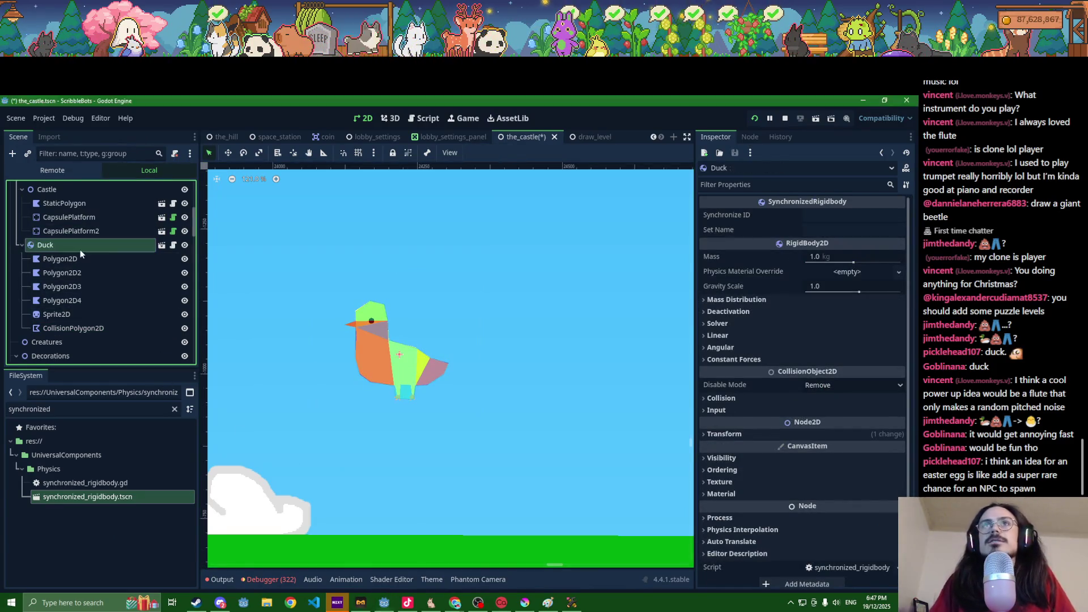
Step: Set Duck's Synchronize ID to duck and save the castle scene
left_click(836, 221)
type("duck")
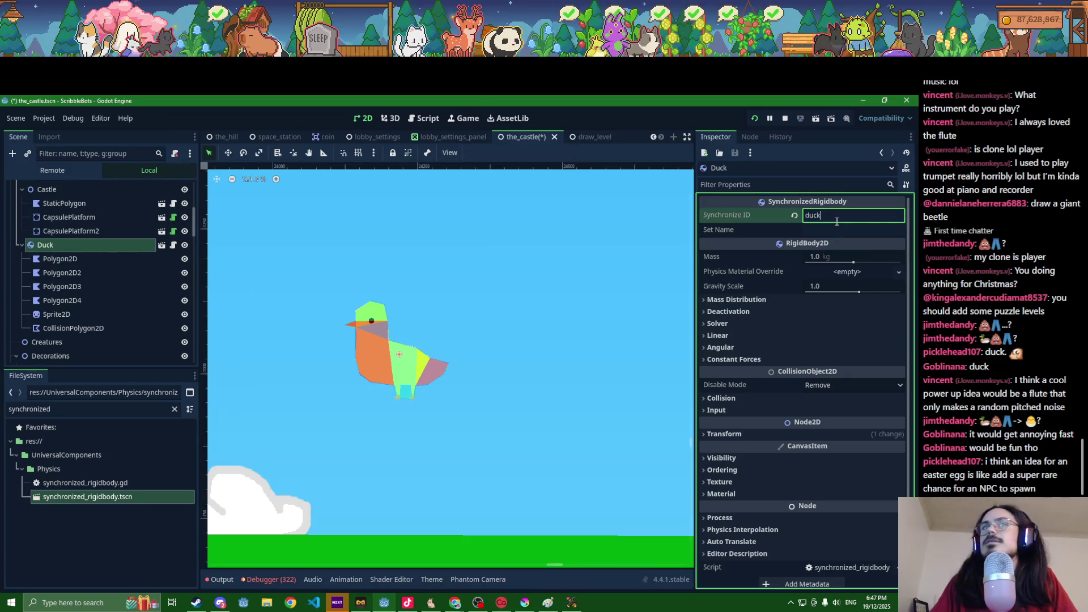
key("ctrl+s")
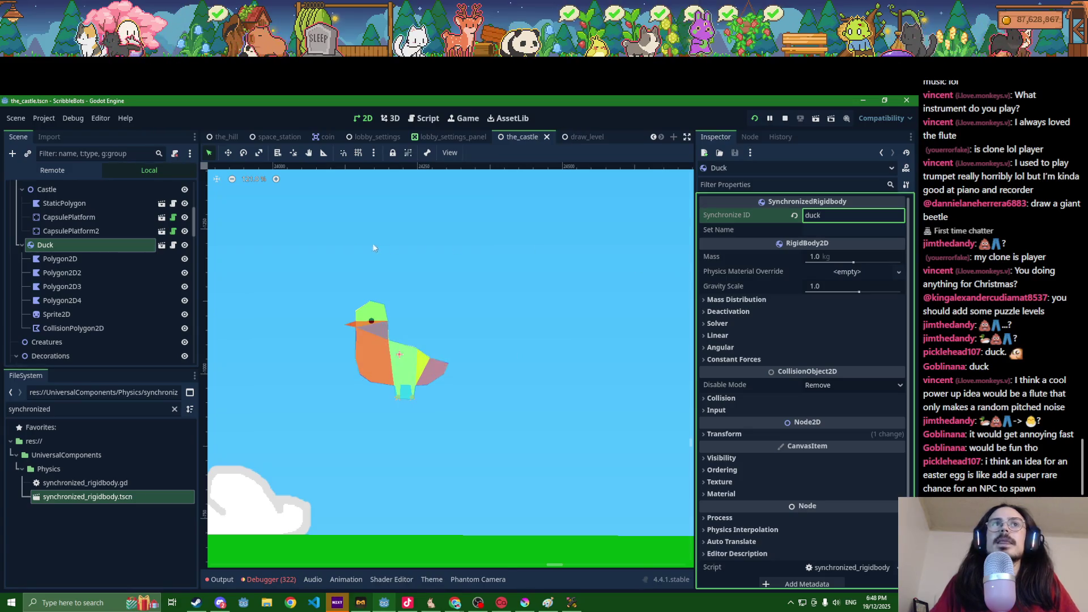
left_click(108, 245)
Step: Add a Line2D child under Duck and make its default colour black
key("ctrl+a")
type("line")
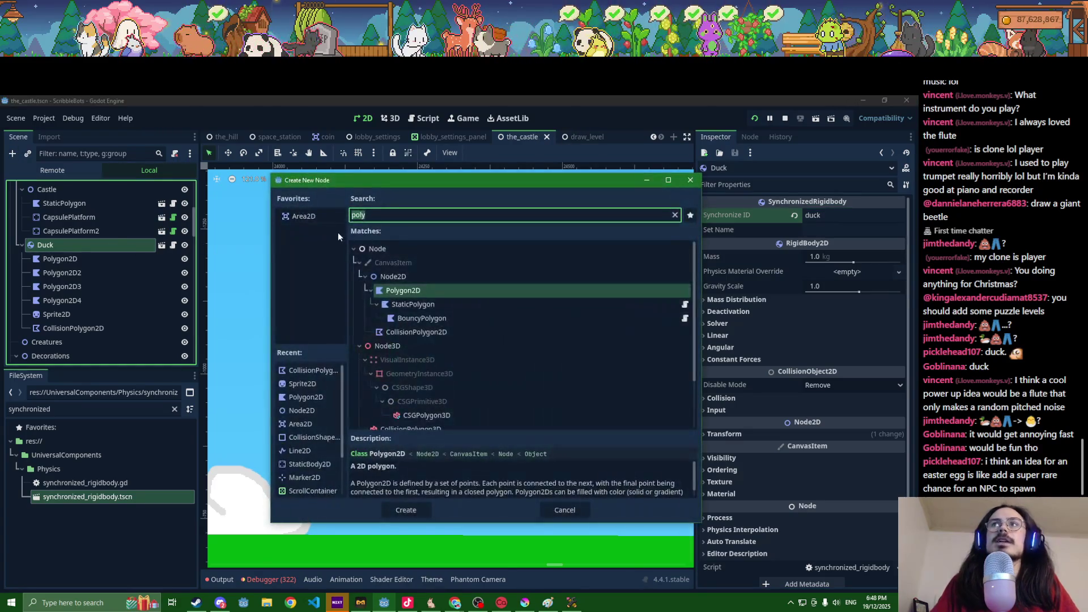
key("Return")
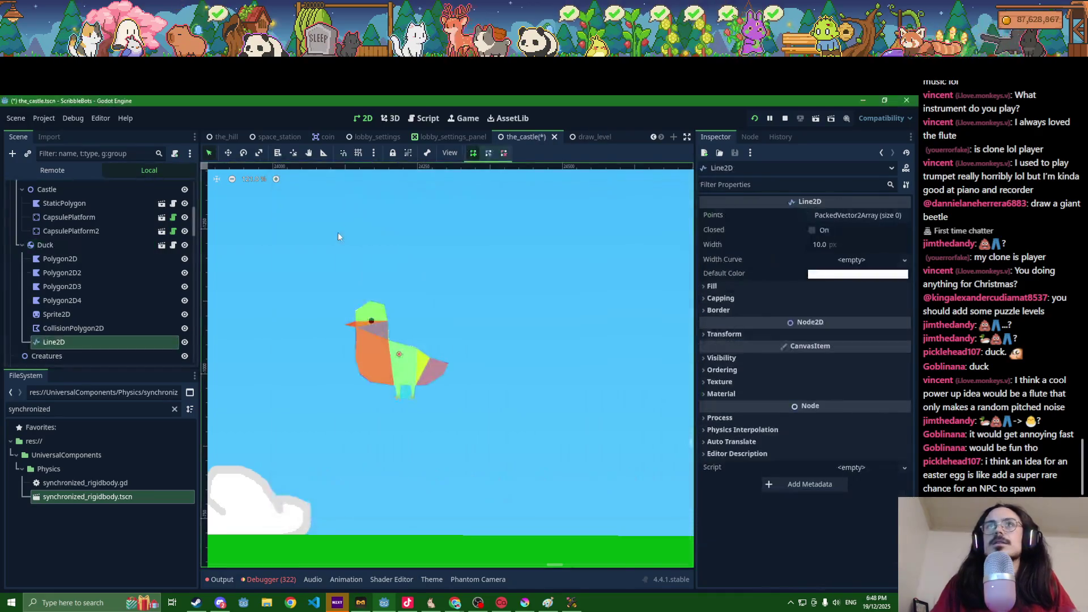
left_click(836, 275)
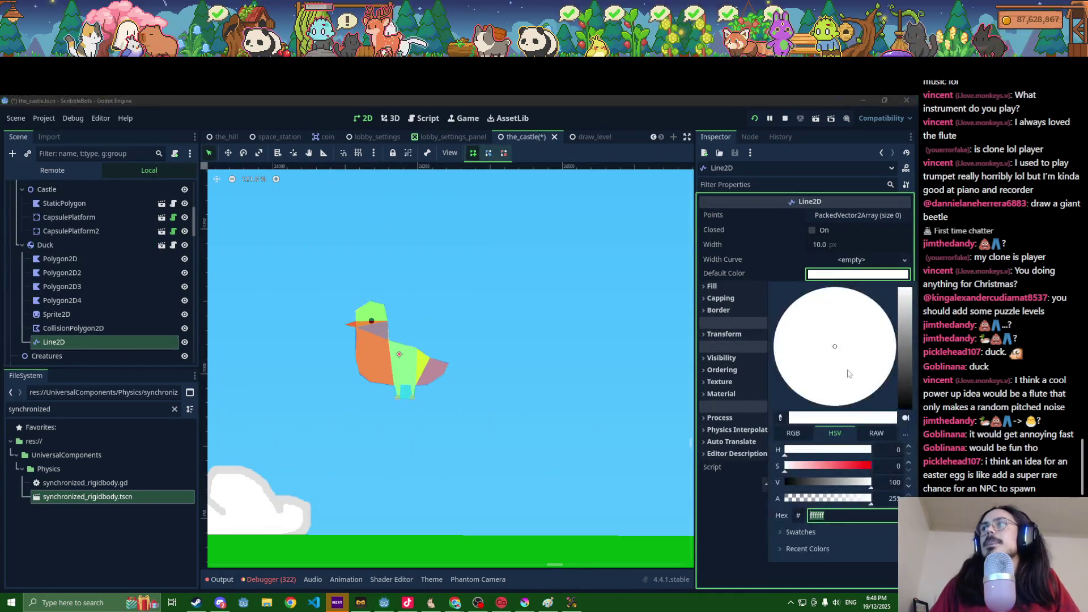
left_click_drag(907, 386, 907, 434)
left_click(66, 248)
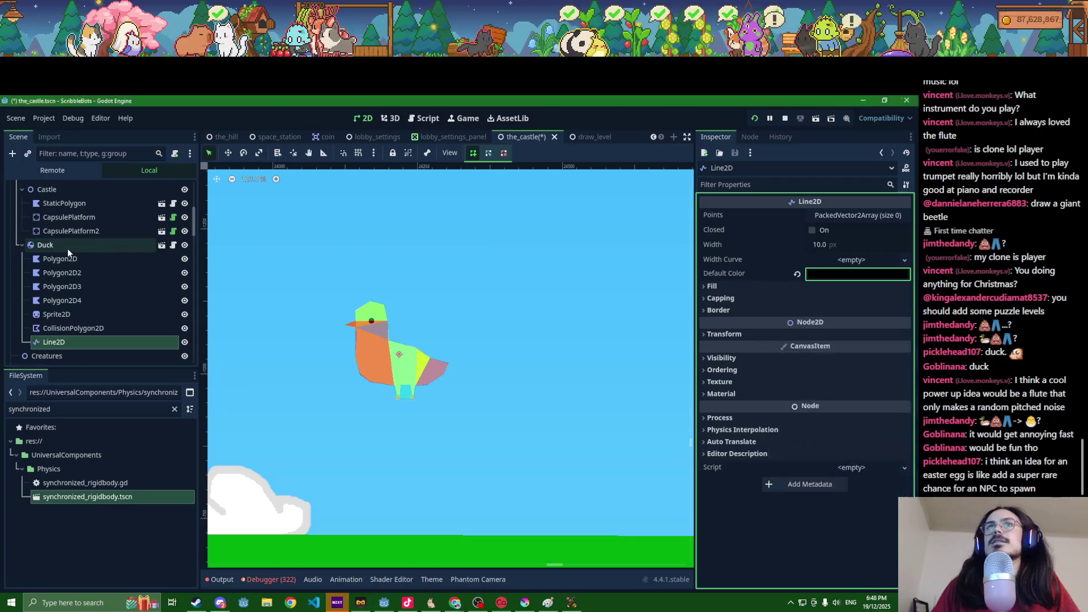
Step: Check Duck's Z Index in its Ordering settings
left_click(67, 243)
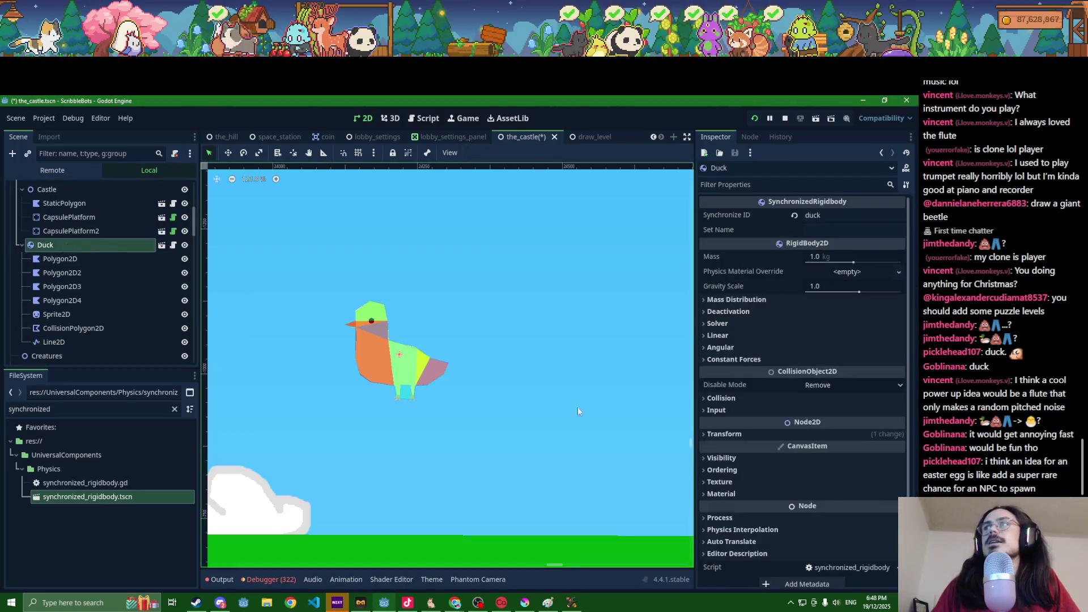
left_click(737, 470)
left_click(834, 483)
type("10")
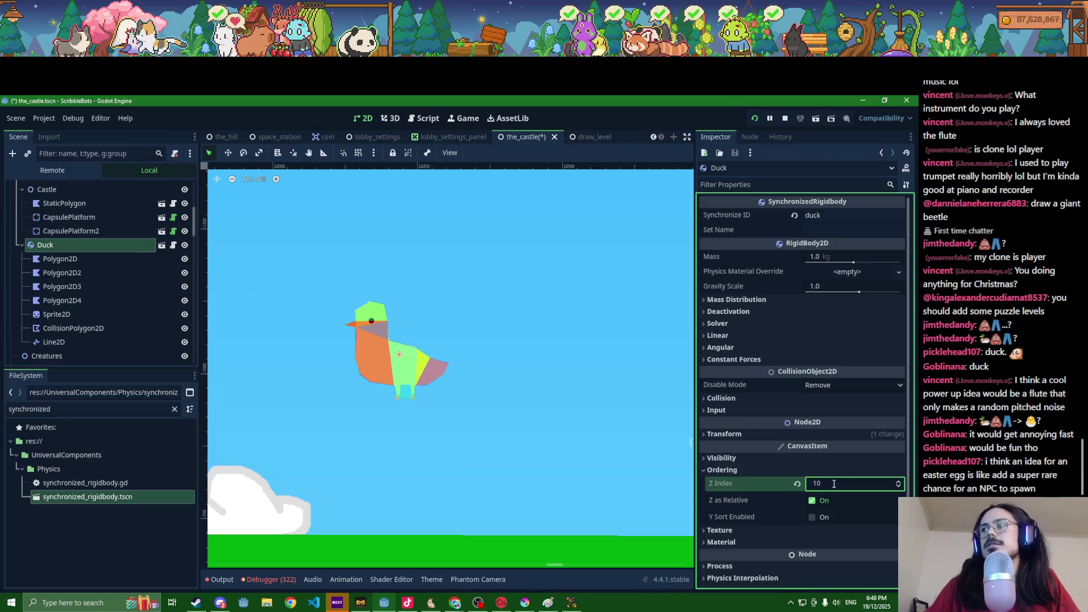
Step: Set the Line2D's width to 20 px
left_click(68, 341)
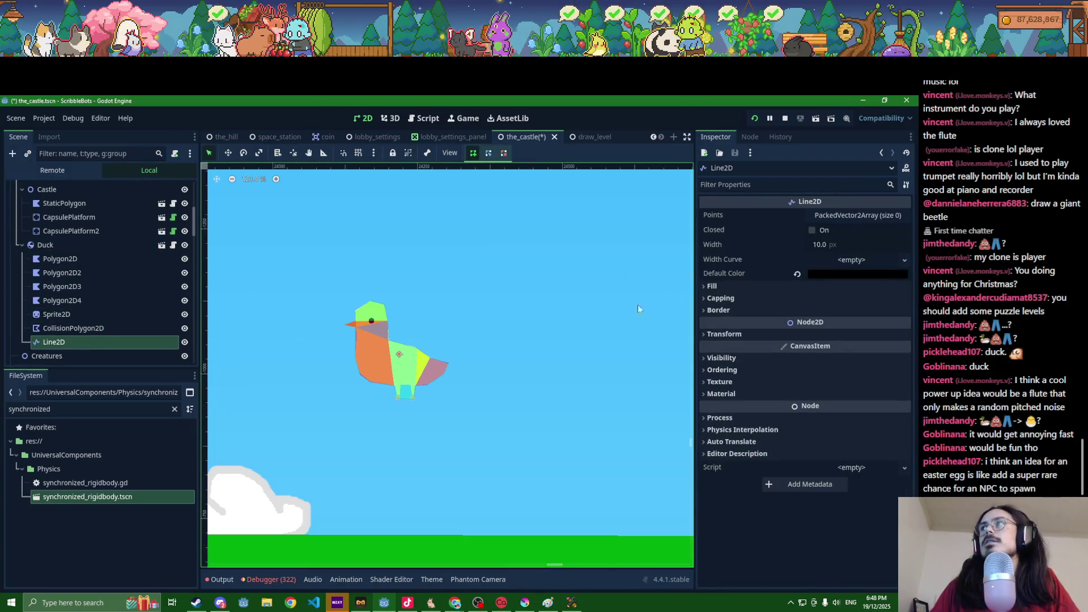
scroll(442, 345, "up", 4)
left_click(819, 244)
type("20")
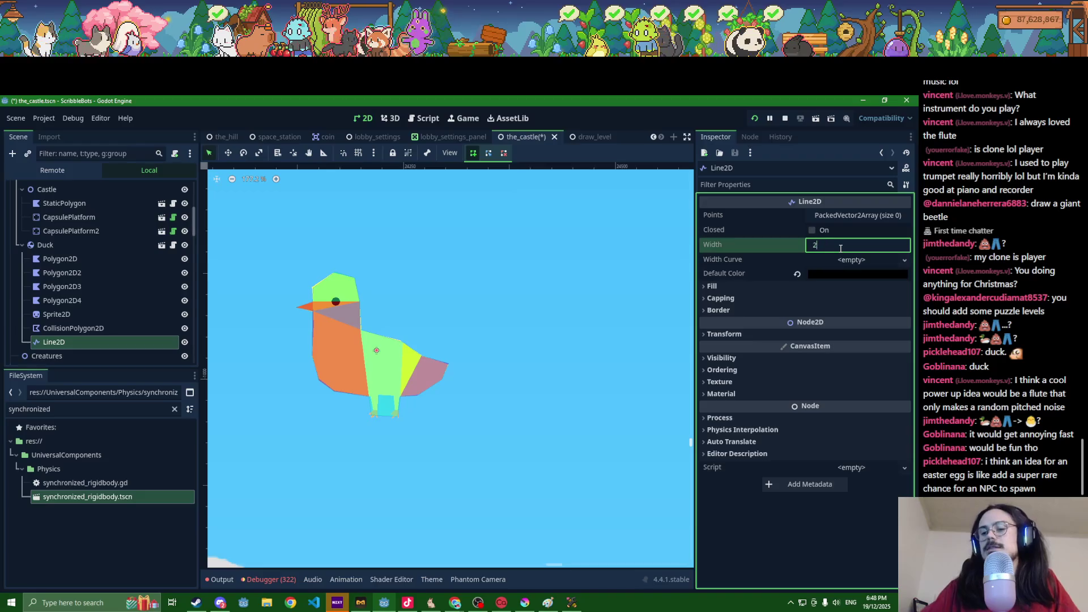
key("Return")
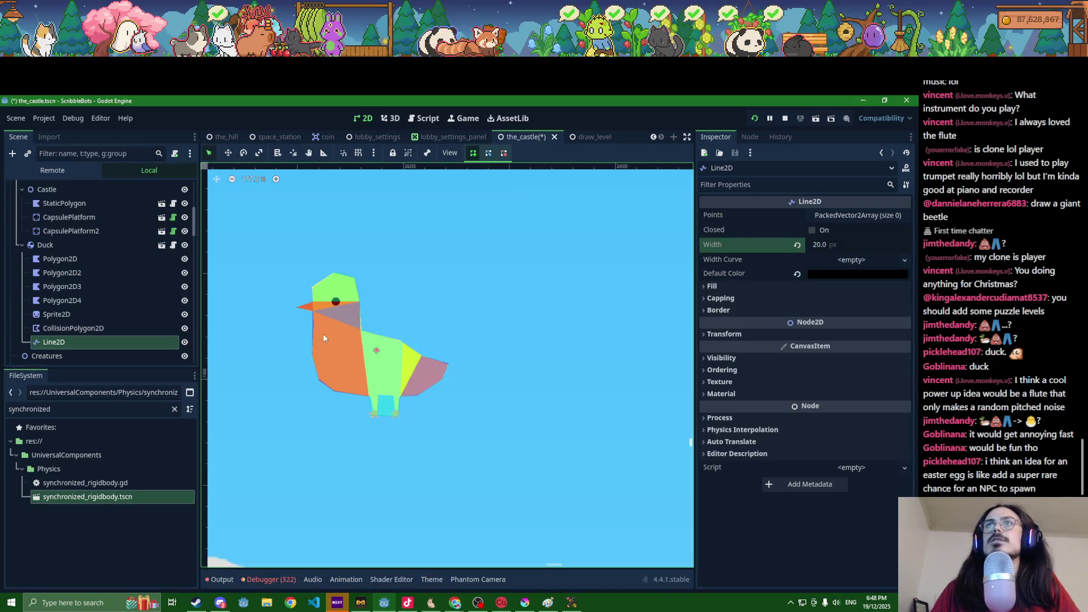
scroll(343, 402, "up", 3)
Step: Trace the outline from the duck's chest up around the beak and over the head
left_click_drag(330, 389, 311, 377)
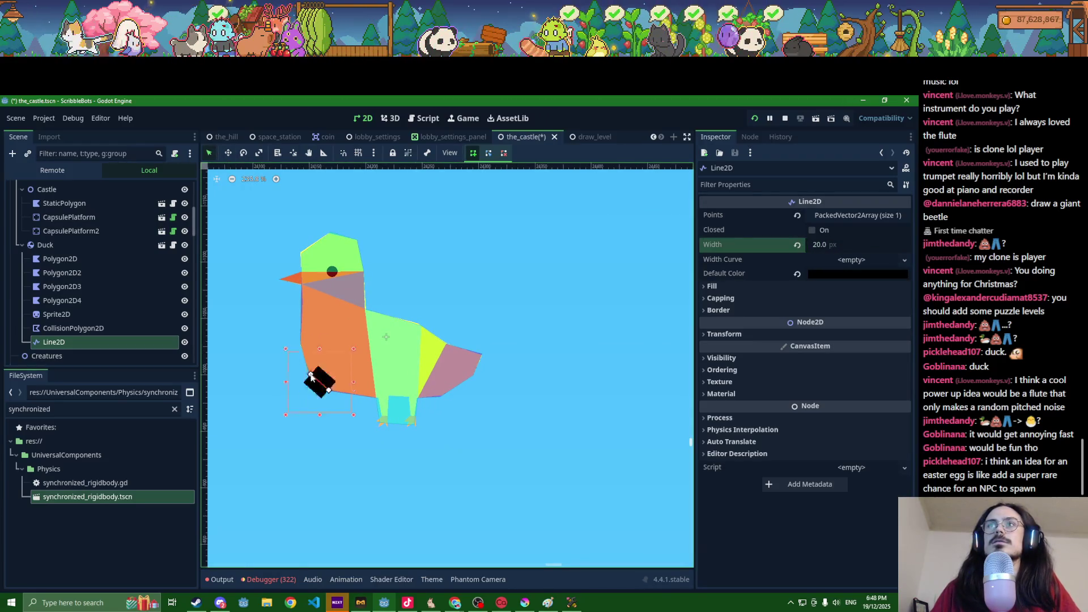
left_click(300, 345)
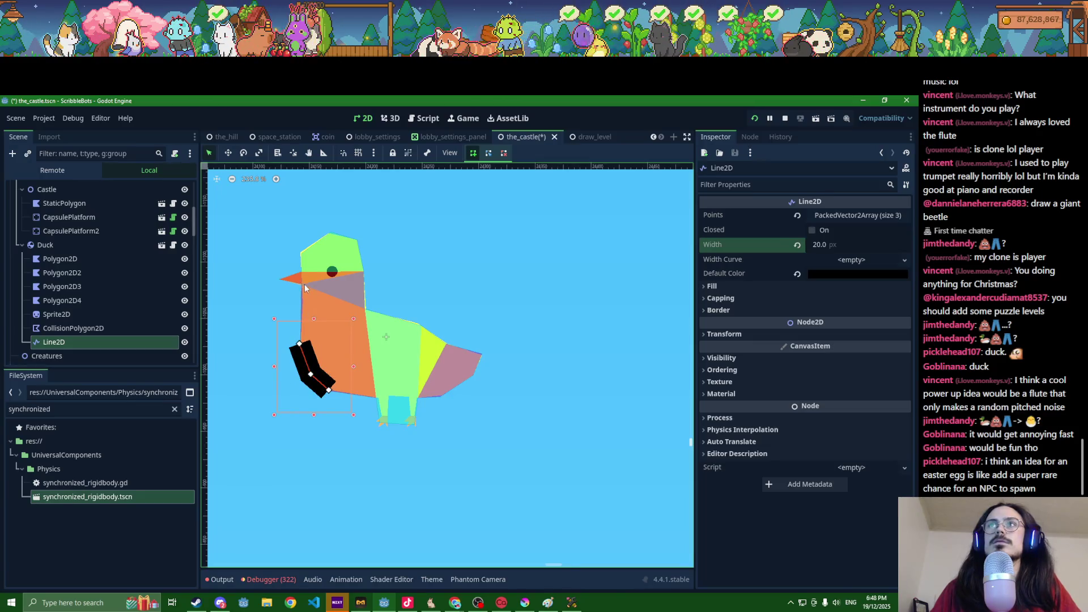
left_click(300, 283)
left_click(279, 279)
left_click(301, 274)
left_click(300, 255)
left_click(326, 234)
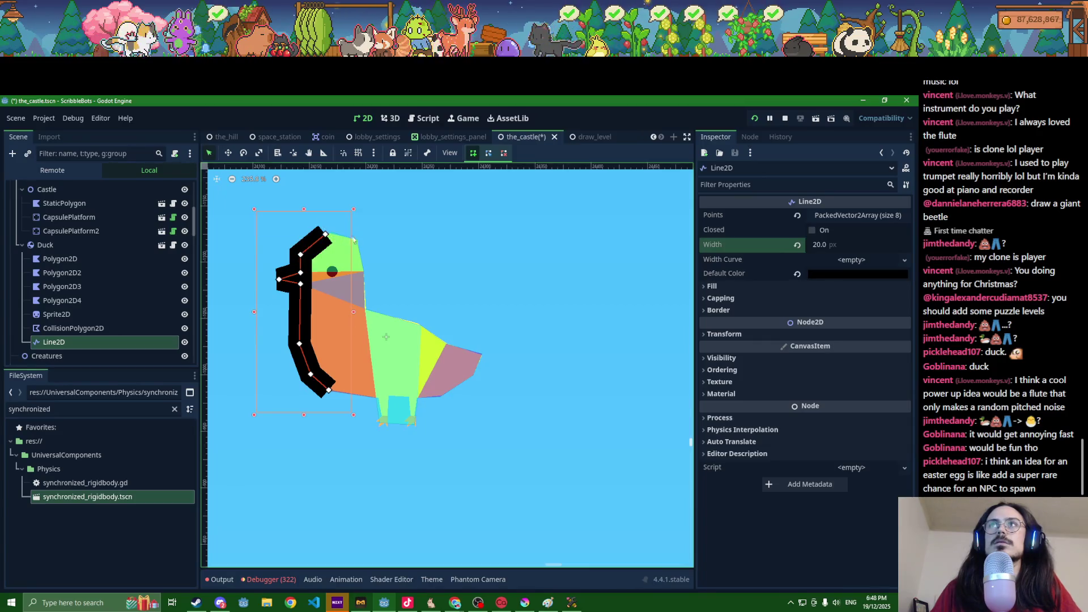
left_click(357, 239)
left_click(364, 273)
left_click(365, 307)
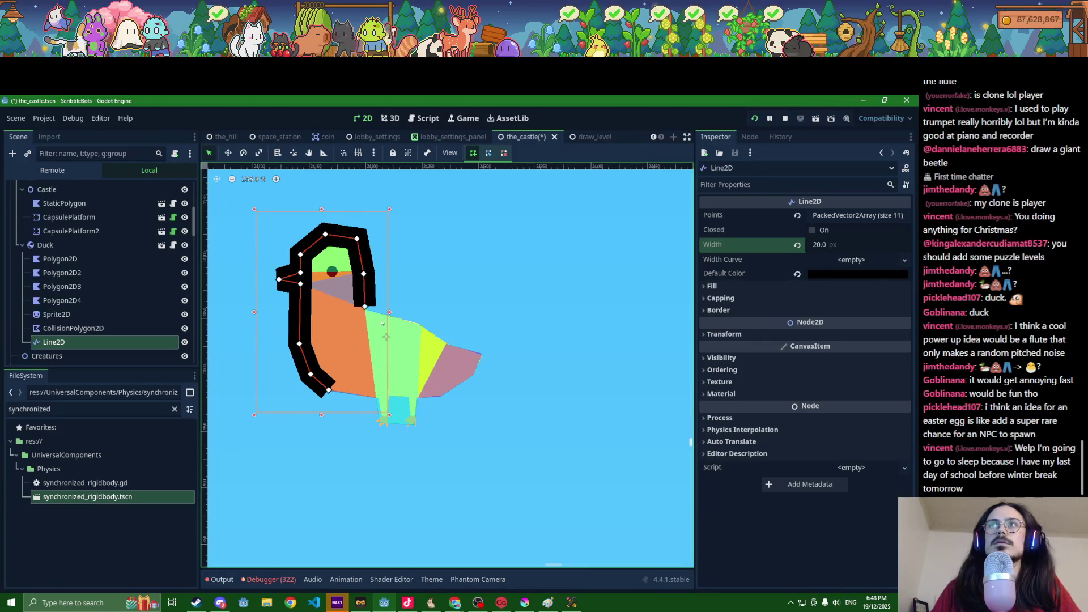
Step: Continue the outline along the back, tail and feet, then make it Closed
left_click(414, 323)
left_click(446, 342)
left_click(480, 352)
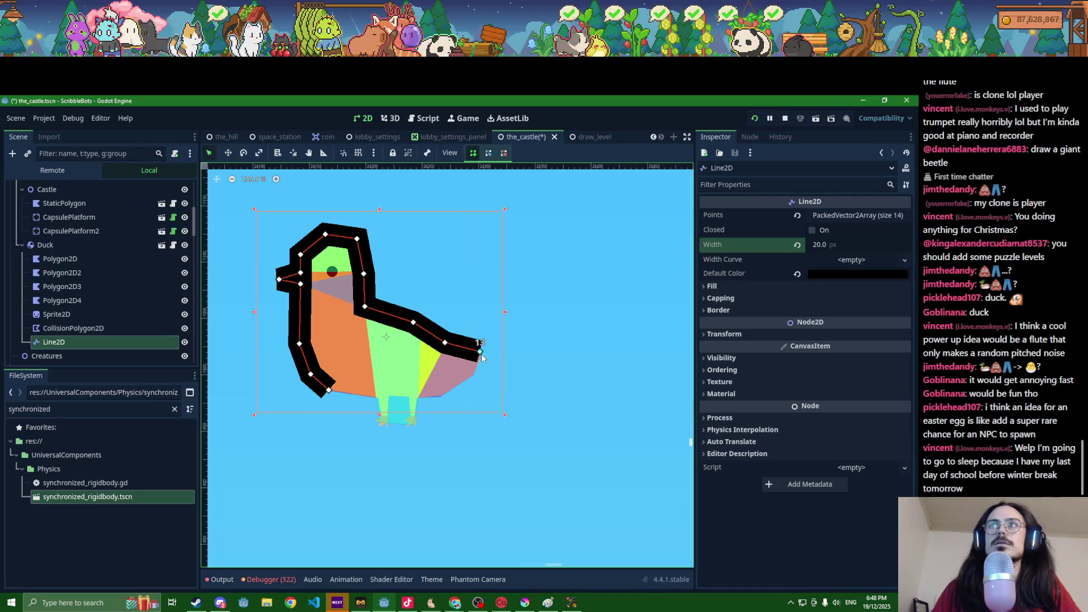
left_click(473, 375)
left_click(441, 396)
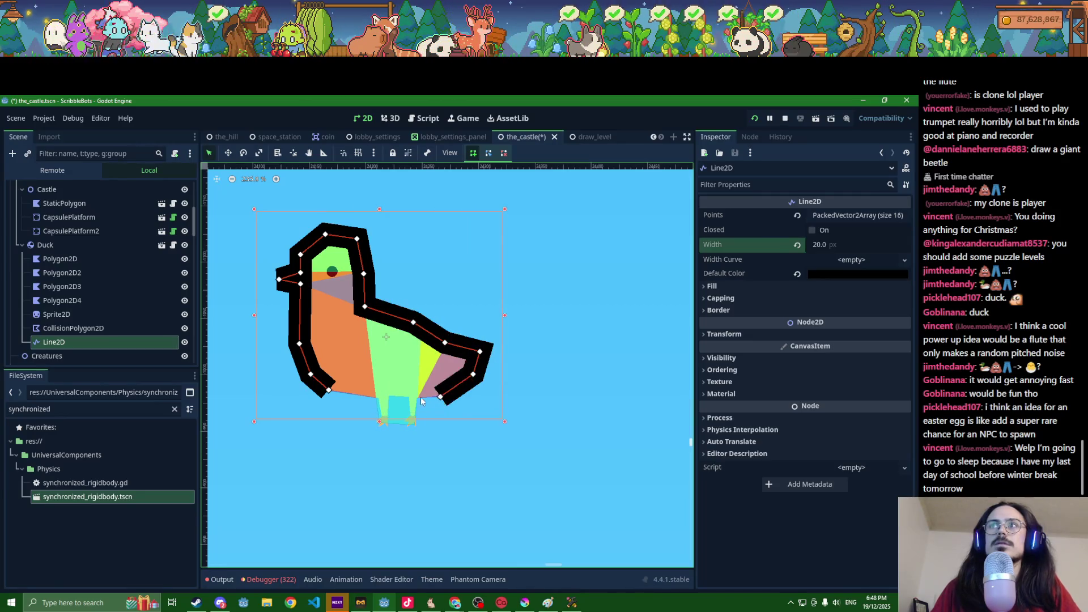
left_click(417, 398)
left_click(412, 413)
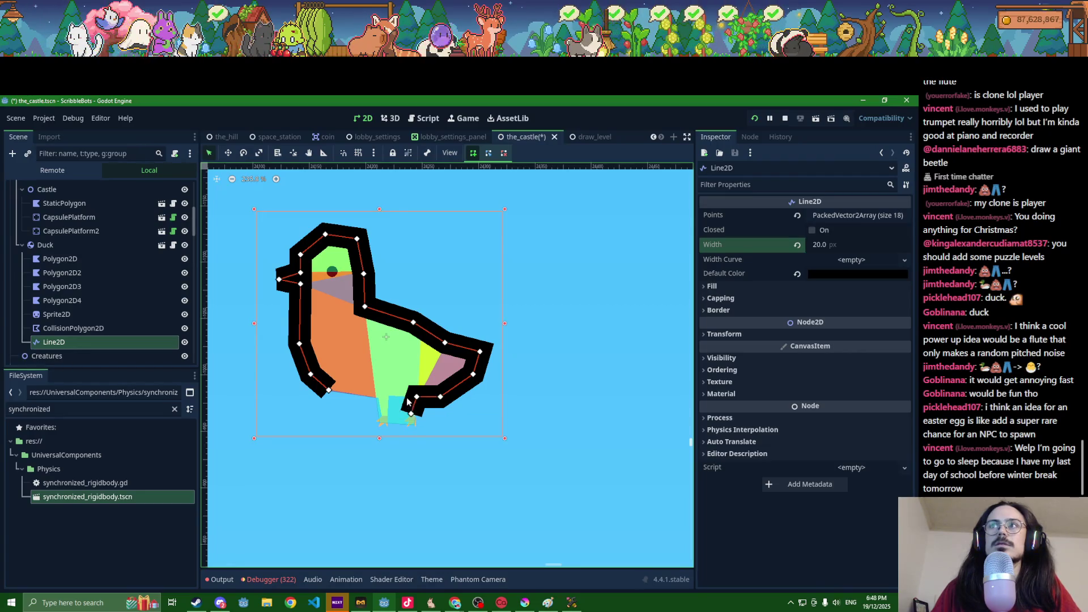
left_click(407, 398)
left_click(388, 395)
left_click(384, 412)
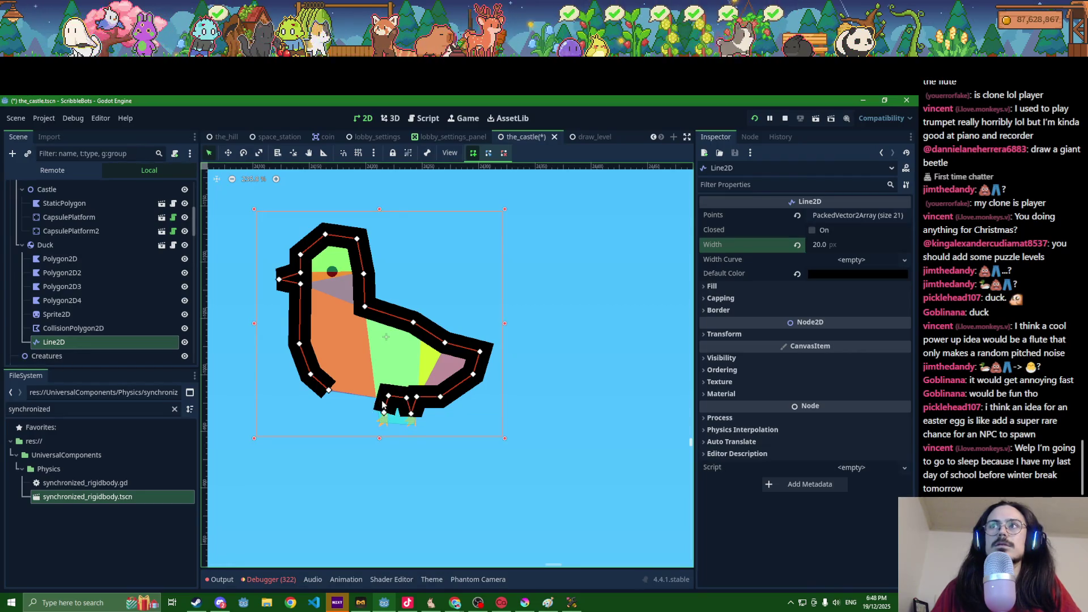
left_click(813, 230)
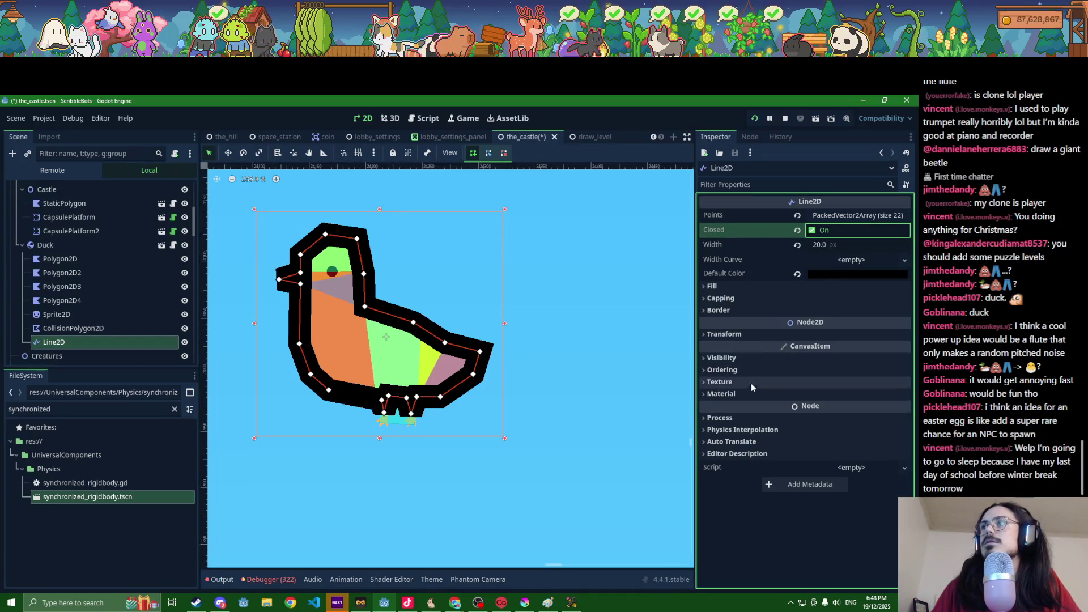
Step: Set the outline's Z Index to -1 and pull a point down around the feet
left_click(751, 372)
left_click(904, 387)
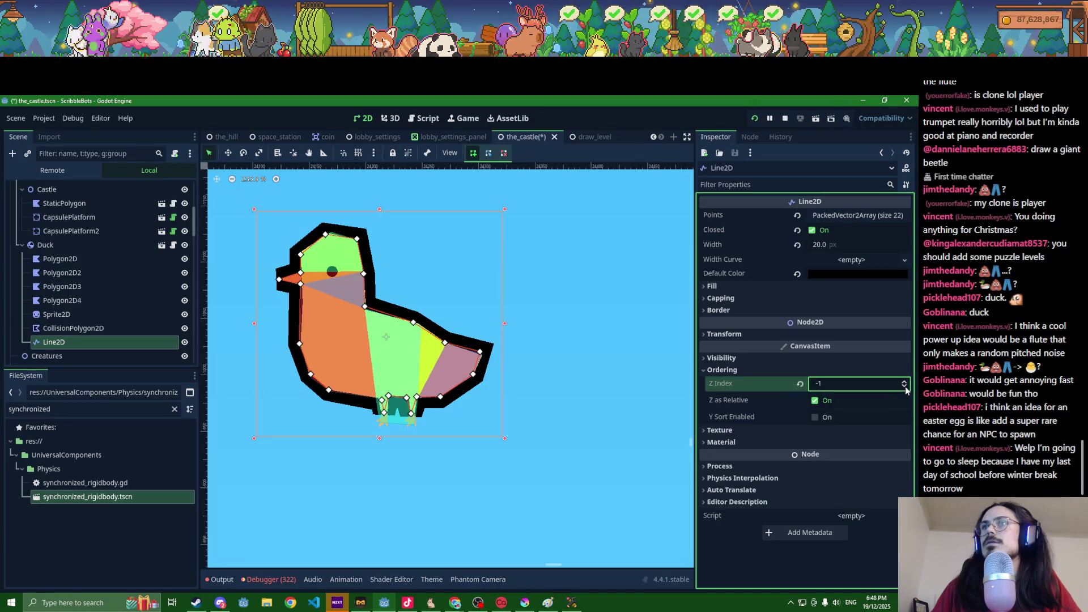
scroll(418, 404, "up", 5)
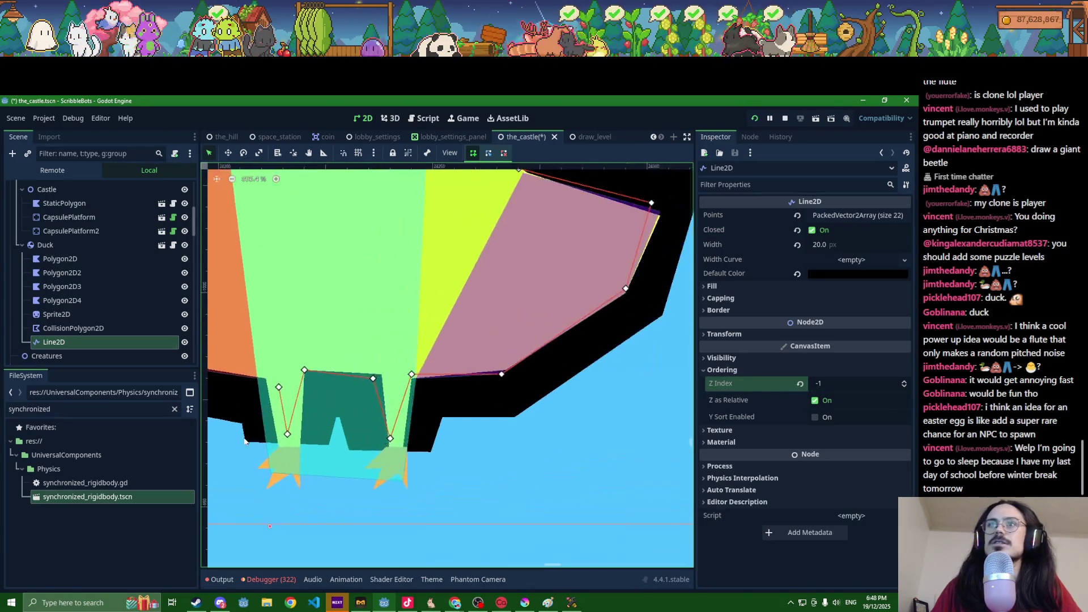
scroll(245, 442, "up", 5)
left_click_drag(369, 382, 347, 480)
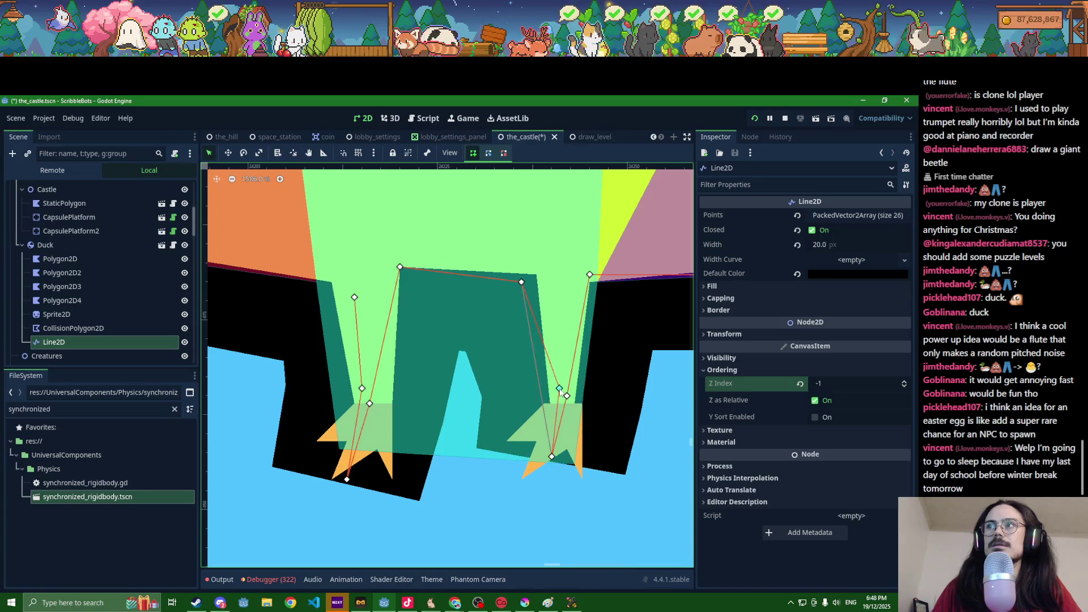
scroll(560, 391, "down", 4)
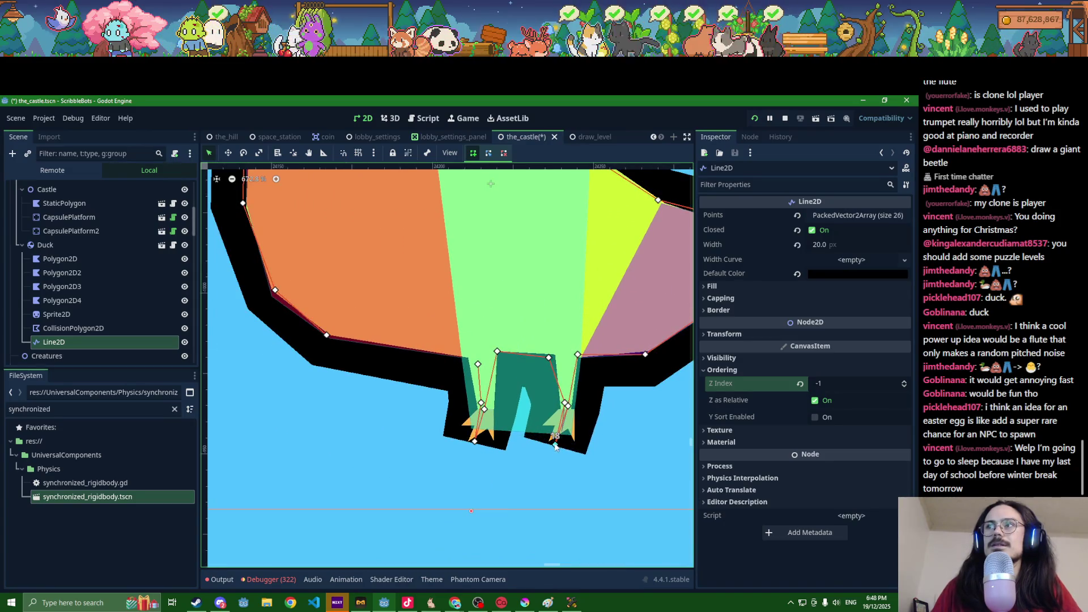
Step: Set the line's begin and end caps to Round and save the scene
left_click(739, 303)
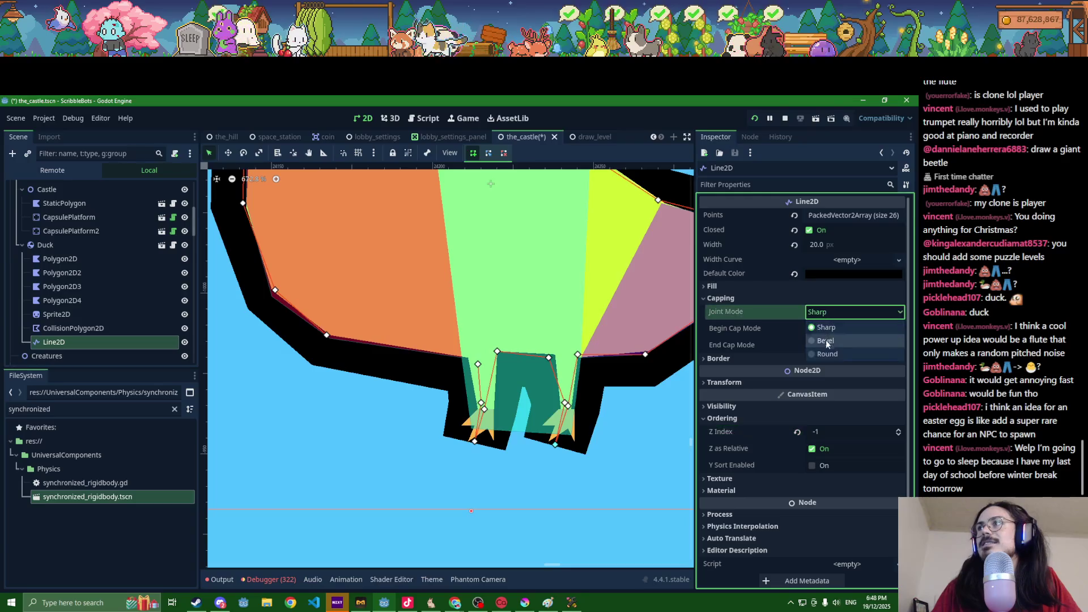
left_click(826, 329)
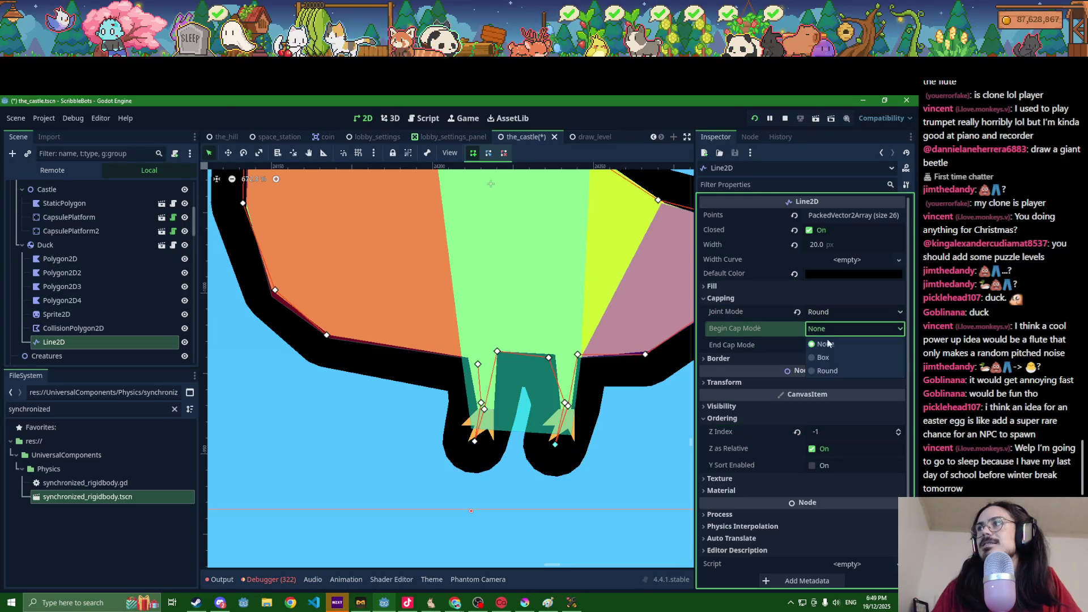
left_click(824, 370)
left_click(824, 346)
left_click(824, 387)
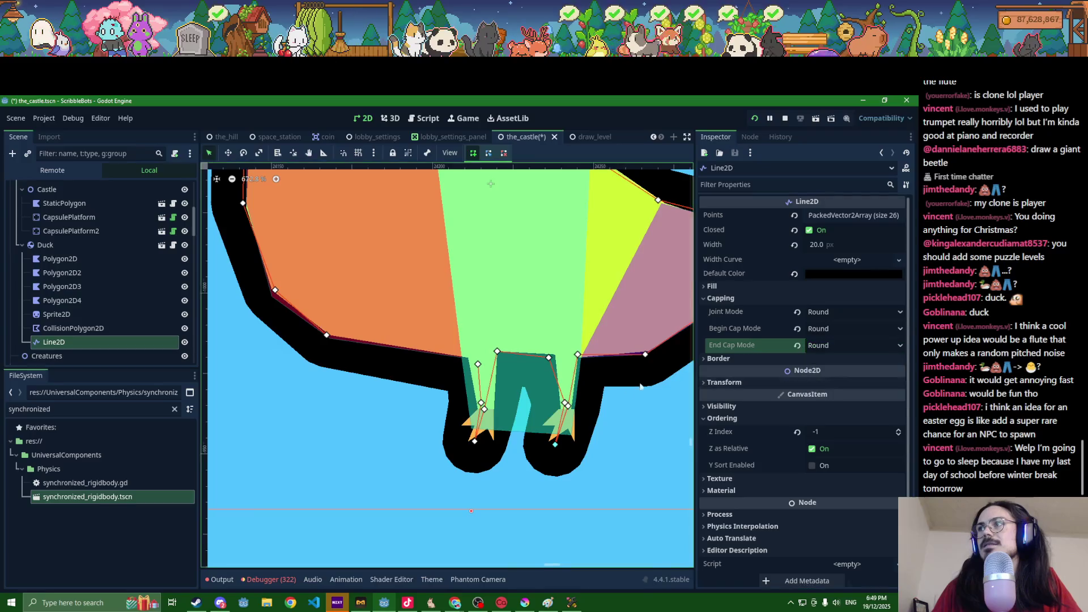
scroll(641, 386, "down", 5)
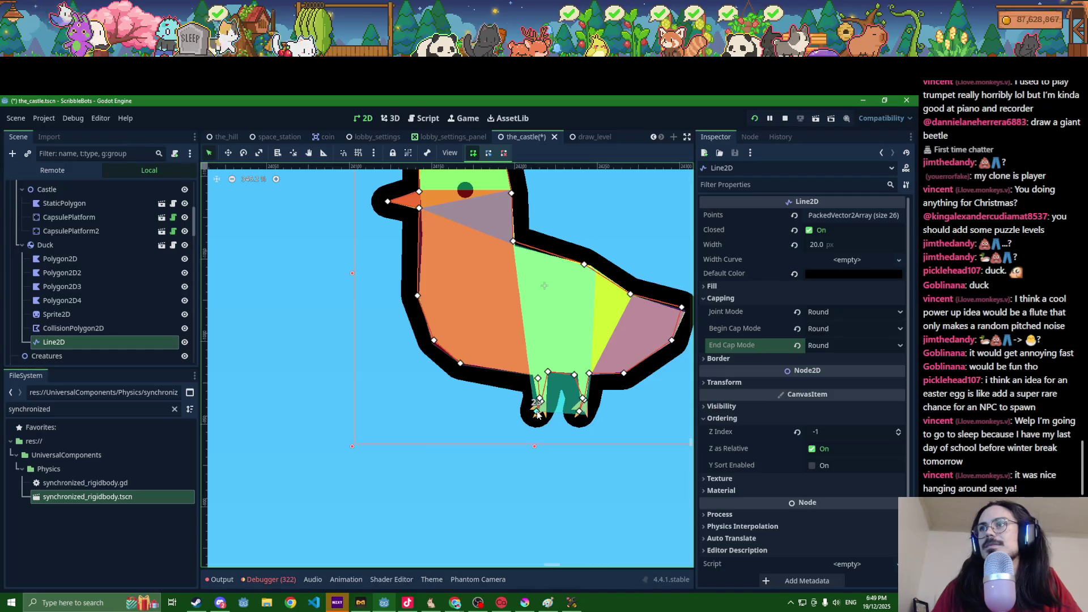
key("ctrl+s")
Step: Zoom out from the duck to view the whole castle level
scroll(538, 412, "down", 6)
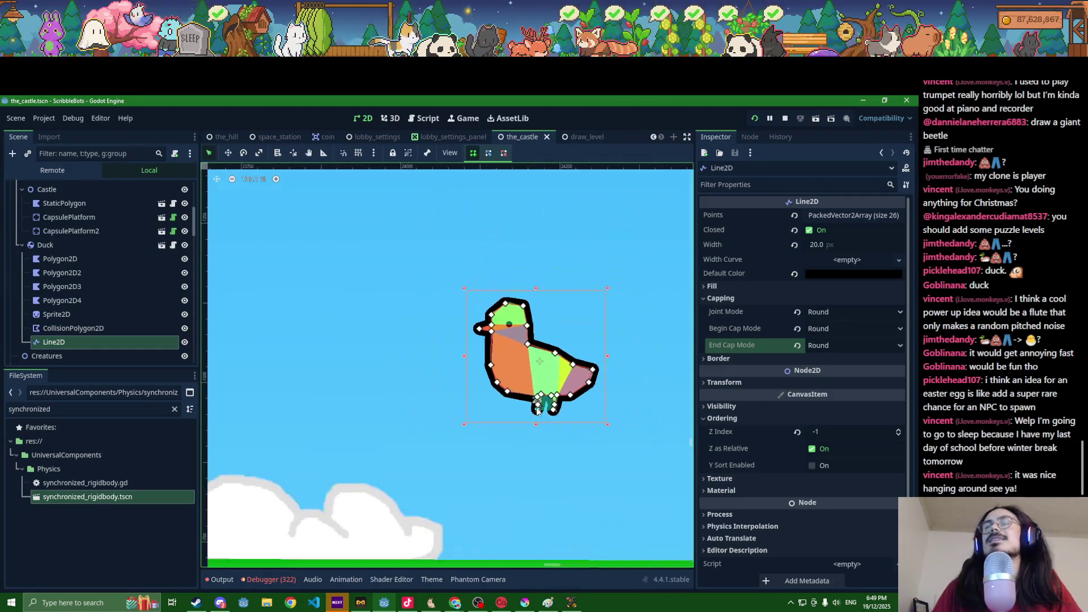
scroll(538, 412, "down", 1)
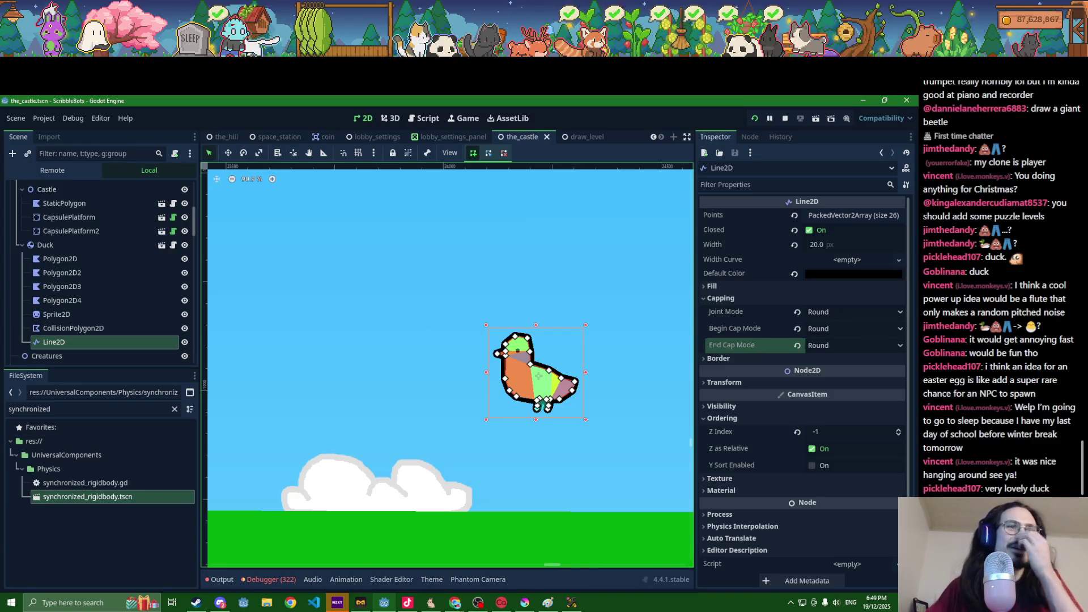
scroll(430, 443, "down", 20)
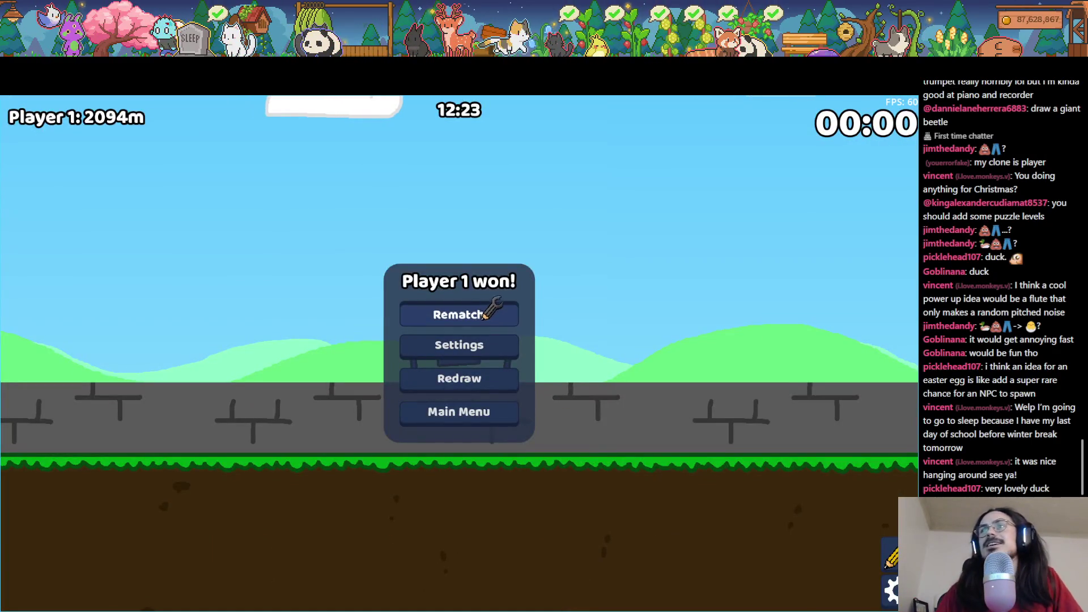
Step: Start a rematch with the Wheel powerup and race the drawn car
left_click(495, 328)
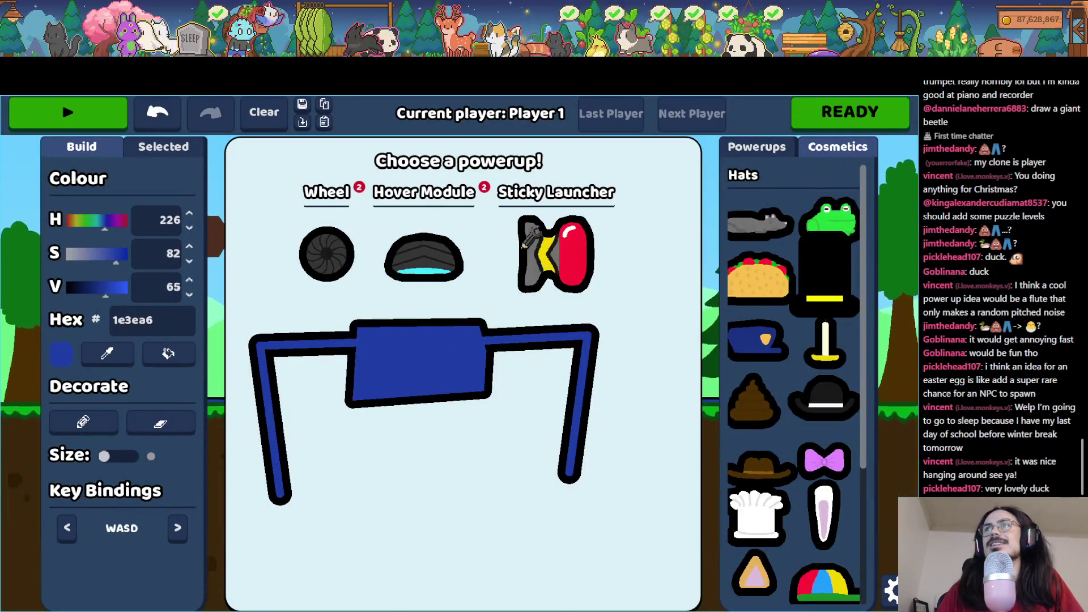
left_click(343, 249)
left_click(785, 151)
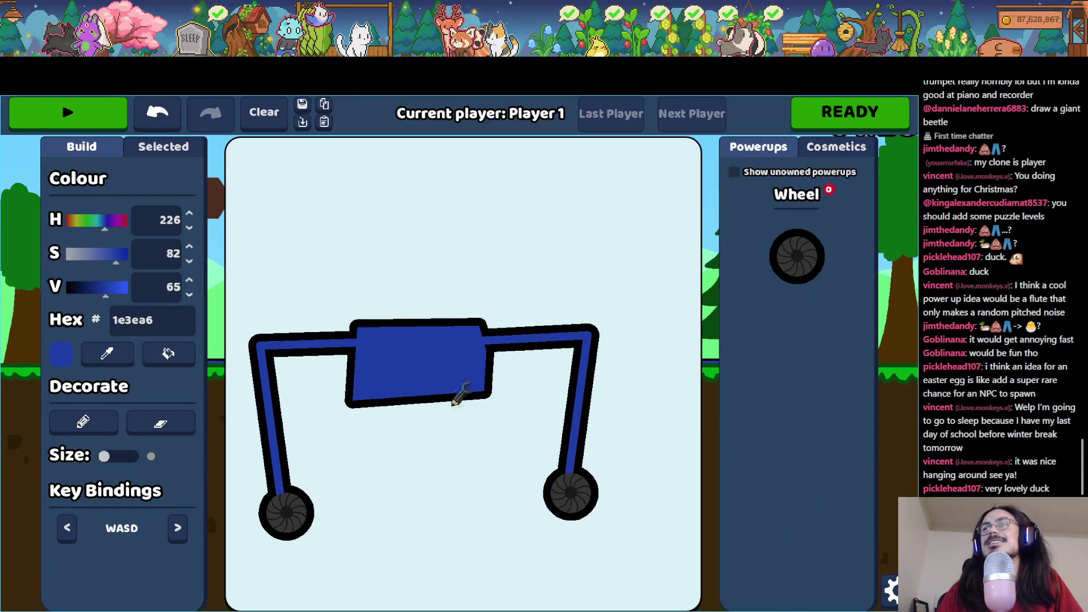
left_click(96, 120)
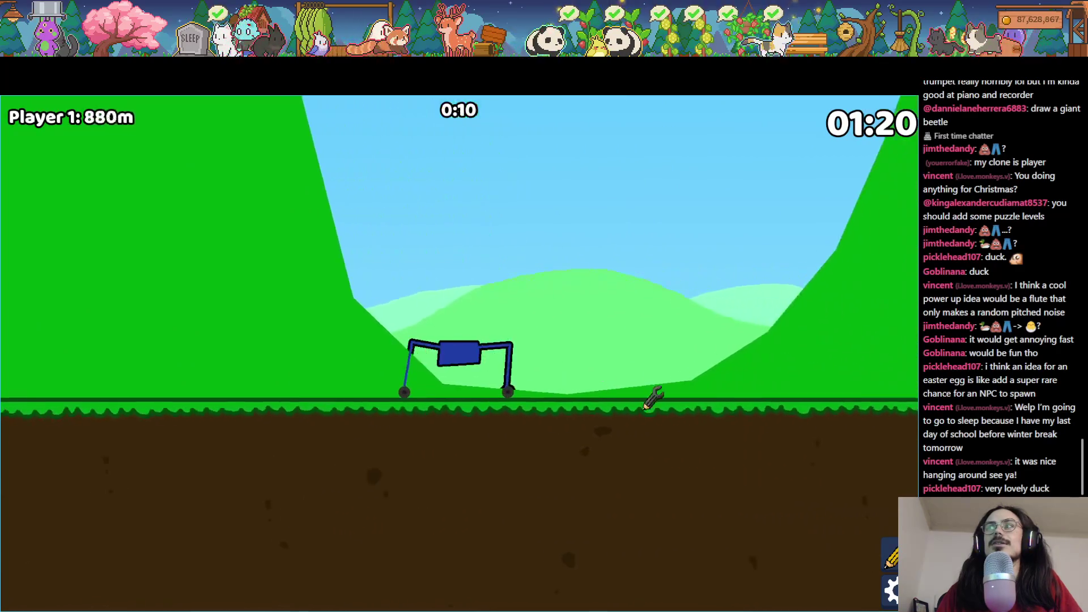
Step: Pause the race, restart it, and return to the Godot editor
key("Escape")
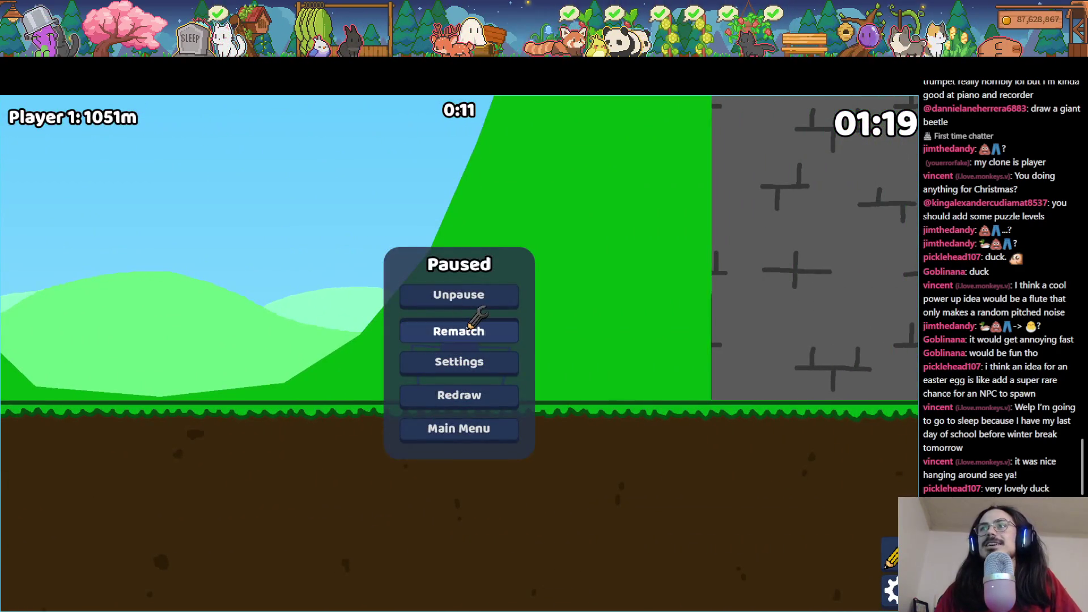
left_click(469, 327)
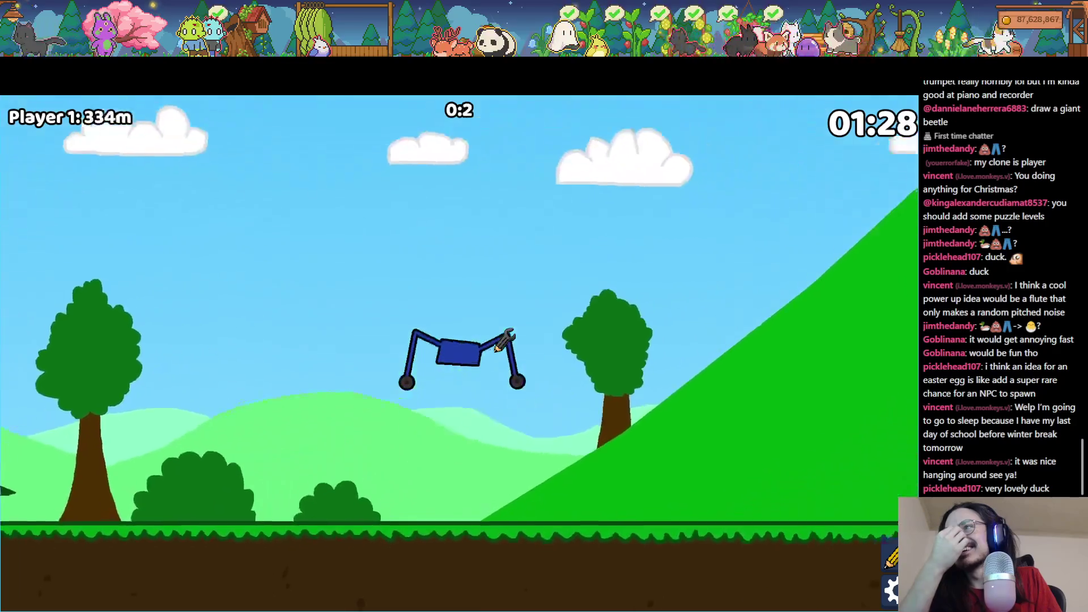
key("F8")
scroll(420, 430, "down", 5)
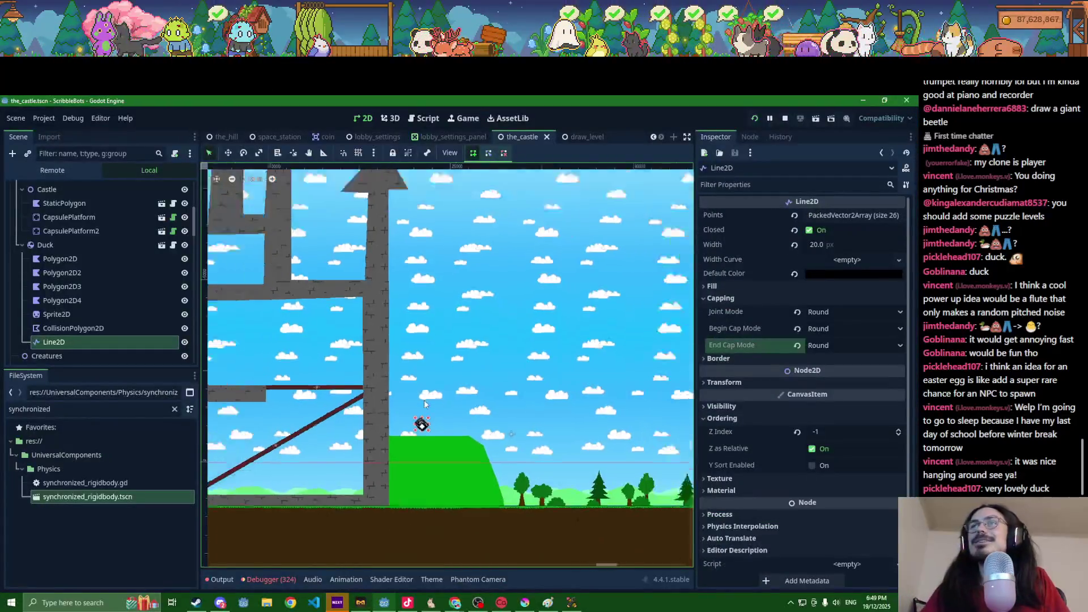
scroll(387, 451, "left", 1)
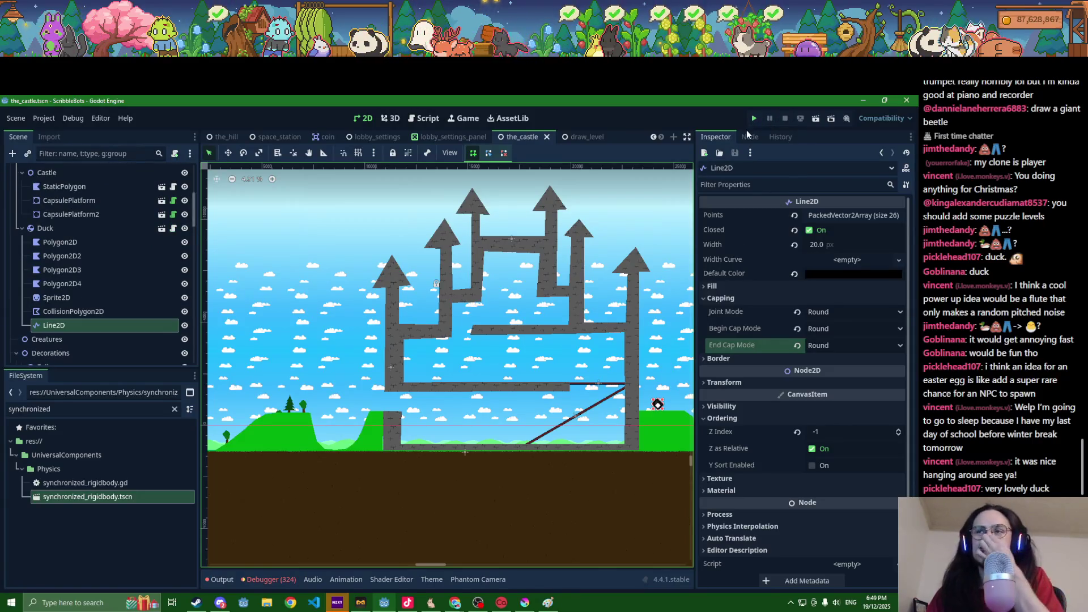
Step: Run the game with F5, open local multiplayer, and set the game mode to Race
key("F5")
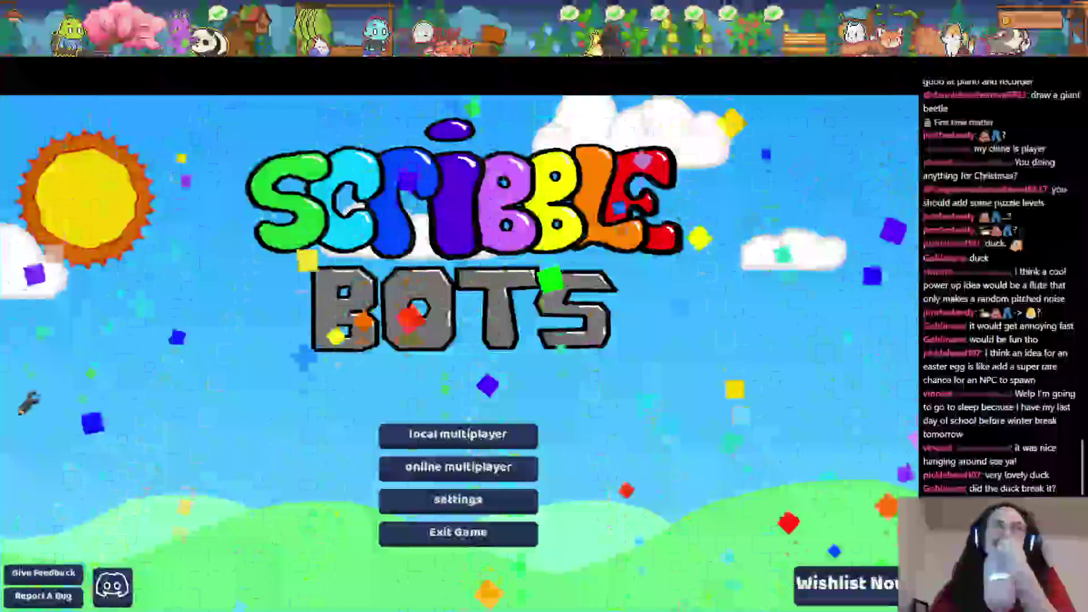
left_click(506, 434)
left_click(561, 399)
left_click(561, 400)
left_click(561, 399)
left_click(561, 400)
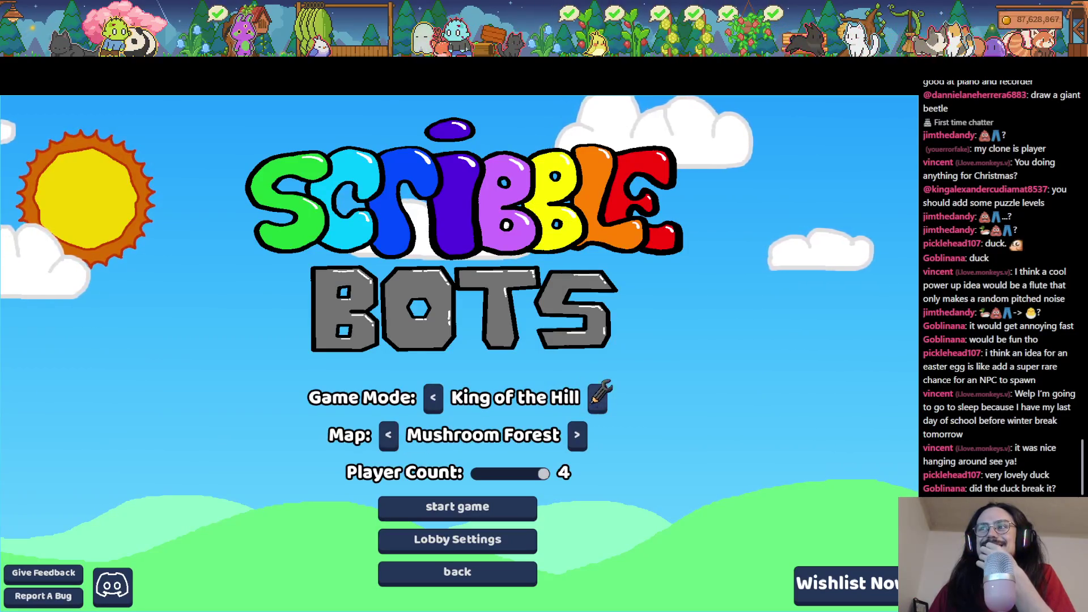
left_click(597, 397)
left_click(592, 398)
left_click(472, 398)
left_click(422, 397)
left_click(434, 397)
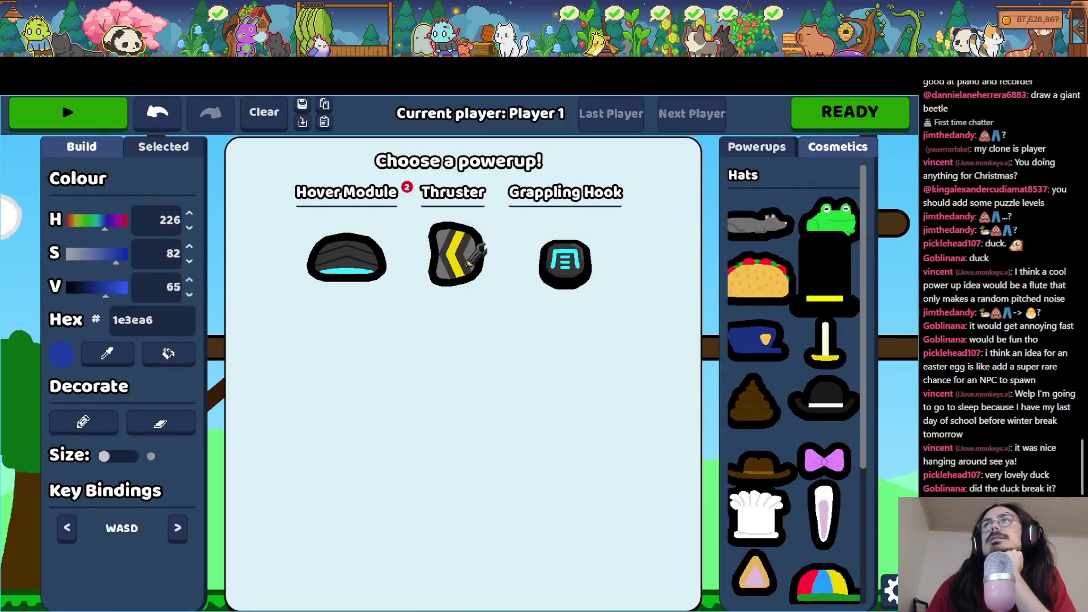
Step: Pick Grappling Hook, draw a blue bot body, and mark it ready
left_click(558, 261)
left_click_drag(561, 237, 389, 246)
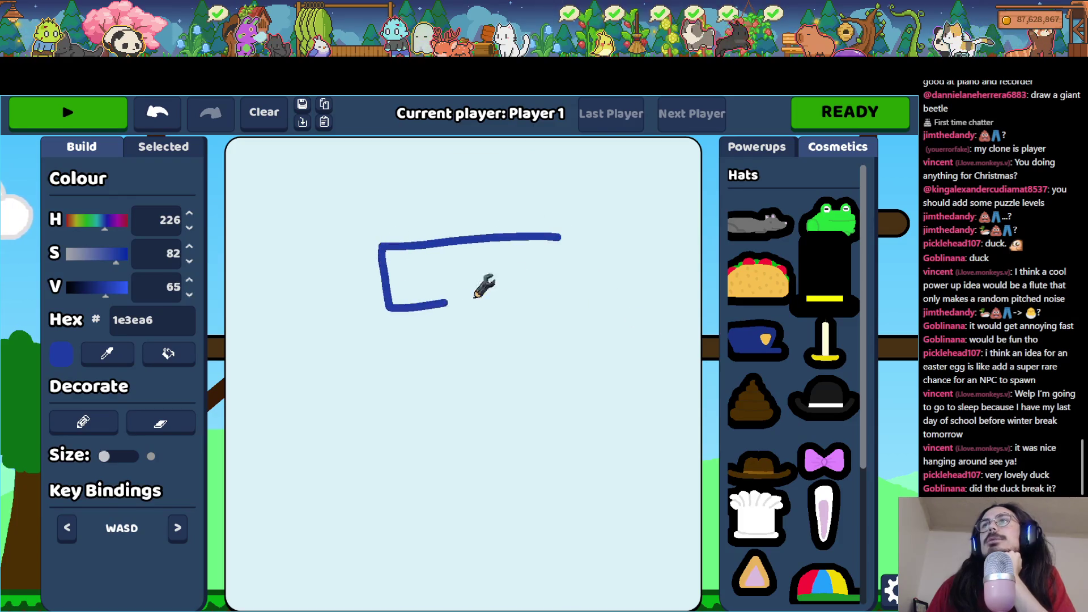
left_click_drag(475, 296, 509, 232)
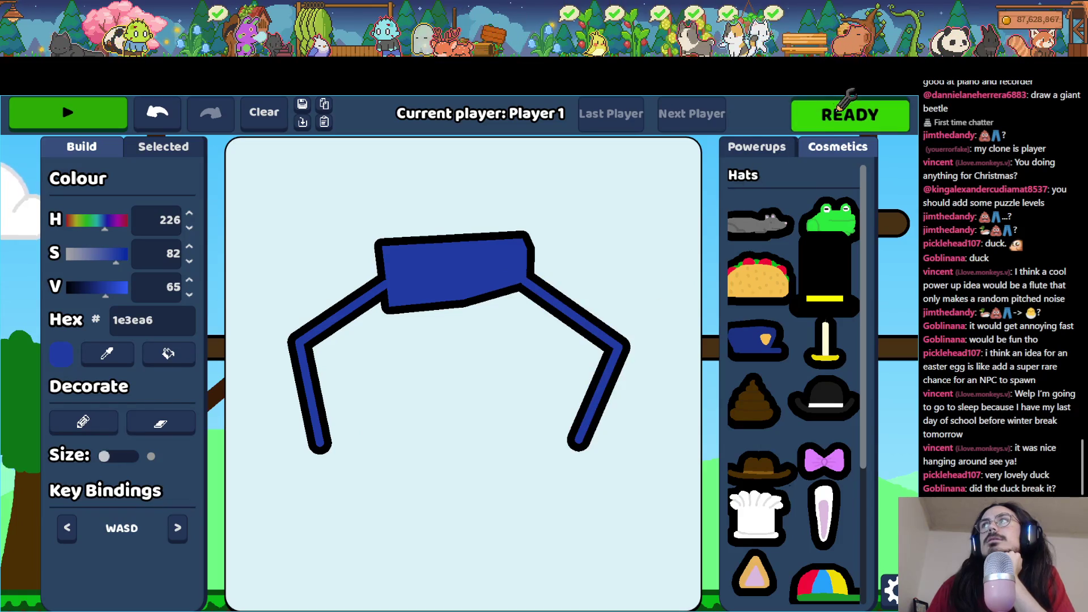
left_click(812, 129)
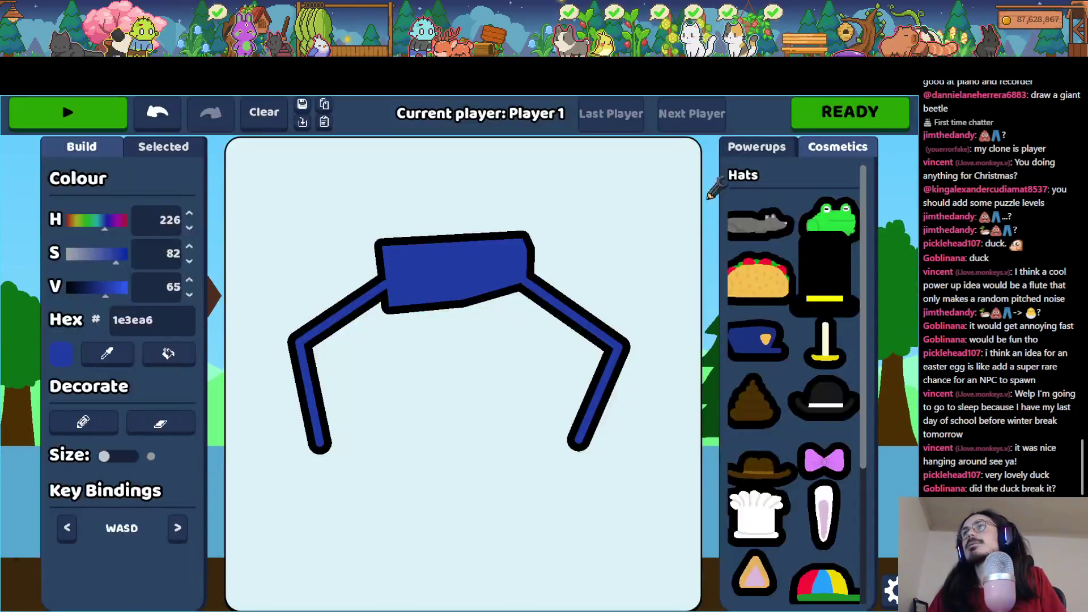
Step: Attach the Grappling Hook to the bot, race to the castle wall, and return to the editor
left_click(758, 147)
left_click_drag(797, 267, 513, 181)
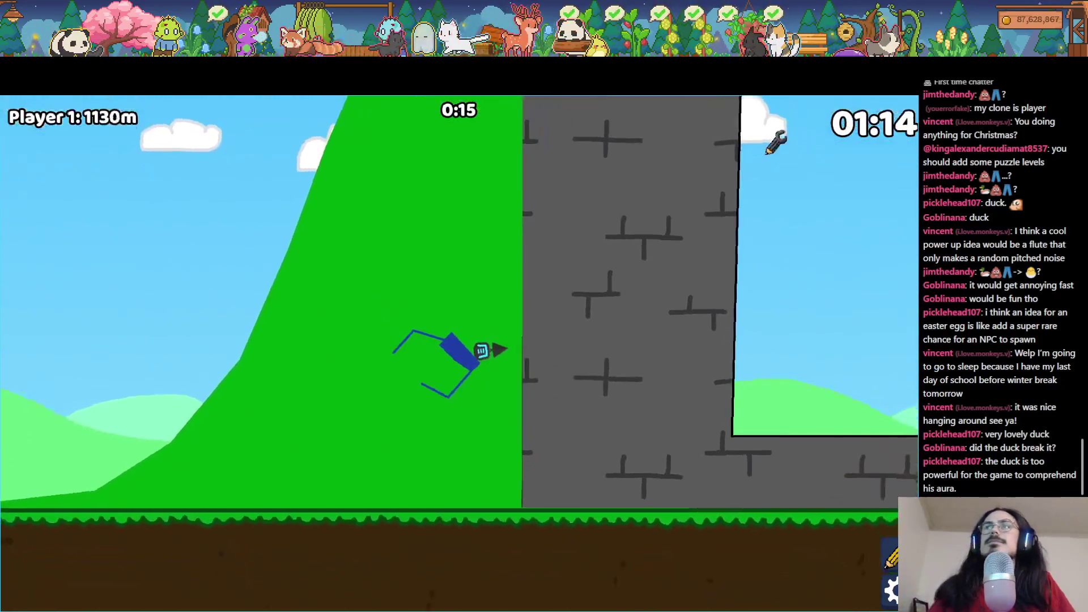
key("alt+Tab")
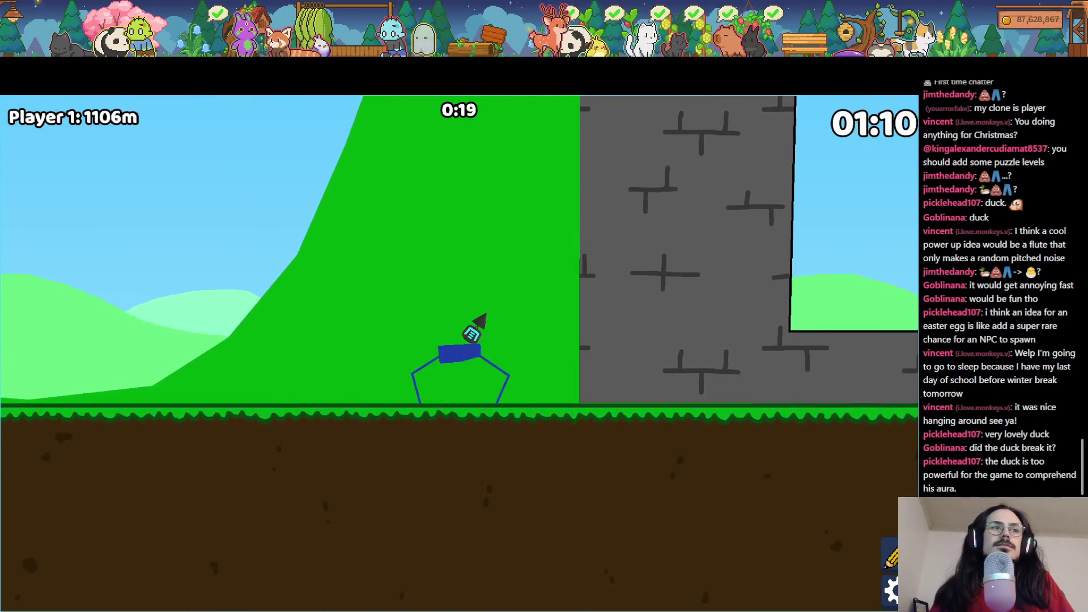
key("alt+Tab")
scroll(125, 281, "up", 10)
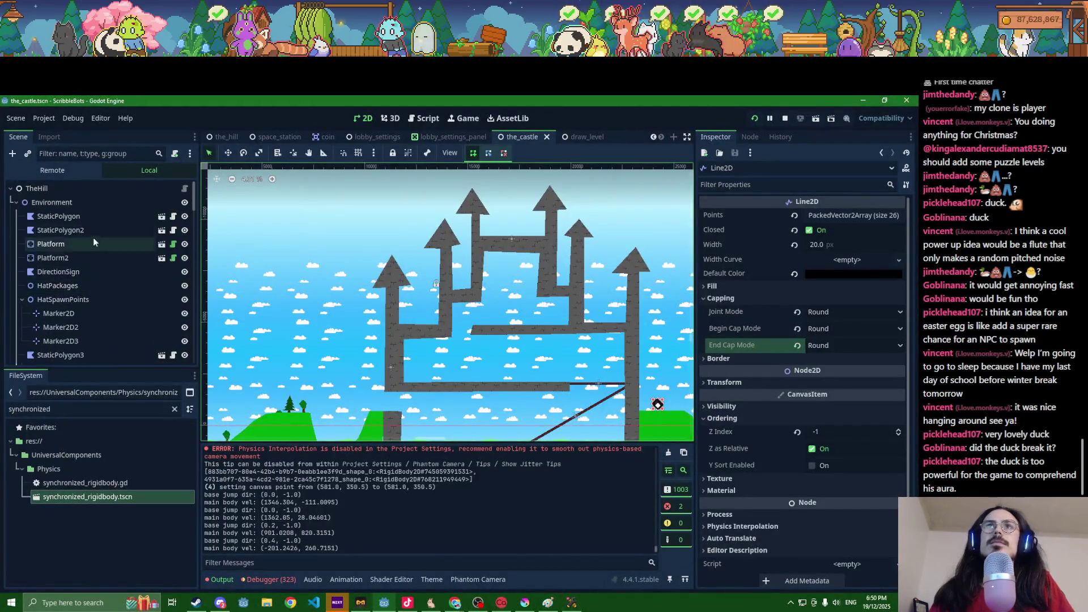
Step: Select StaticPolygon3 and drag its two edge vertices against the castle's left wall
left_click(90, 229)
scroll(312, 372, "down", 3)
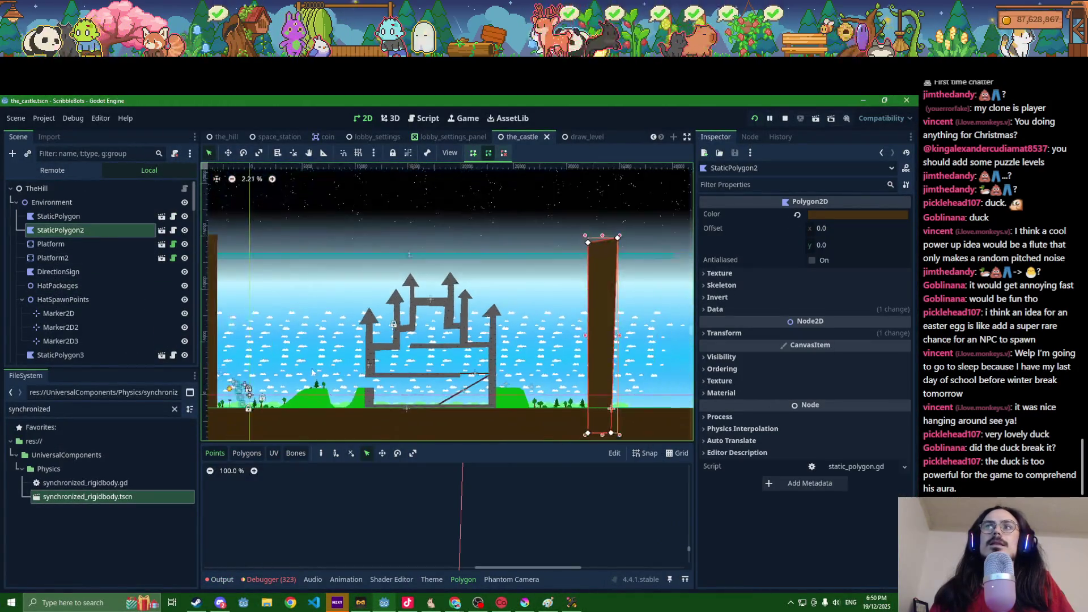
left_click_drag(312, 372, 376, 357)
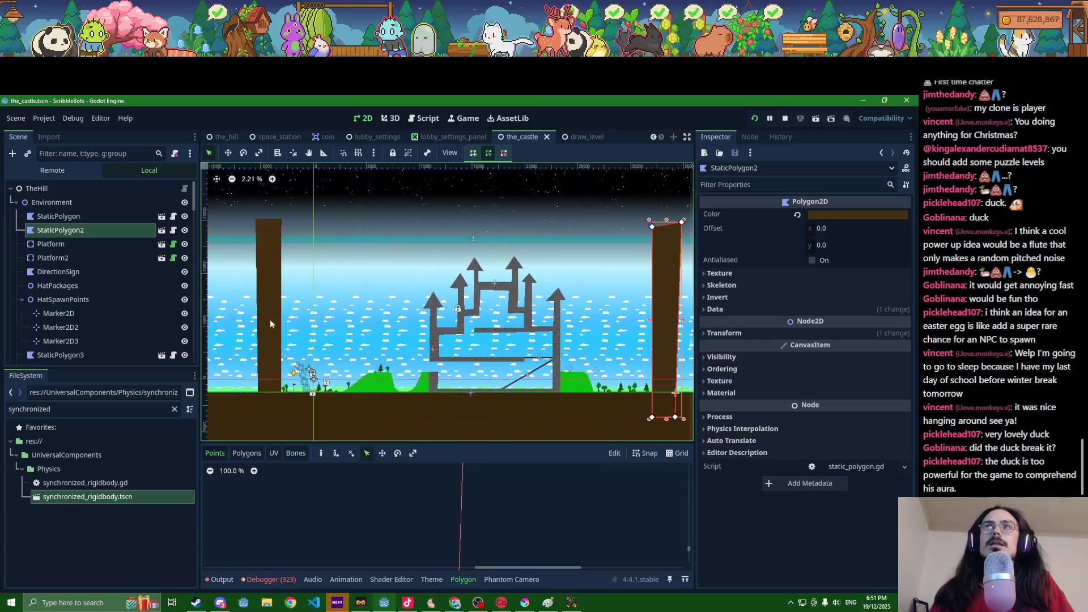
left_click(69, 356)
scroll(359, 364, "up", 10)
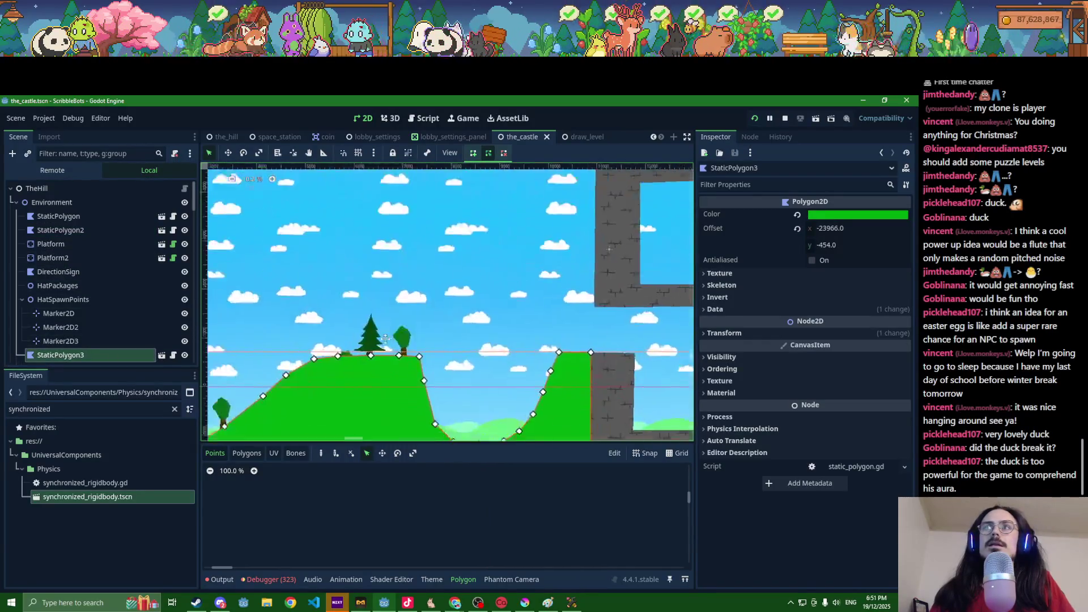
left_click_drag(534, 270, 530, 272)
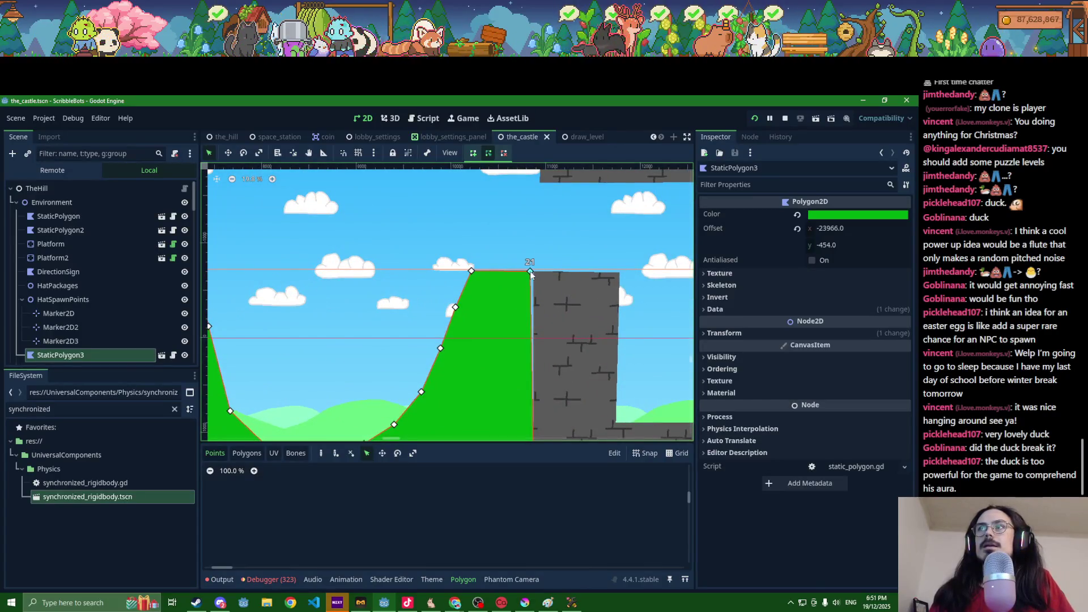
left_click_drag(517, 381, 481, 288)
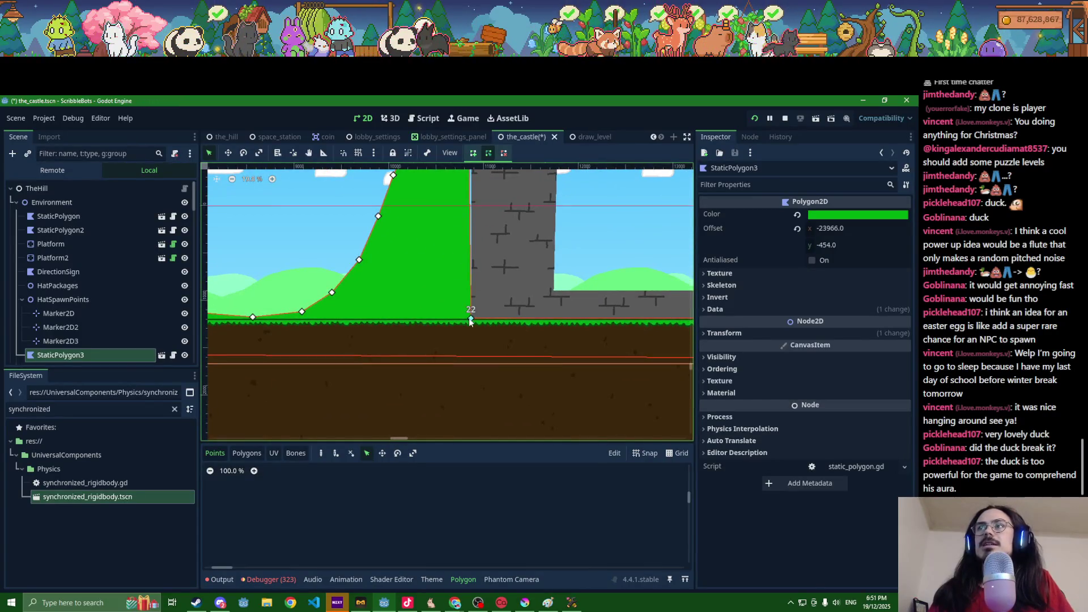
scroll(535, 327, "down", 2)
scroll(535, 328, "right", 5)
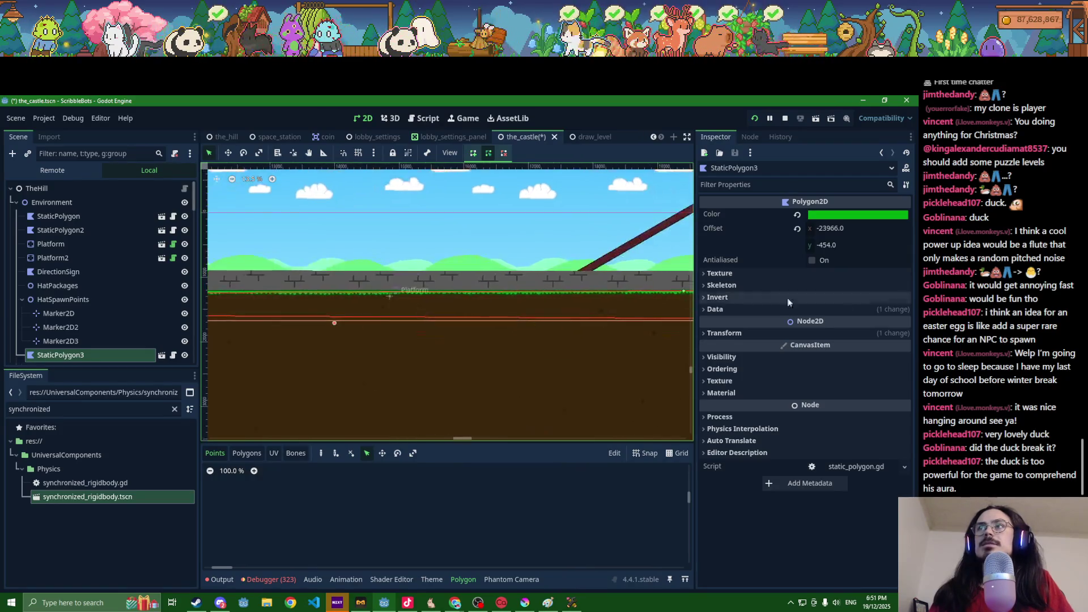
scroll(350, 311, "right", 5)
scroll(435, 320, "up", 2)
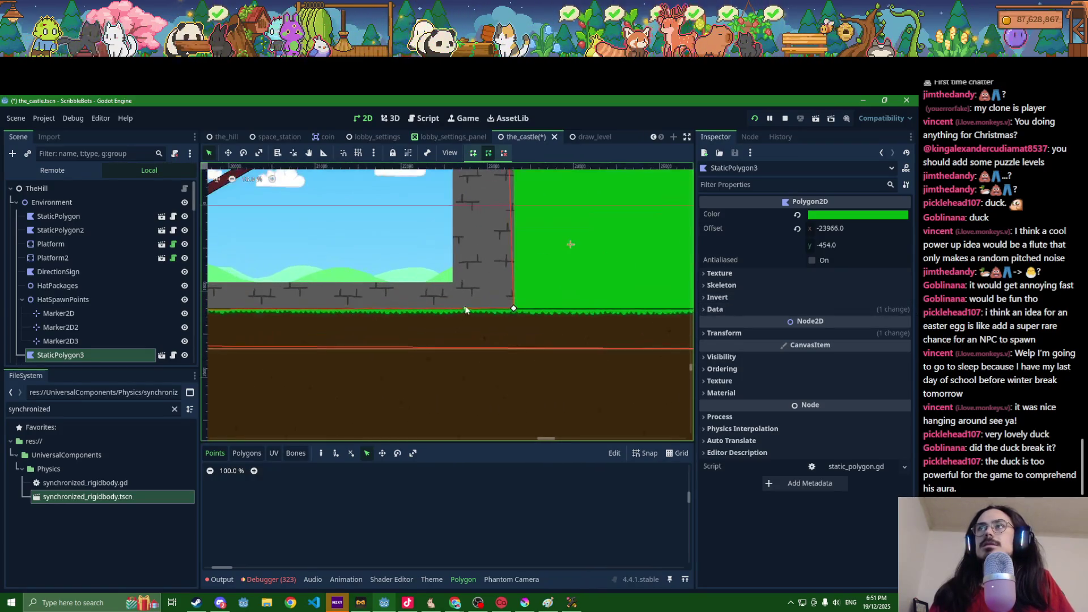
left_click_drag(515, 312, 518, 311)
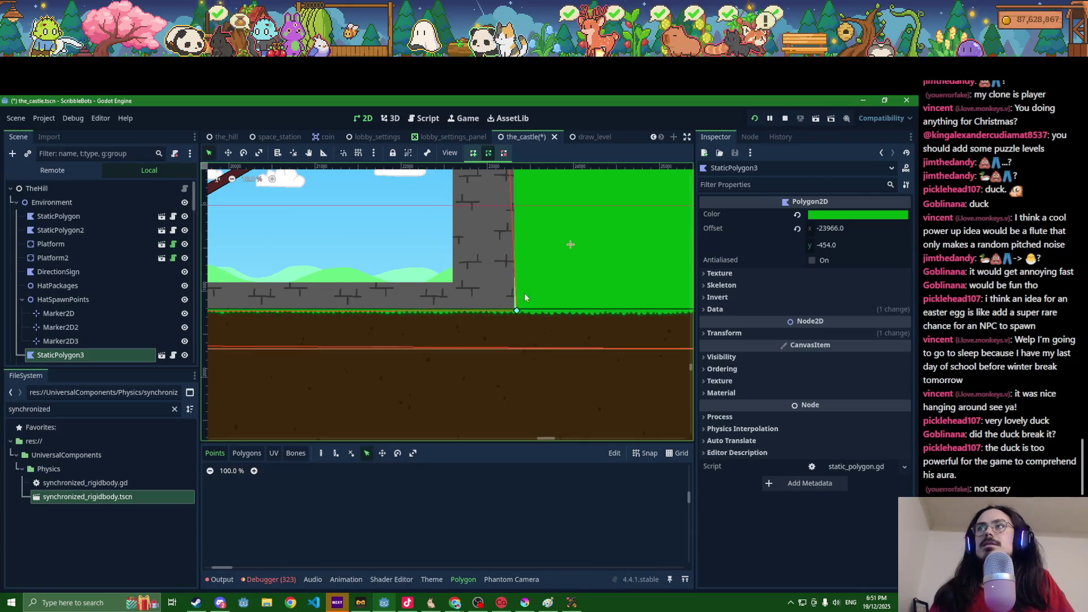
Step: Bring the running race back to the front and pause it
scroll(525, 293, "up", 3)
scroll(455, 344, "right", 3)
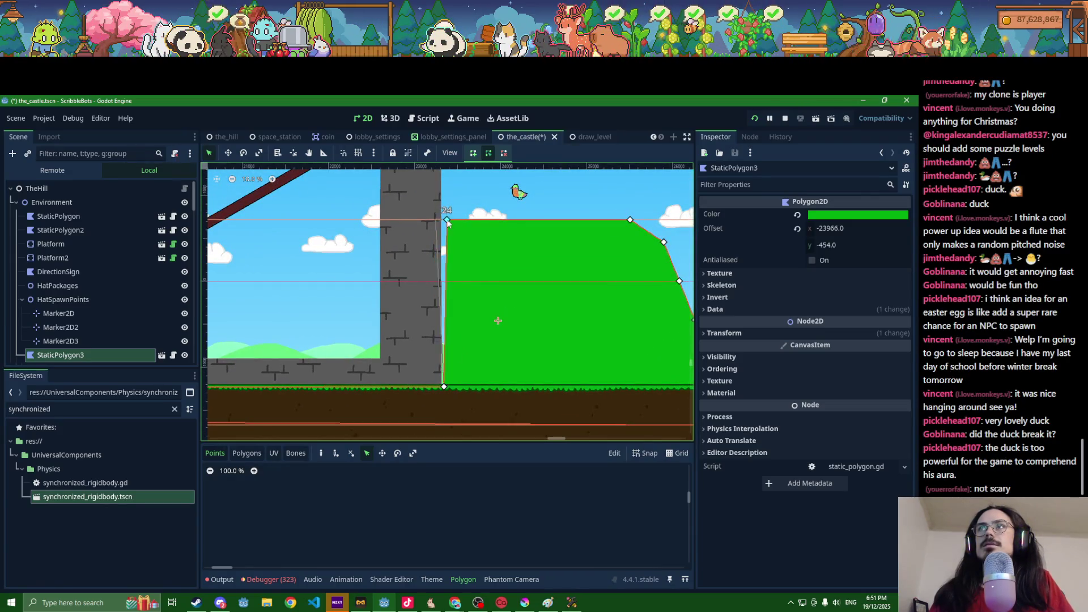
scroll(449, 255, "down", 3)
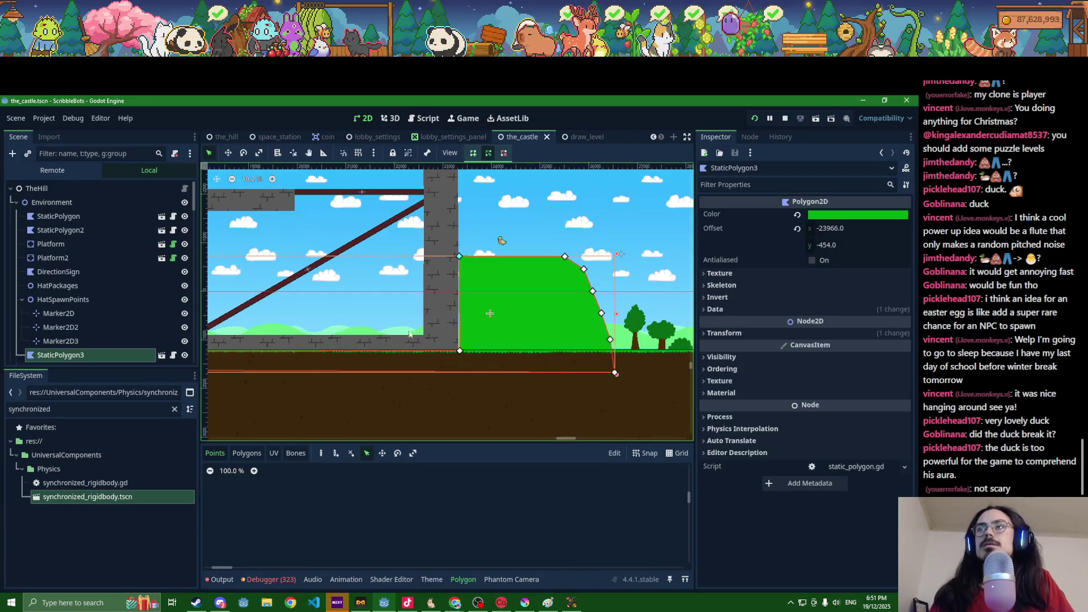
scroll(409, 334, "left", 5)
scroll(408, 337, "down", 3)
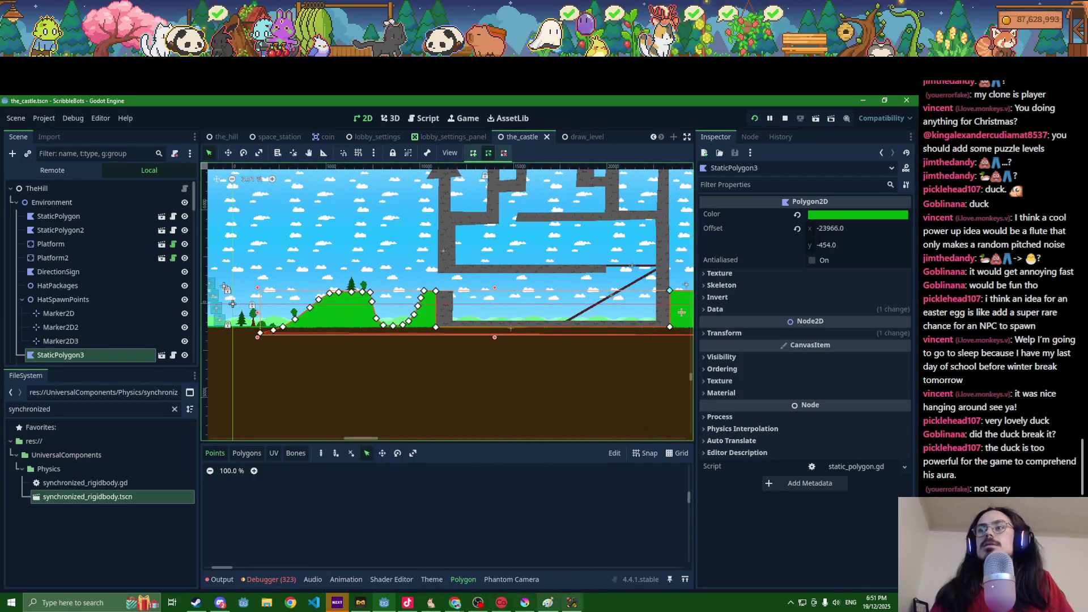
left_click(578, 608)
key("Escape")
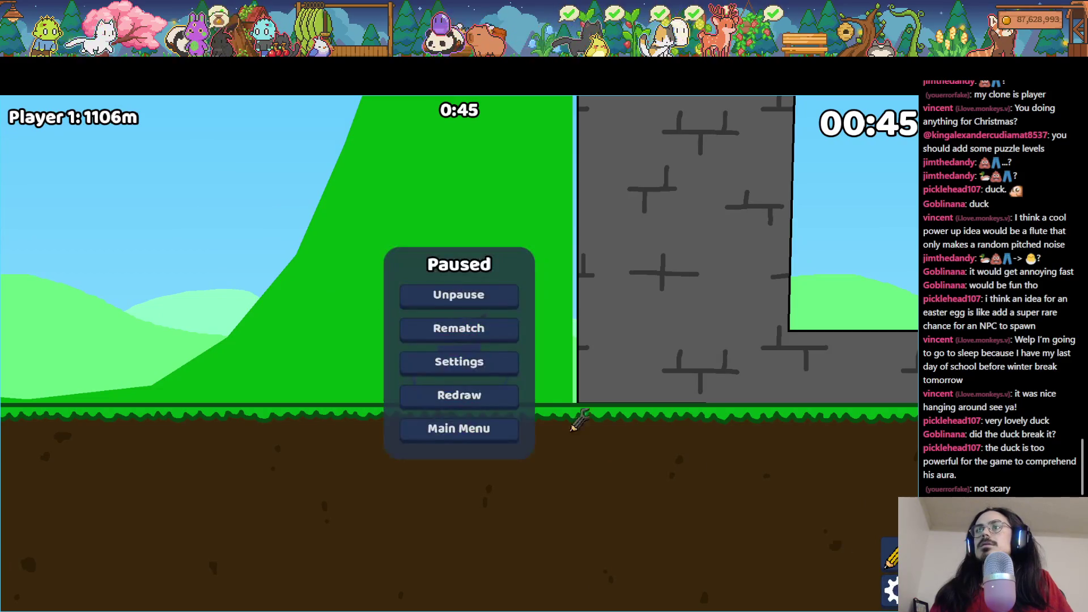
Step: Rematch the castle race, let the bot climb past 2300 m, then return to the editor
left_click(490, 329)
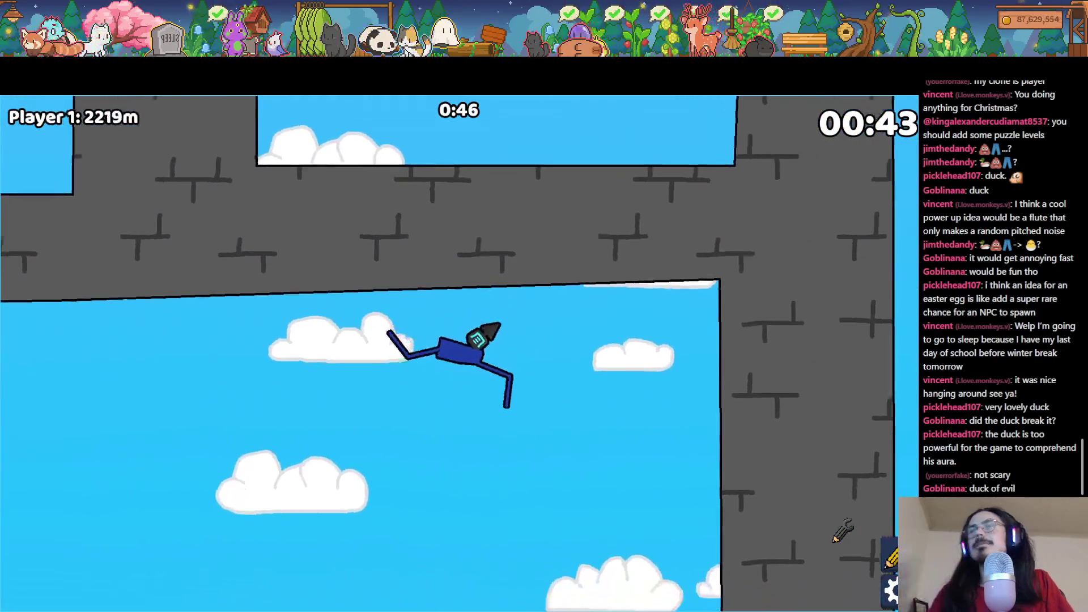
key("F8")
scroll(422, 255, "up", 5)
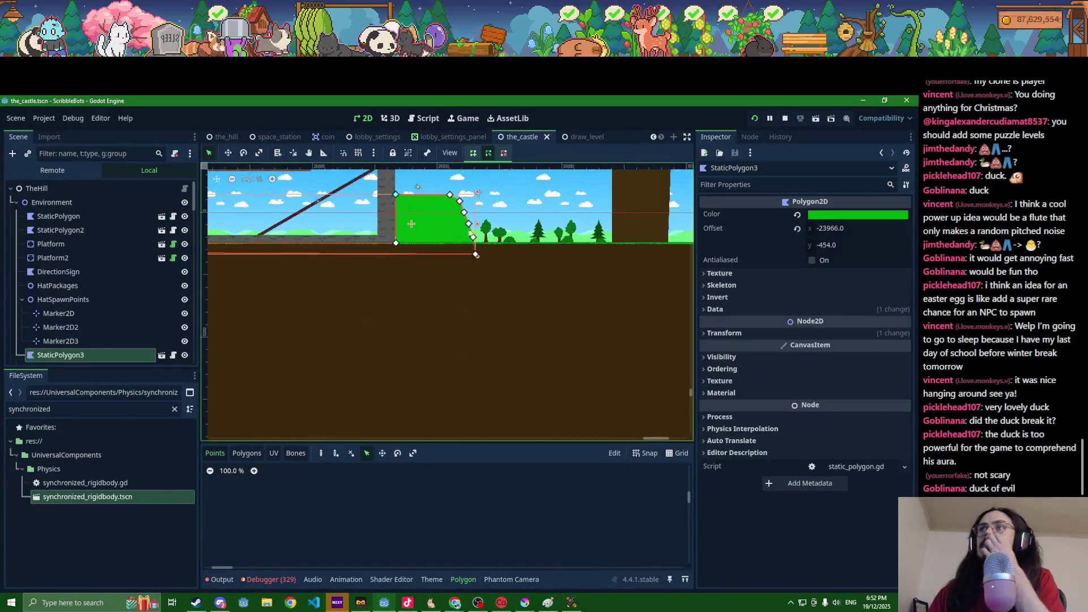
Step: Bring the running game back to the front, then stop it from the Godot editor
scroll(442, 261, "up", 5)
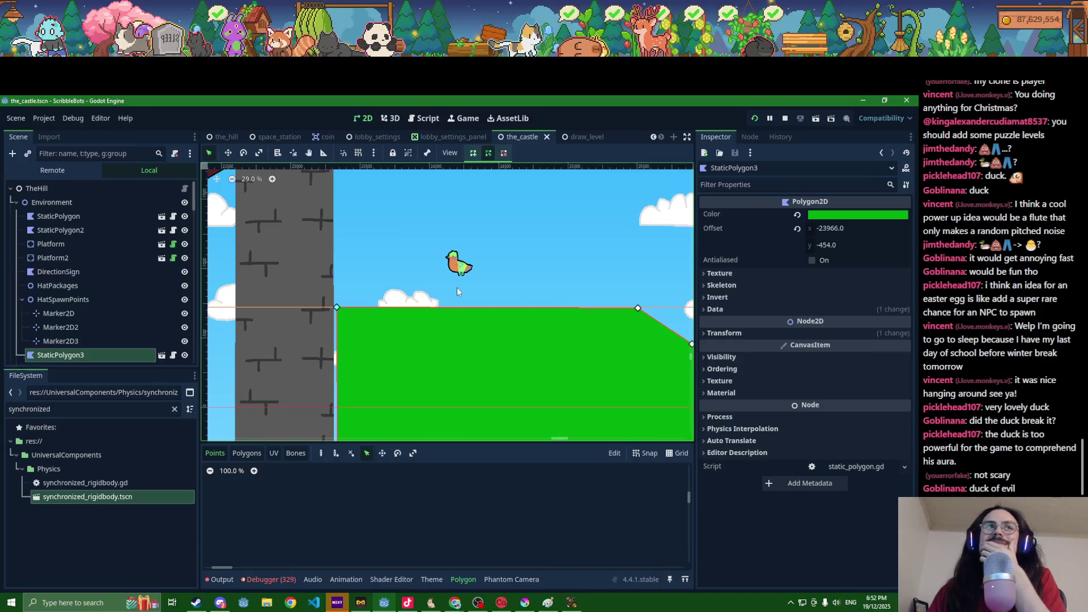
key("alt+Tab")
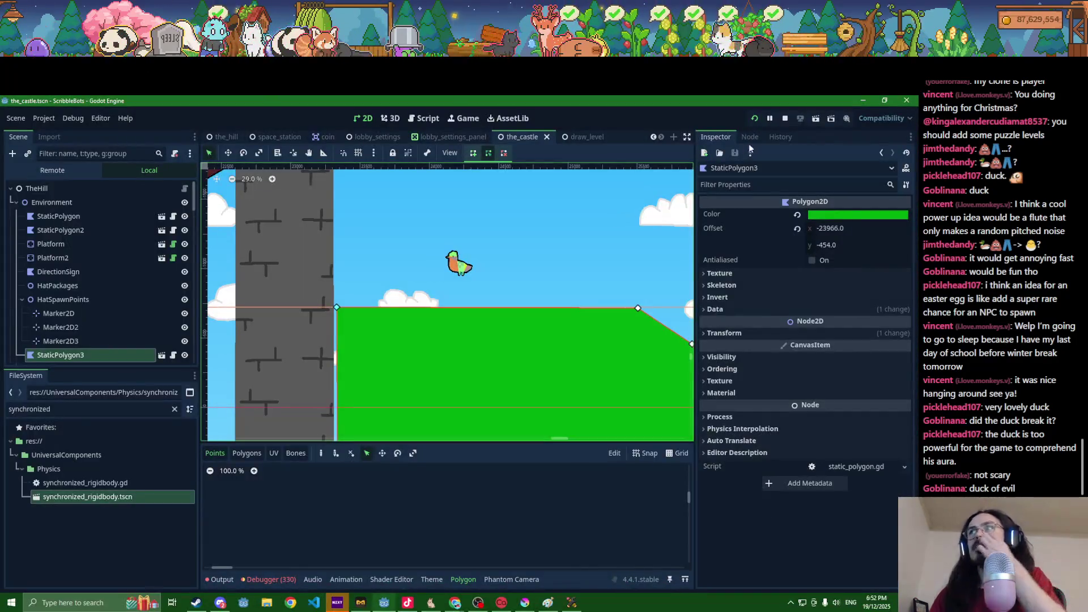
left_click(785, 119)
scroll(475, 364, "down", 5)
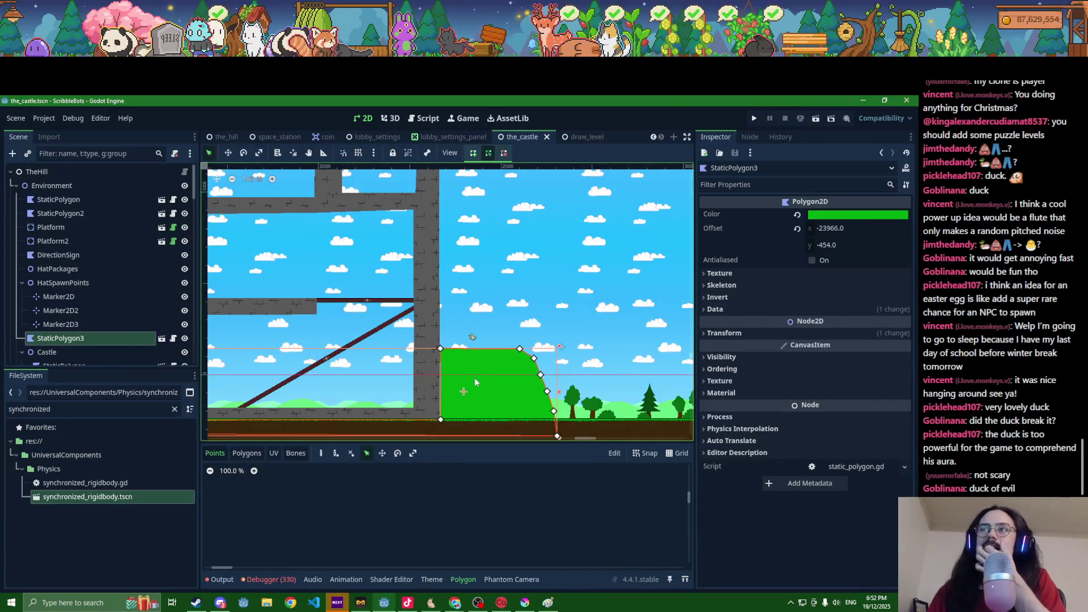
Step: Check the green polygon's fill colour, then select StaticPolygon3 and delete it
left_click(838, 219)
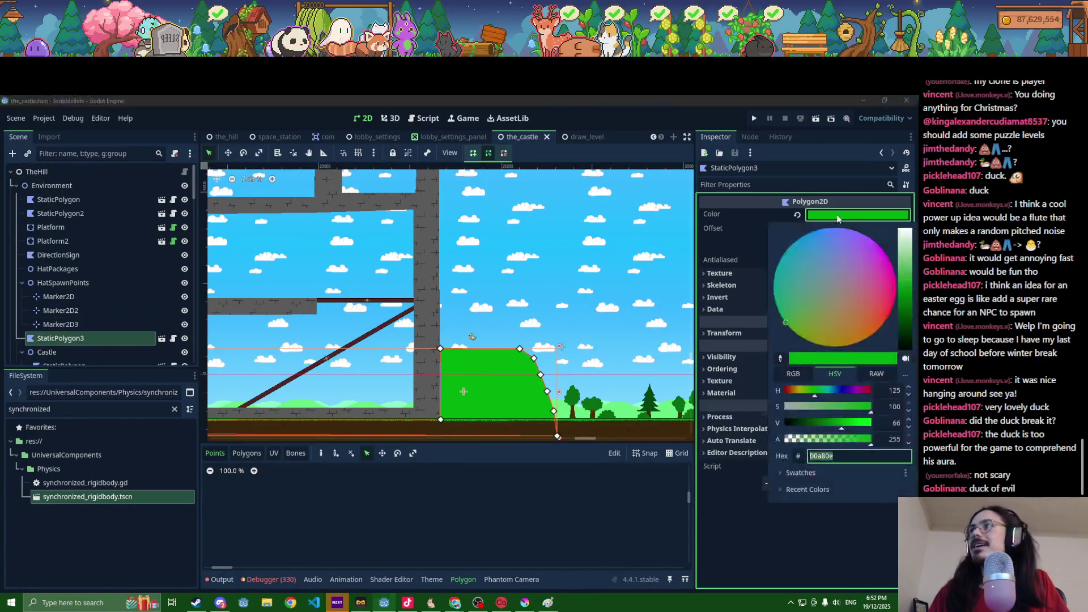
left_click(57, 340)
left_click(57, 340)
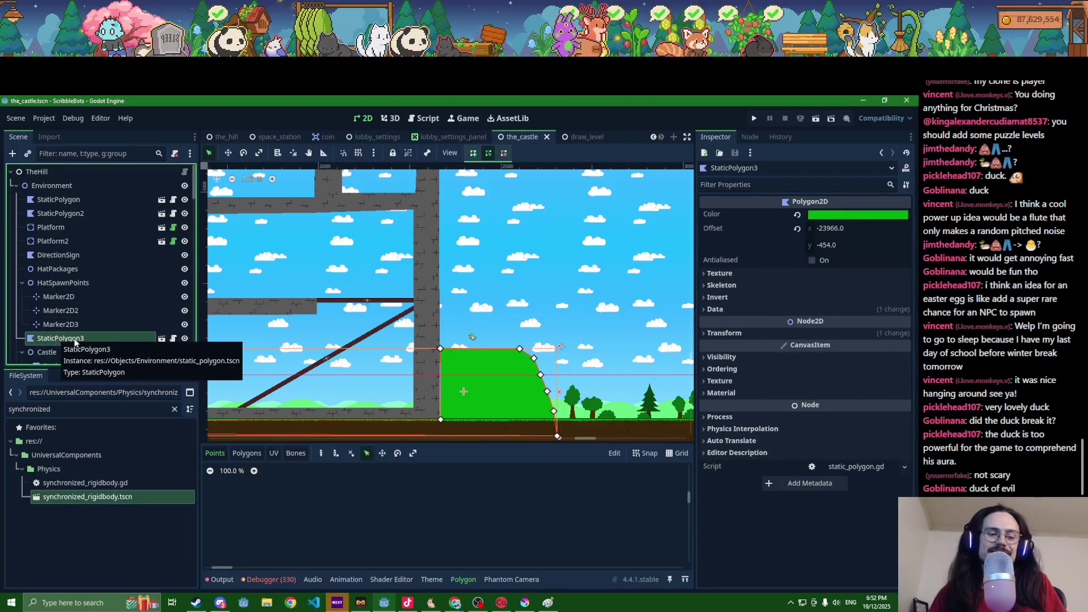
key("Delete")
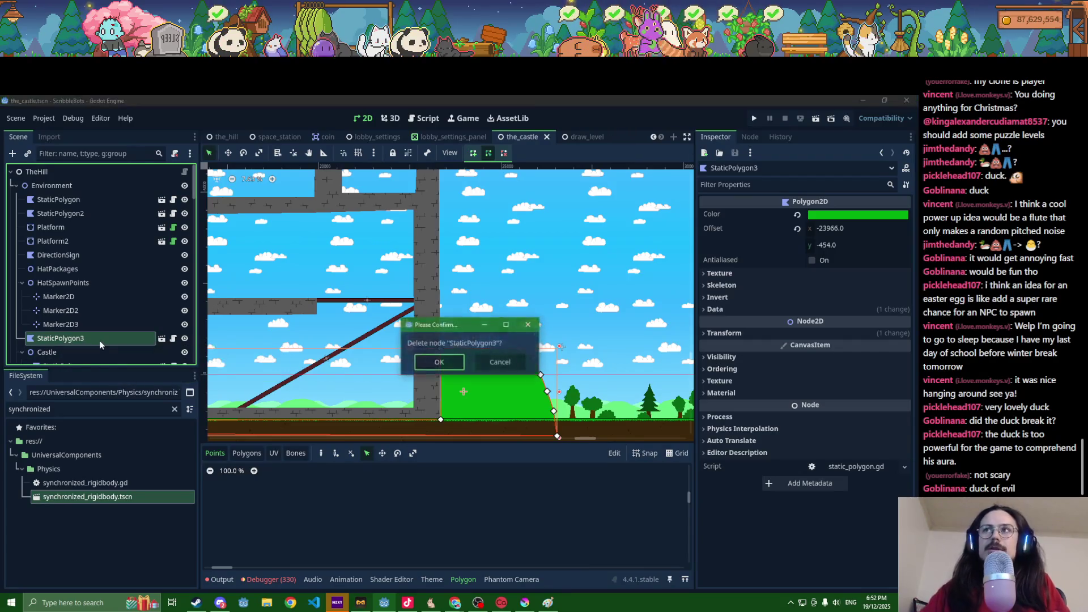
key("Return")
Step: Confirm the deletion and add a new static_polygon.tscn instance under Environment
left_click(49, 403)
type("static")
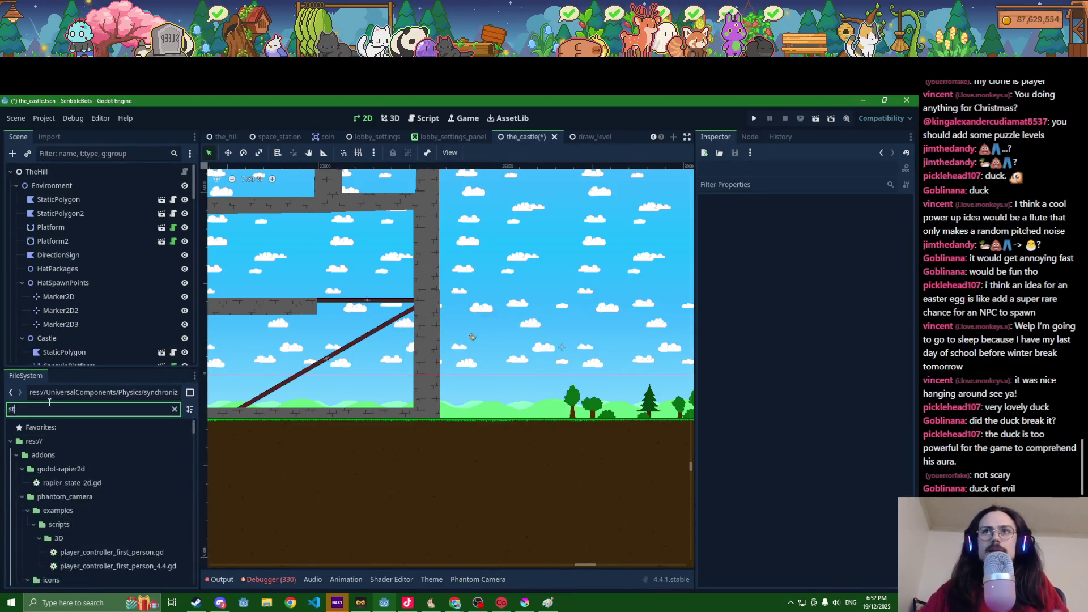
mouse_move(73, 524)
left_mouse_down()
mouse_move(142, 328)
mouse_move(62, 188)
left_mouse_up()
scroll(300, 312, "down", 4)
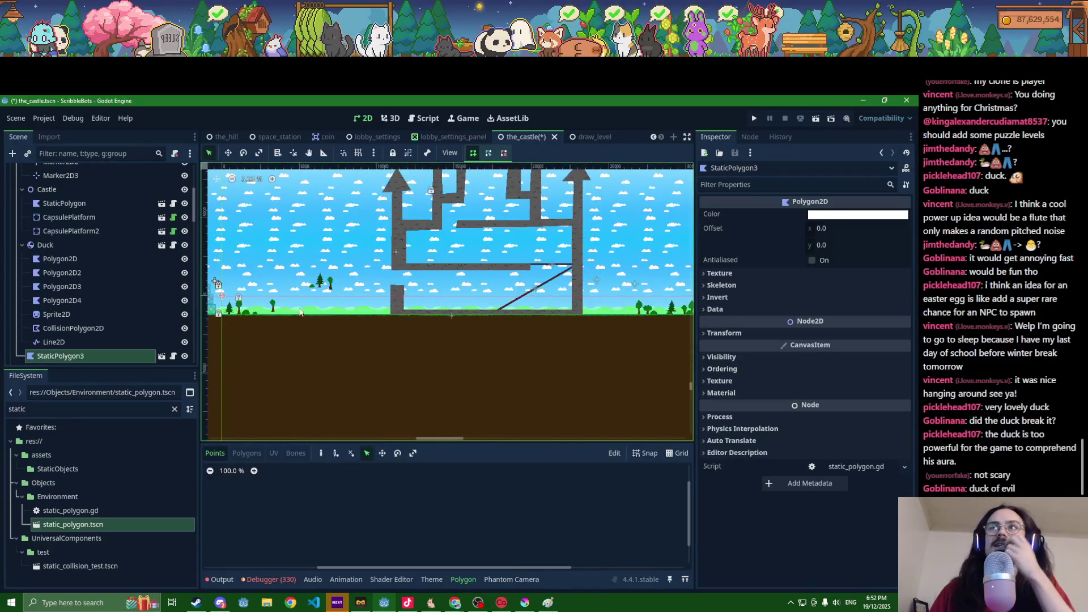
scroll(255, 334, "up", 3)
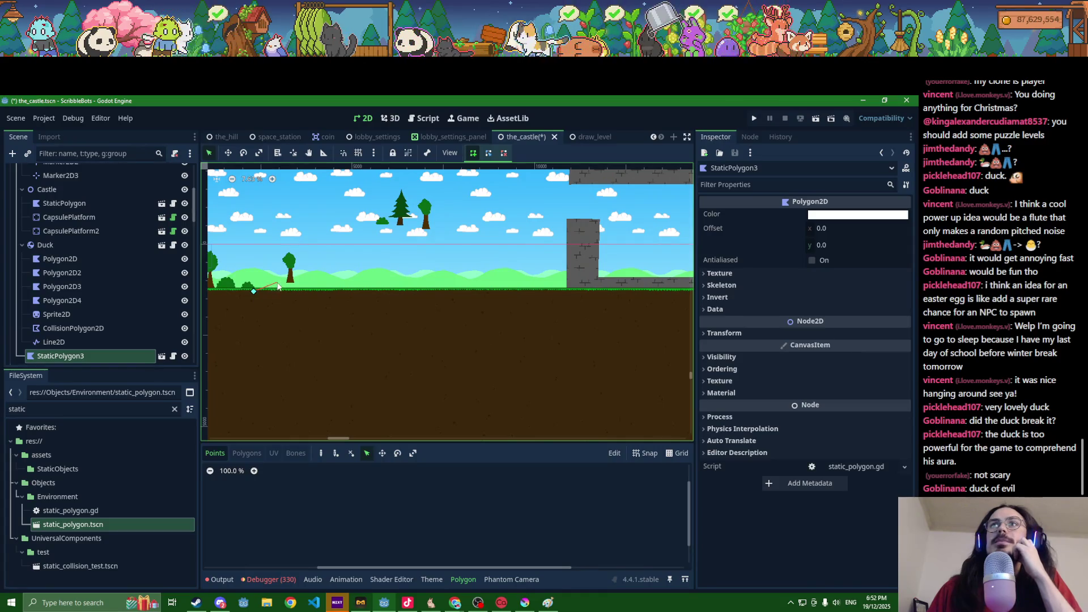
Step: Place the new polygon's first vertices up the hillside and along the hilltop
left_click(275, 285)
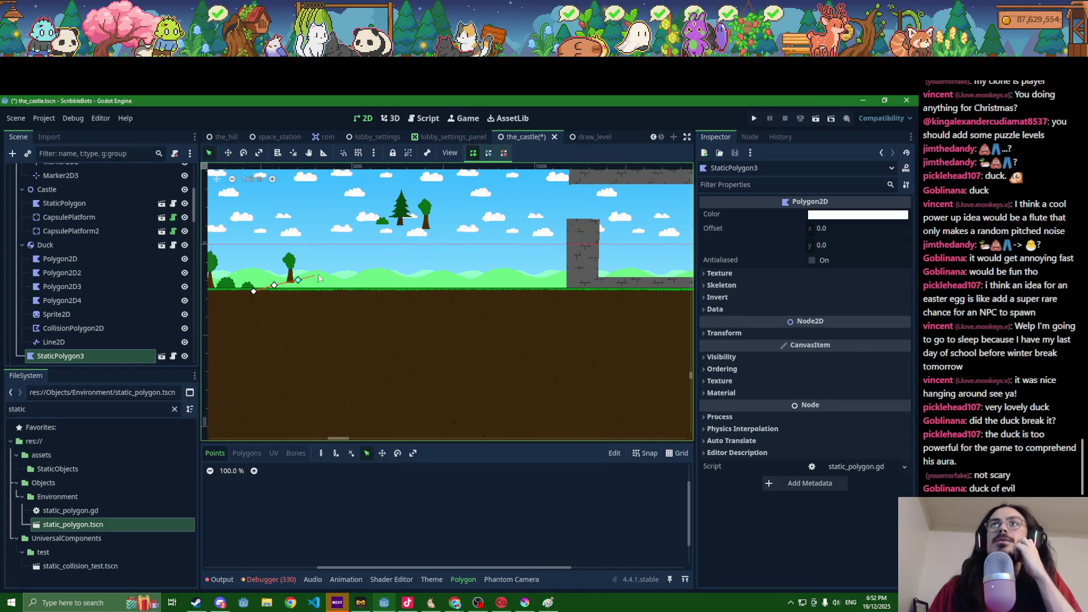
left_click(374, 229)
left_click(393, 222)
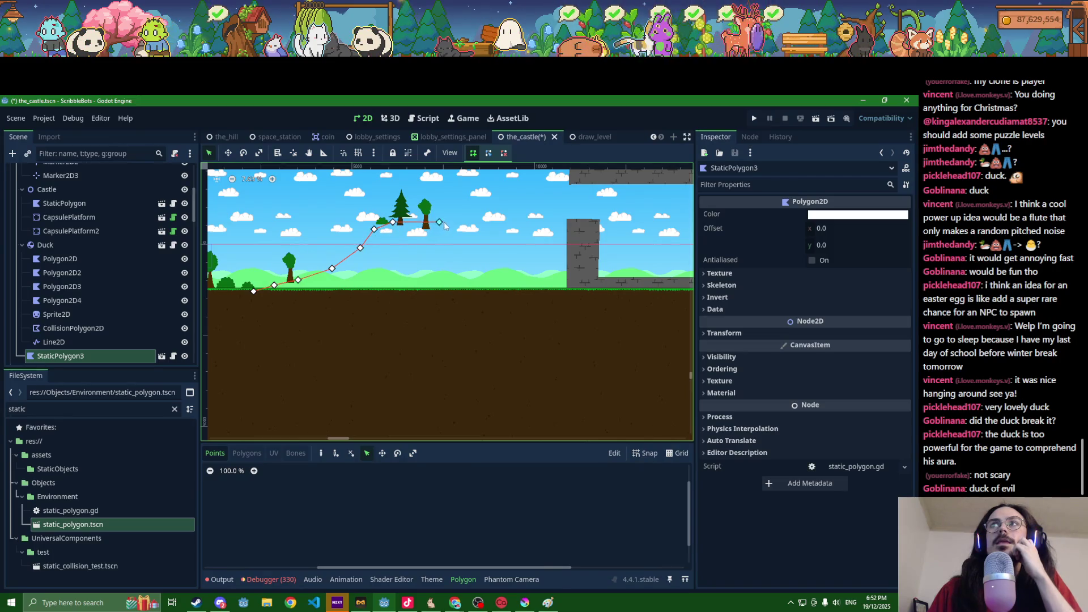
left_click(459, 238)
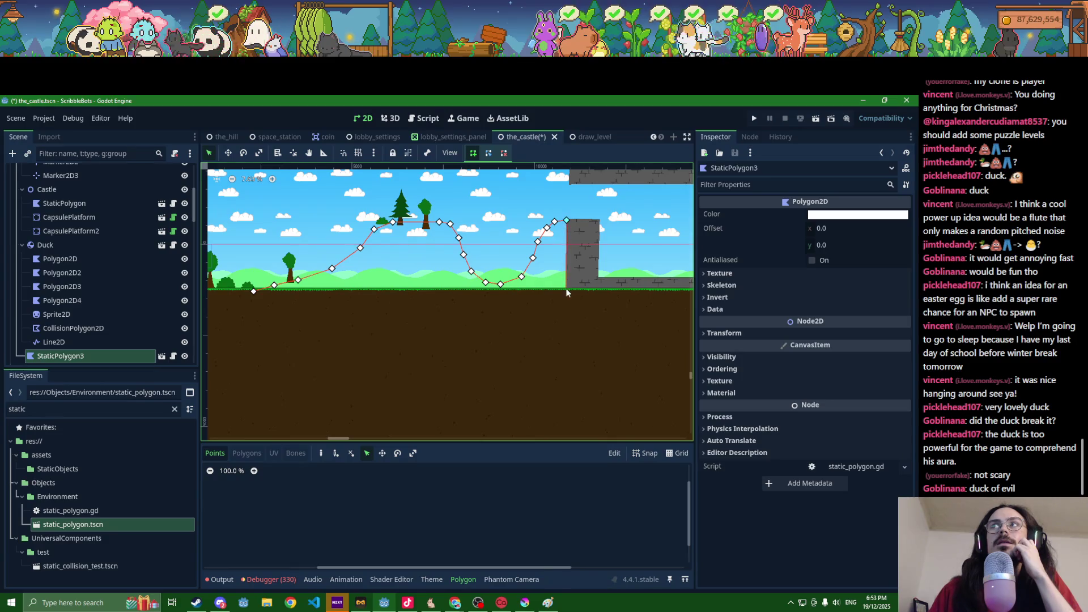
scroll(590, 303, "right", 5)
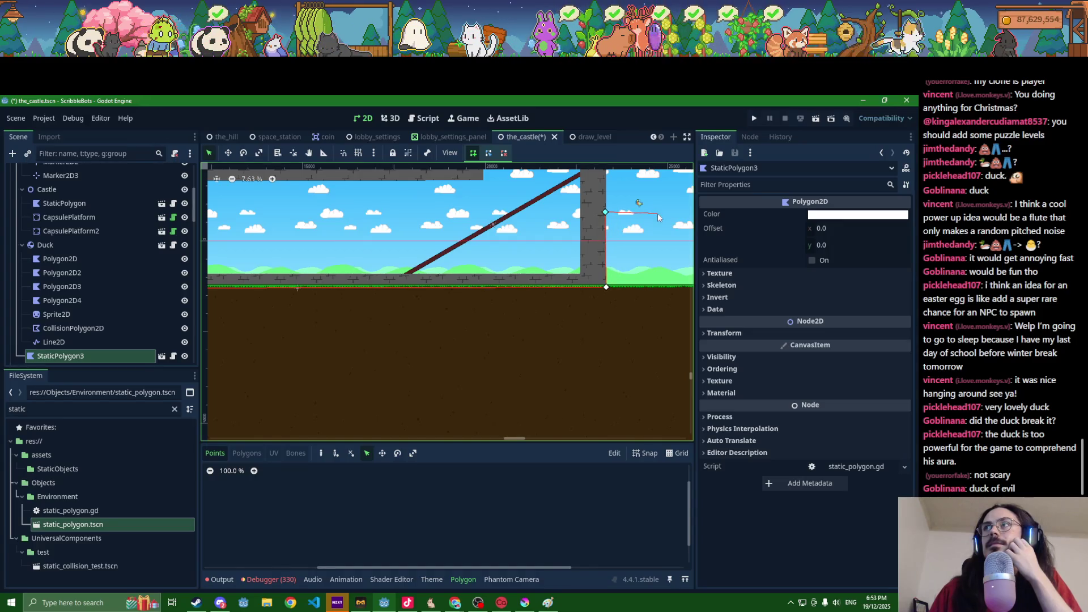
scroll(623, 241, "right", 2)
Step: Extend the outline beyond the castle wall, down to the ground and deep below it
left_click(537, 232)
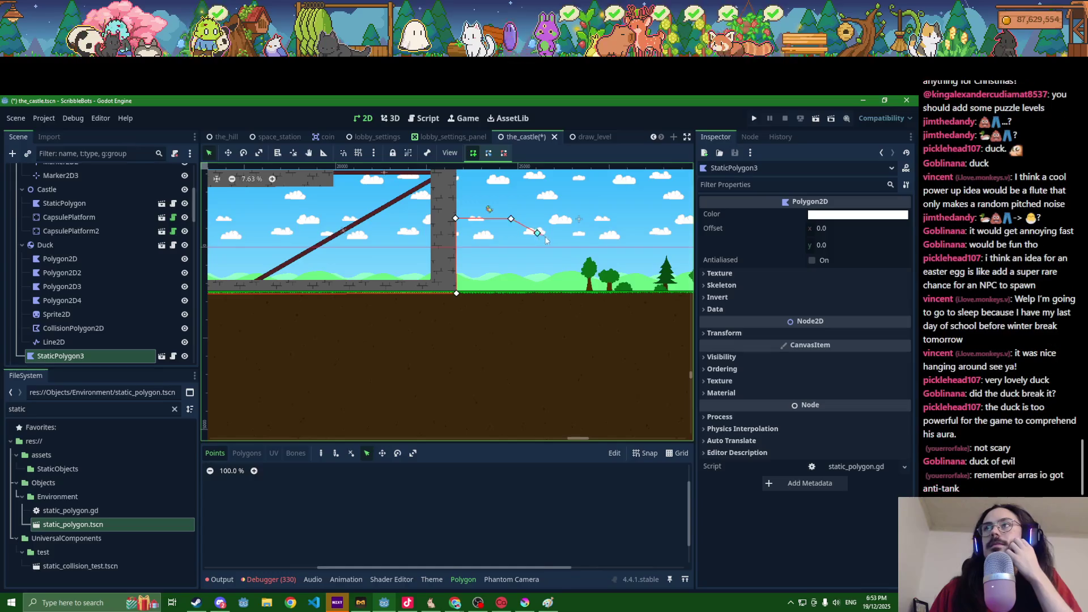
left_click(590, 294)
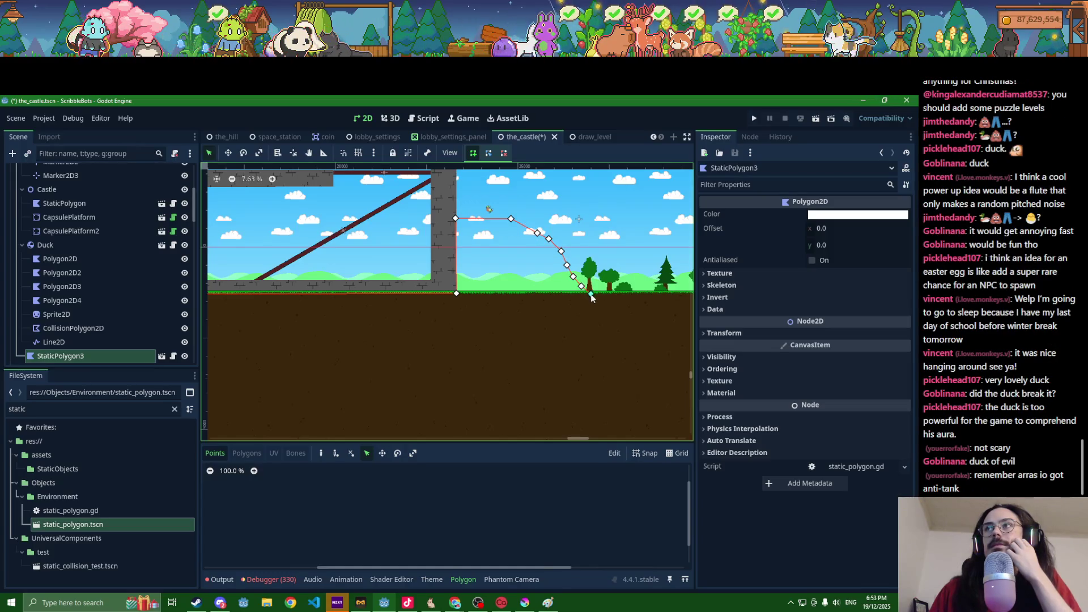
scroll(414, 320, "down", 2)
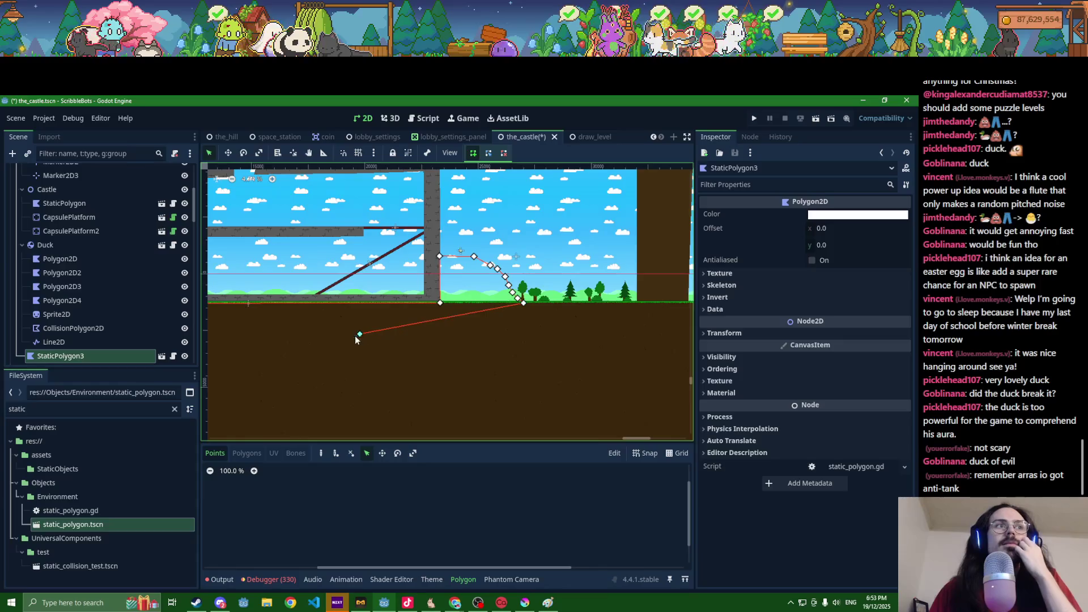
scroll(487, 338, "left", 4)
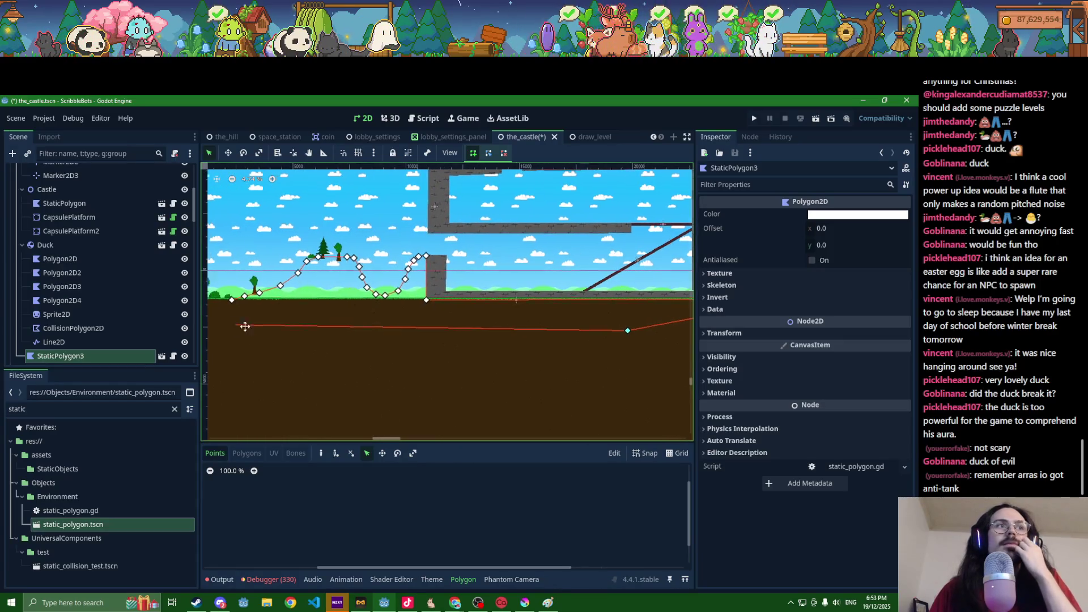
scroll(291, 337, "left", 1)
scroll(293, 333, "up", 3)
left_click(299, 340)
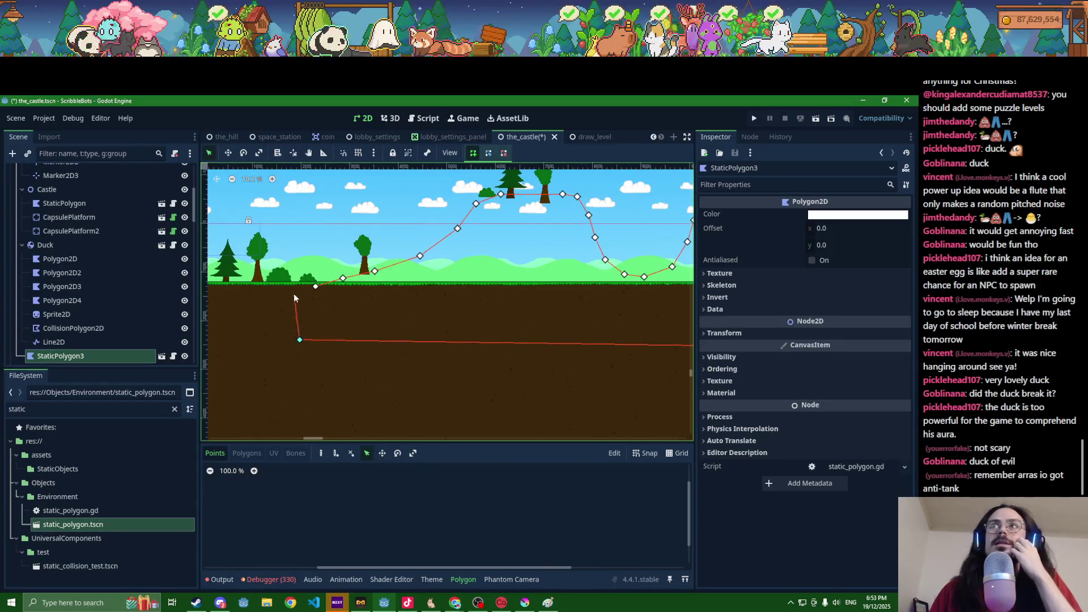
Step: Close the hill polygon at its first vertex and fill it green with hex 00a80e
left_click(315, 288)
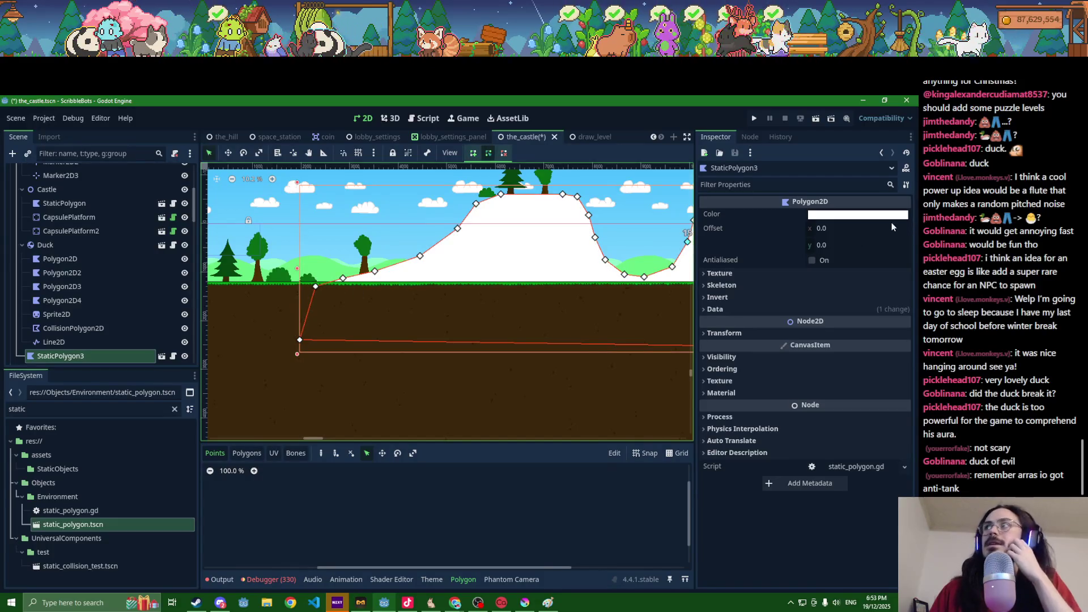
left_click(867, 215)
type("00a80e")
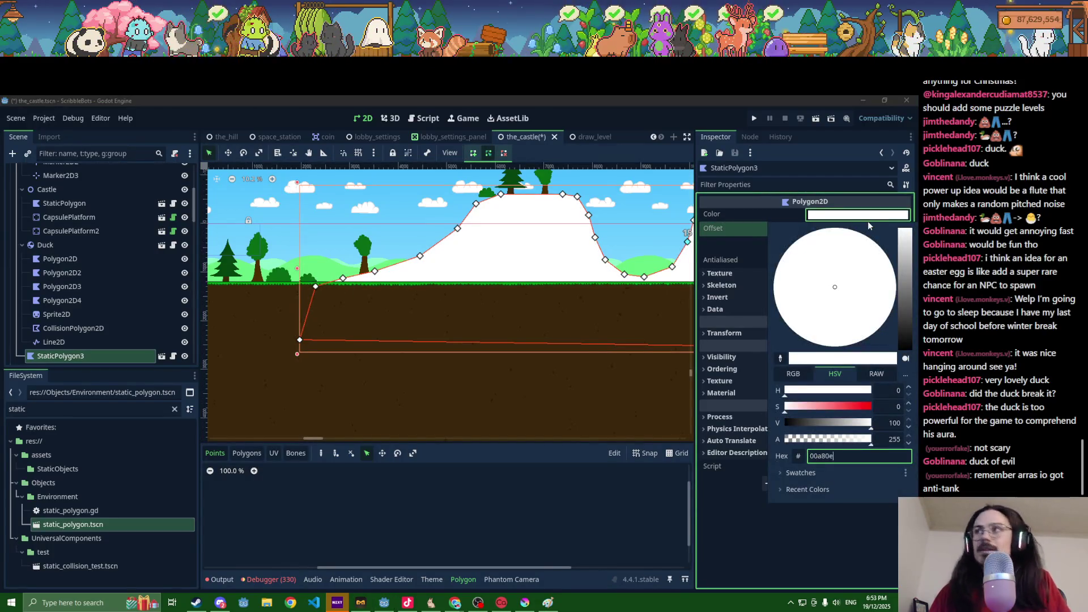
key("Return")
Step: Save the castle scene
scroll(518, 301, "down", 3)
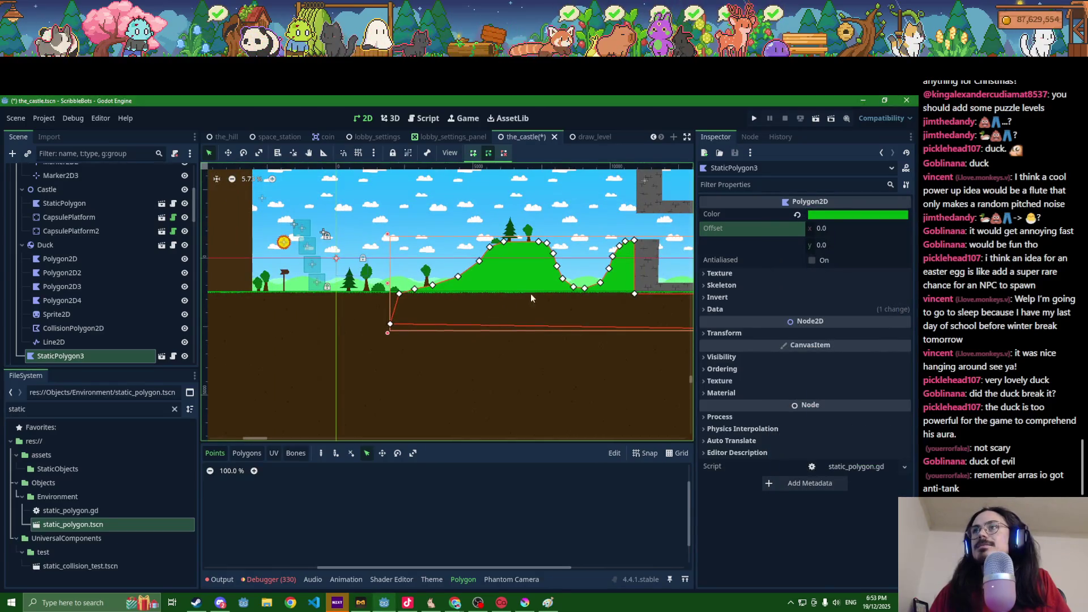
scroll(510, 306, "right", 3)
key("ctrl+s")
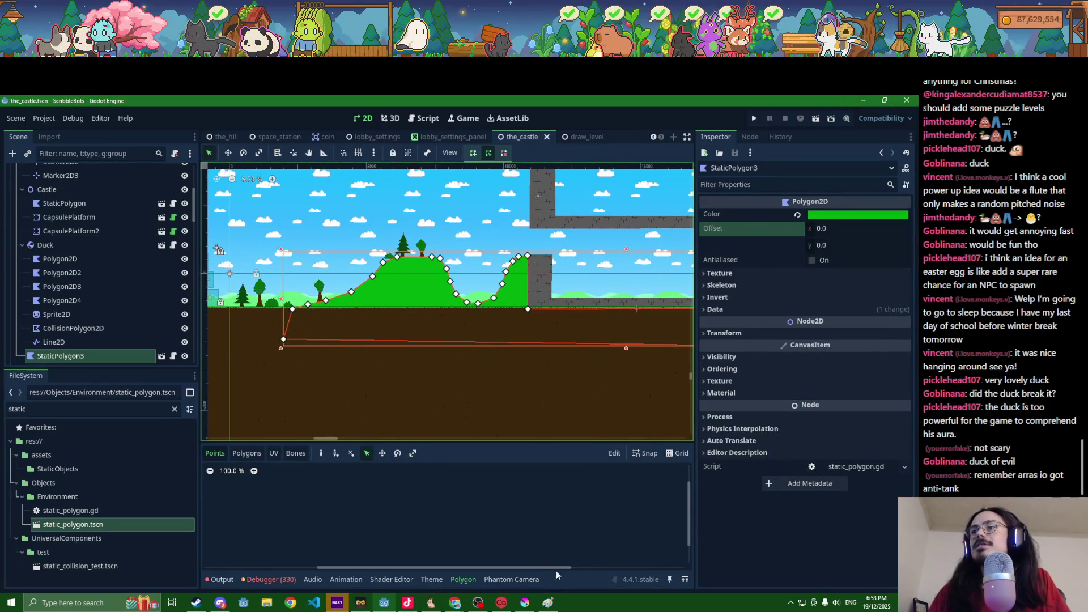
Step: Run the project and set up a 1-player Race on The Castle map
left_click(752, 120)
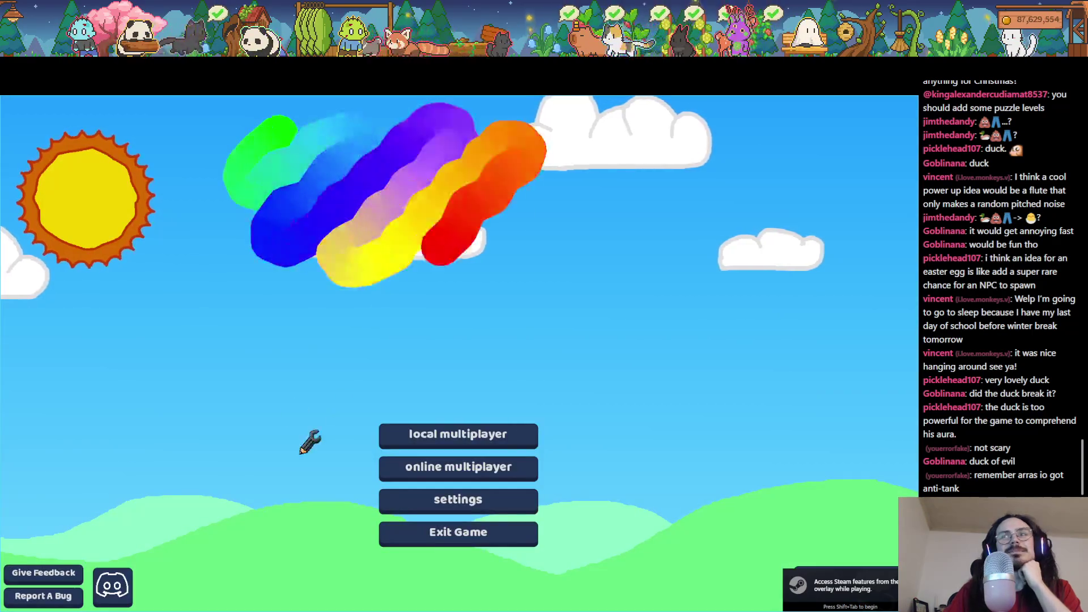
left_click(487, 432)
left_click(473, 398)
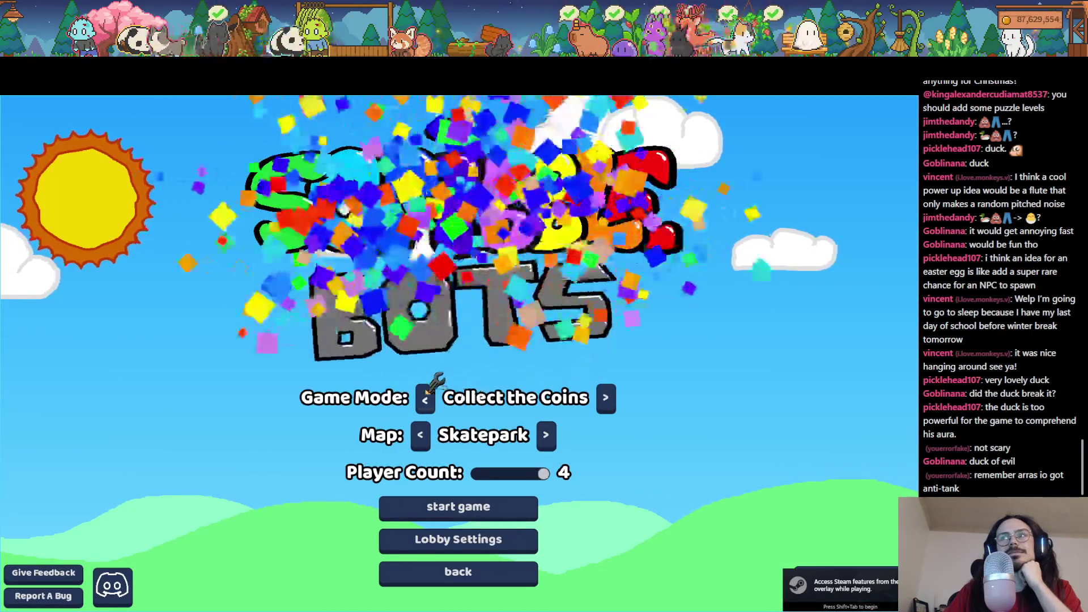
left_click(474, 397)
left_click(473, 397)
left_click_drag(543, 473, 479, 474)
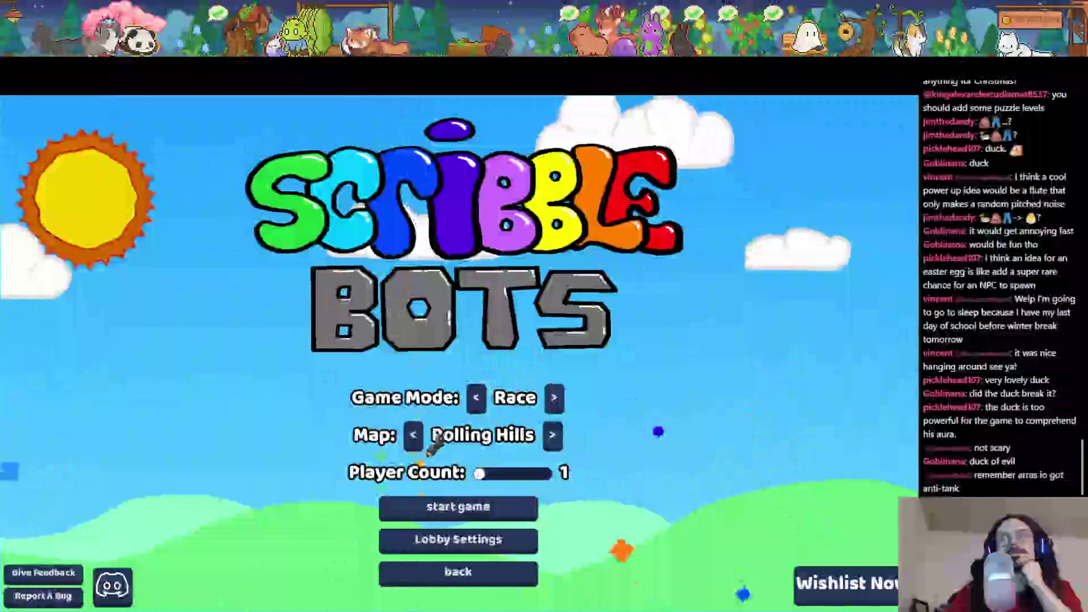
left_click(419, 434)
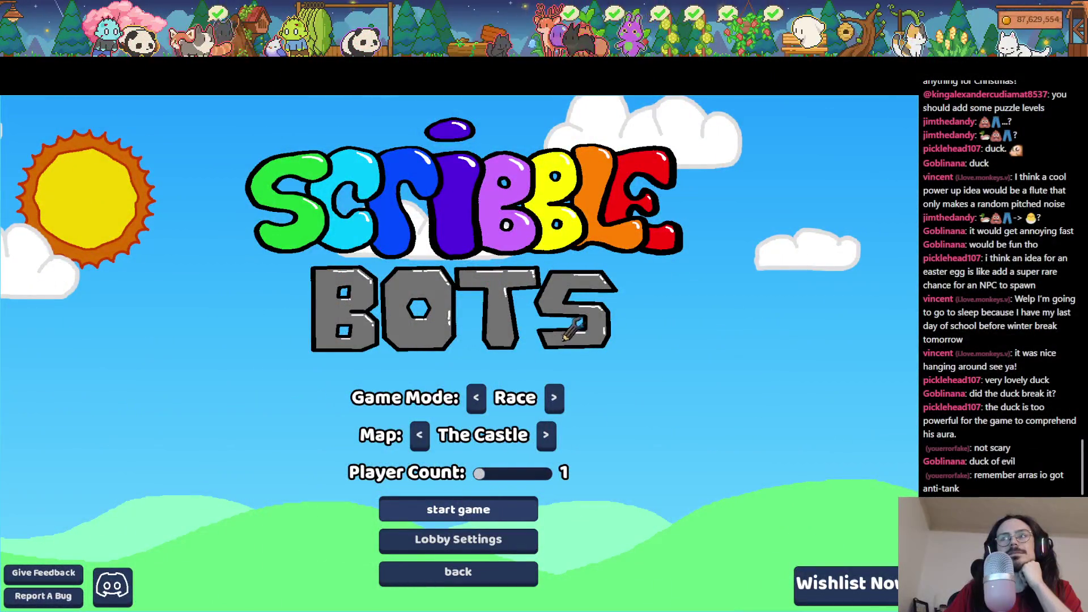
Step: Draw a bot with a body and legs, race it to the castle wall, then bring up the window switcher
mouse_move(590, 323)
left_mouse_down()
mouse_move(383, 382)
mouse_move(520, 382)
left_mouse_up()
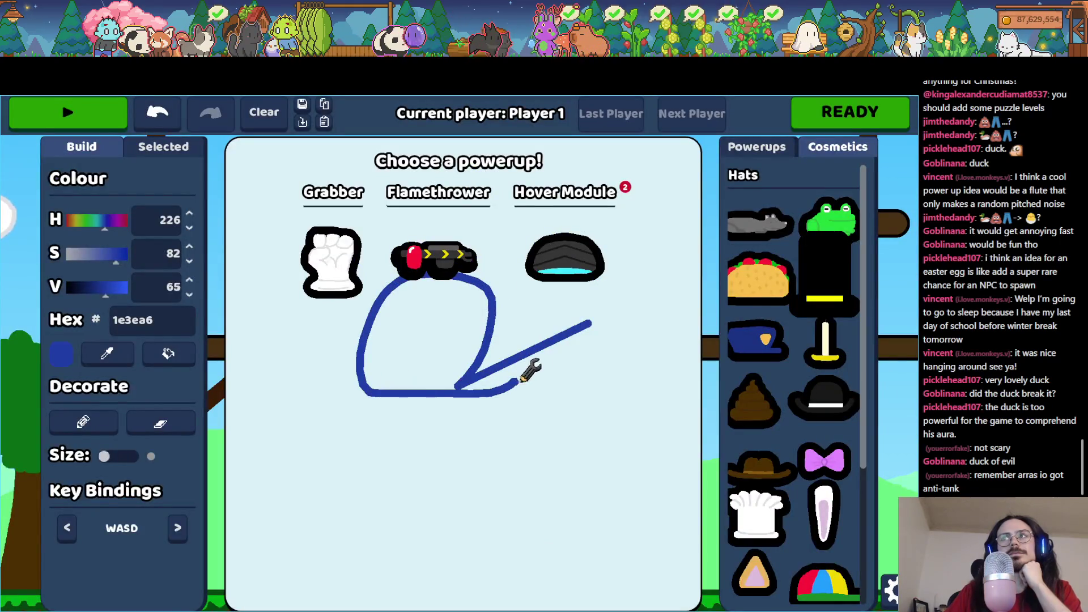
left_click_drag(570, 317, 571, 315)
left_click_drag(356, 365, 326, 536)
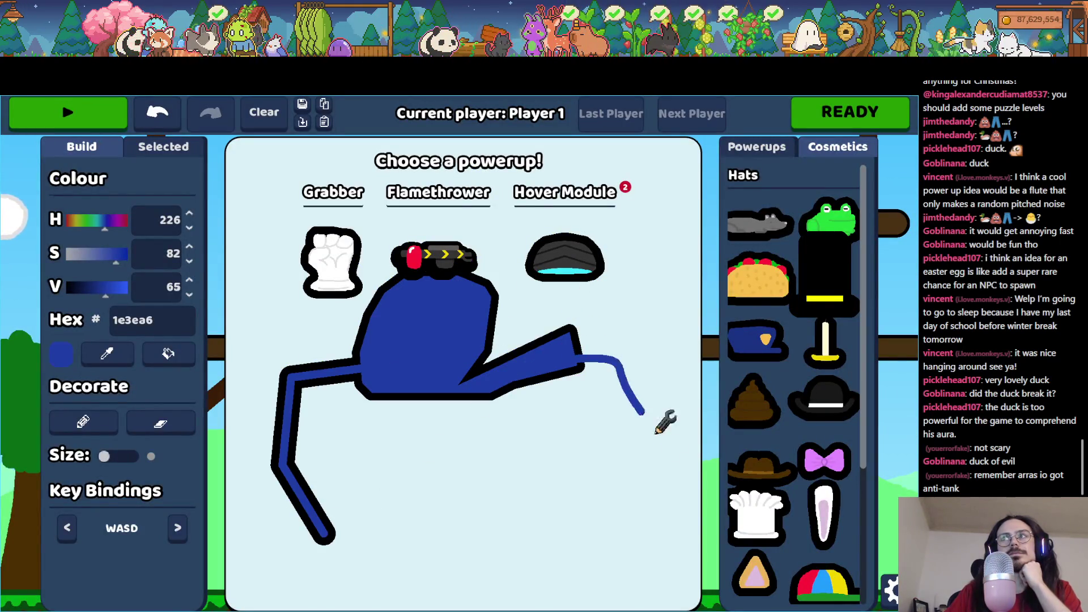
left_click_drag(655, 433, 625, 527)
key("Return")
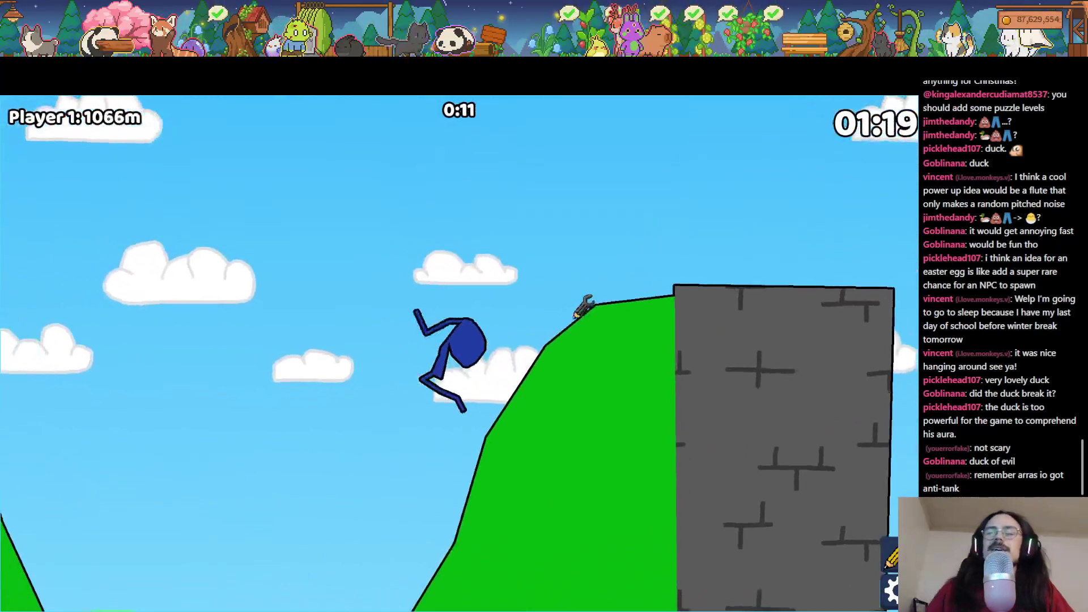
key("alt+Tab")
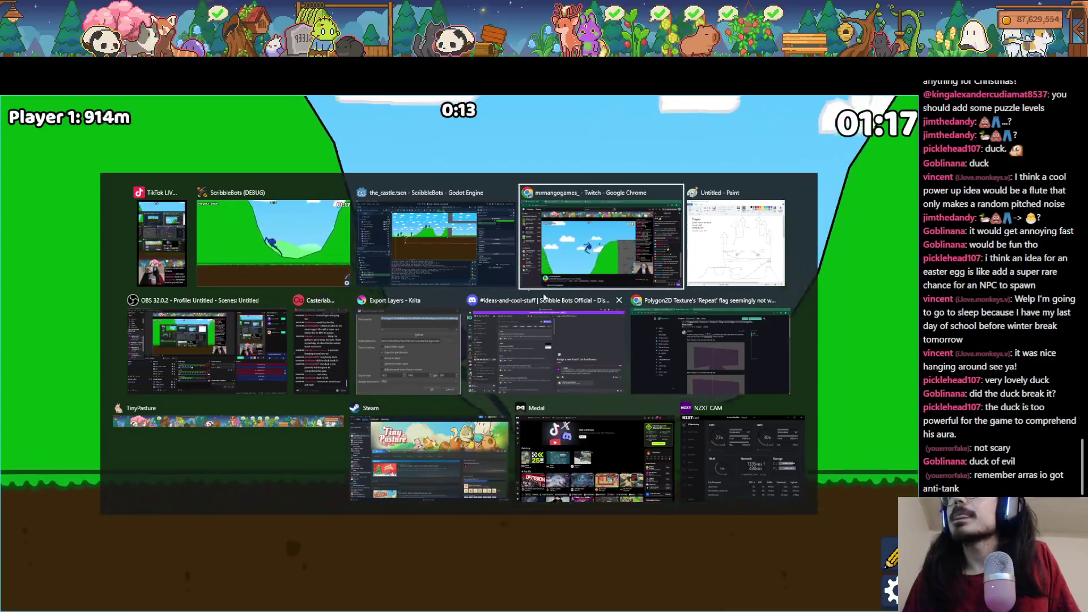
Step: In the Godot castle scene, move a hill vertex left and lower the small bush slightly
left_click(484, 261)
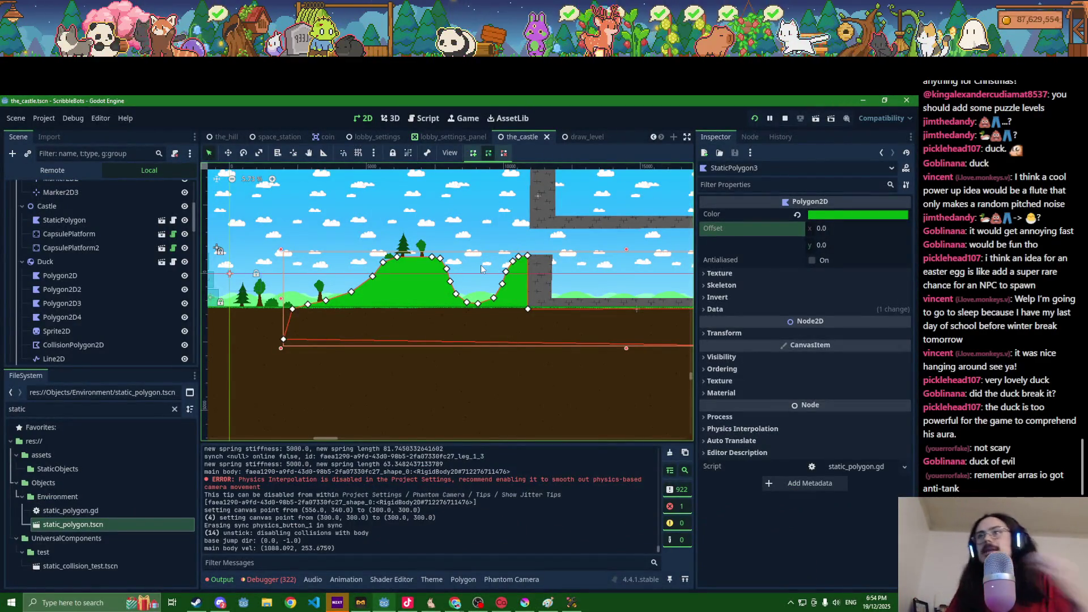
scroll(361, 328, "up", 5)
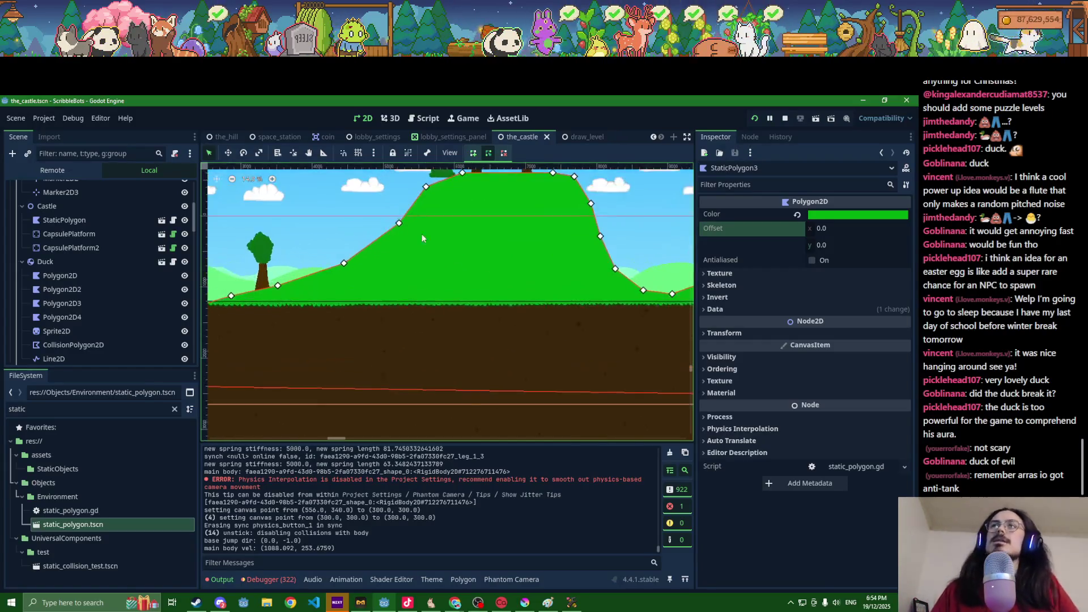
left_click_drag(359, 300, 336, 298)
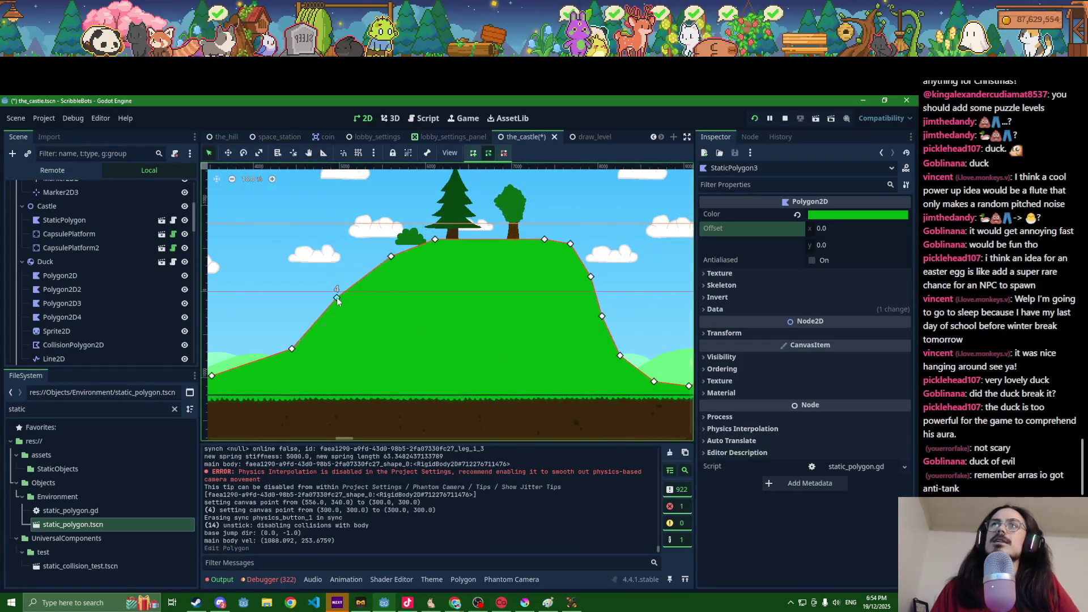
left_click(406, 240)
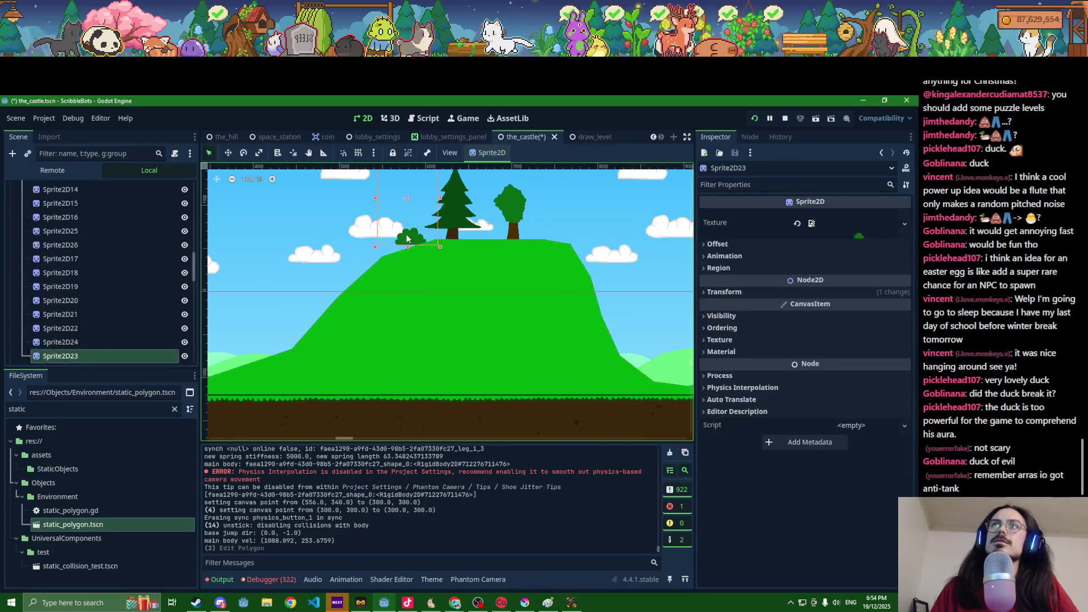
left_click_drag(410, 239, 409, 244)
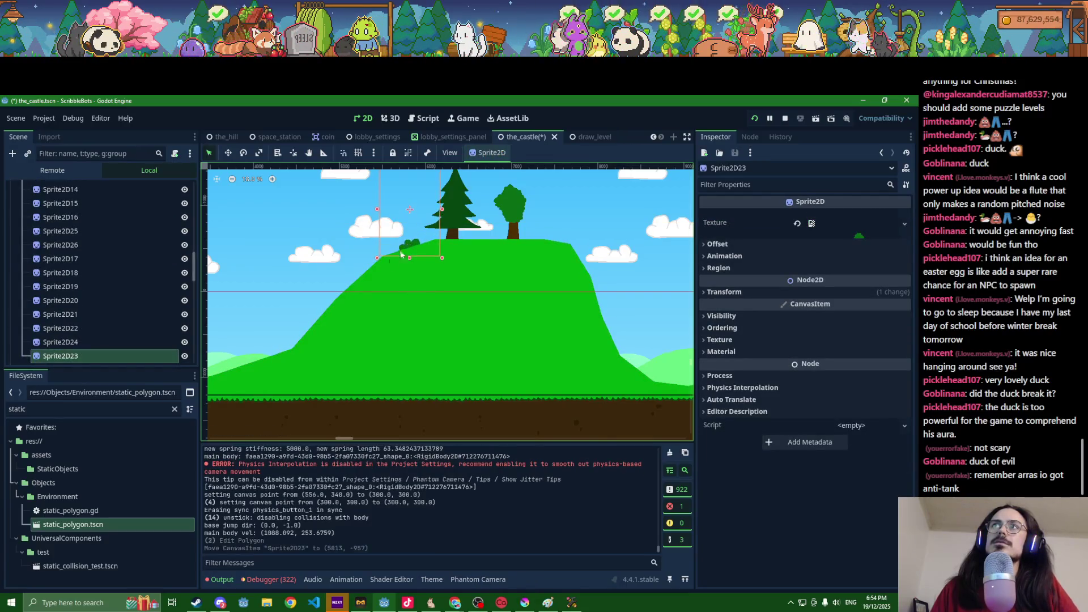
Step: Insert an extra vertex on the green hill's left slope
left_click(351, 324)
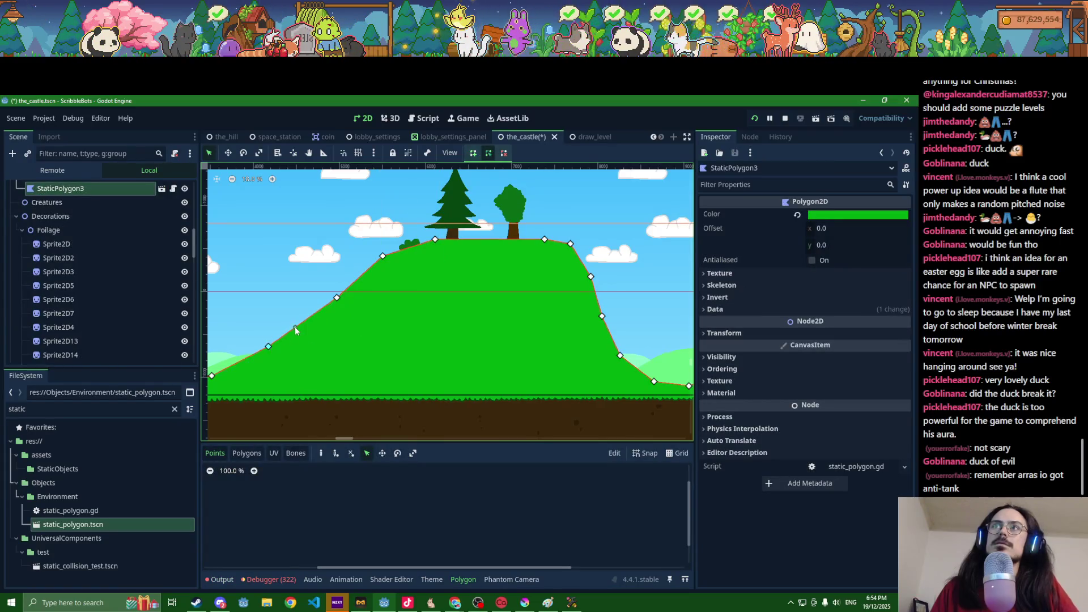
left_click(295, 329)
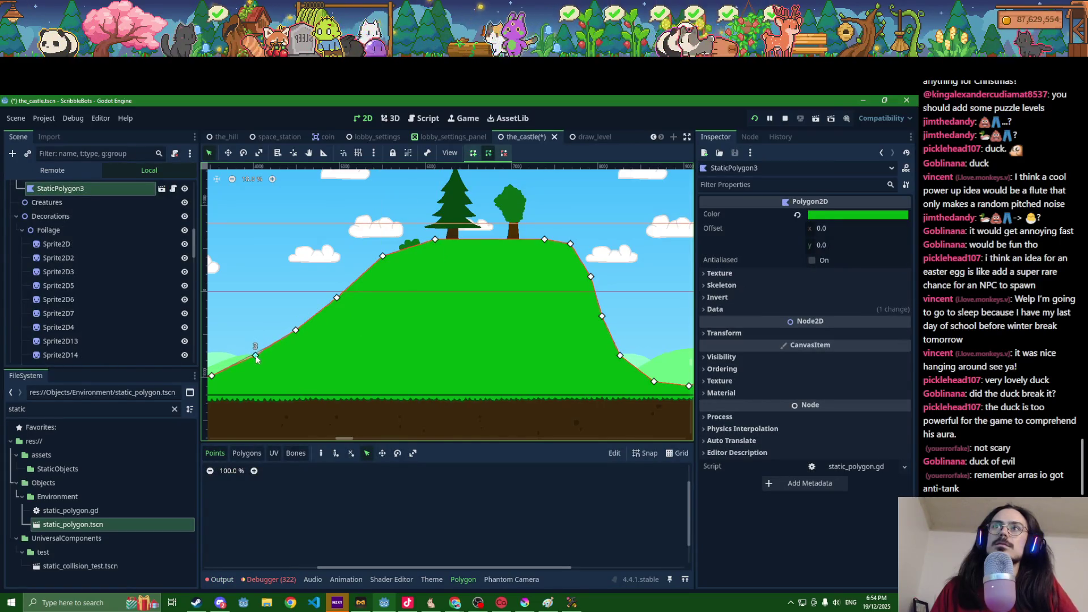
scroll(256, 358, "down", 2)
scroll(294, 345, "left", 5)
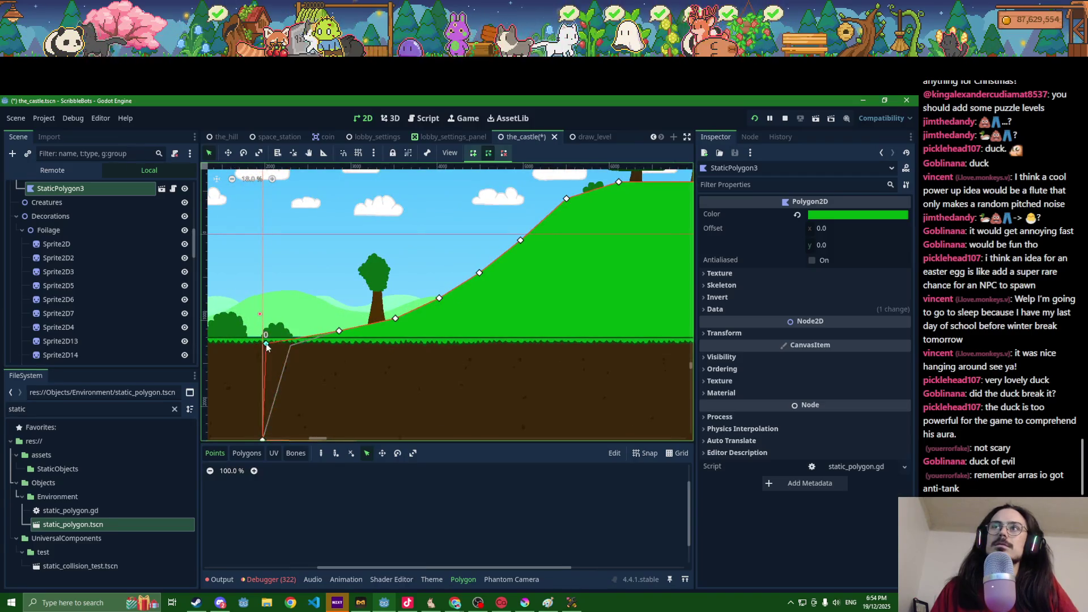
scroll(396, 340, "down", 2)
scroll(431, 329, "right", 5)
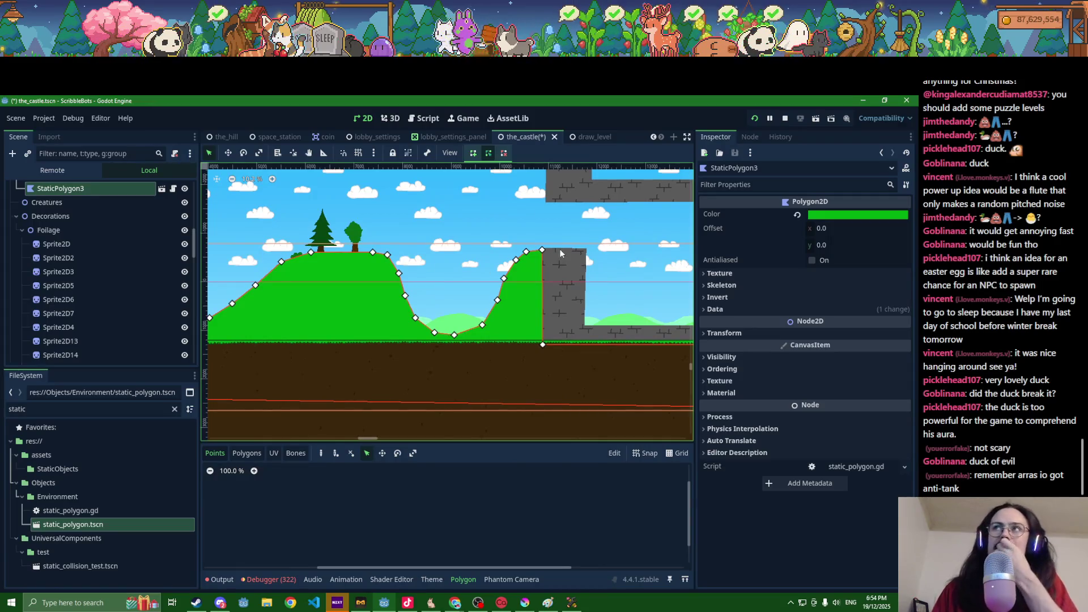
scroll(481, 262, "down", 1)
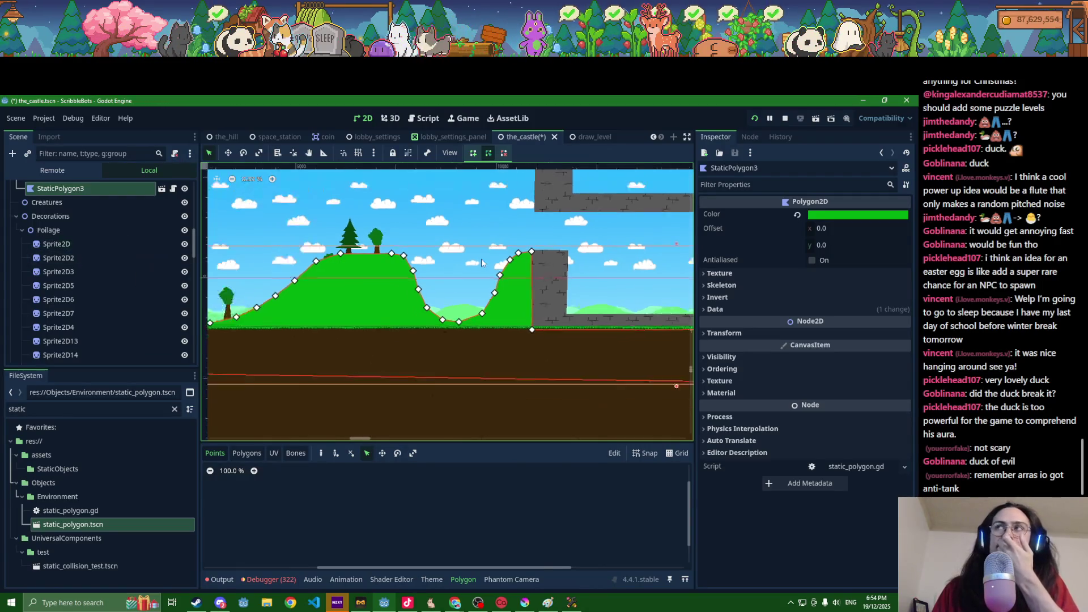
scroll(482, 258, "down", 1)
scroll(454, 306, "up", 2)
scroll(443, 331, "right", 1)
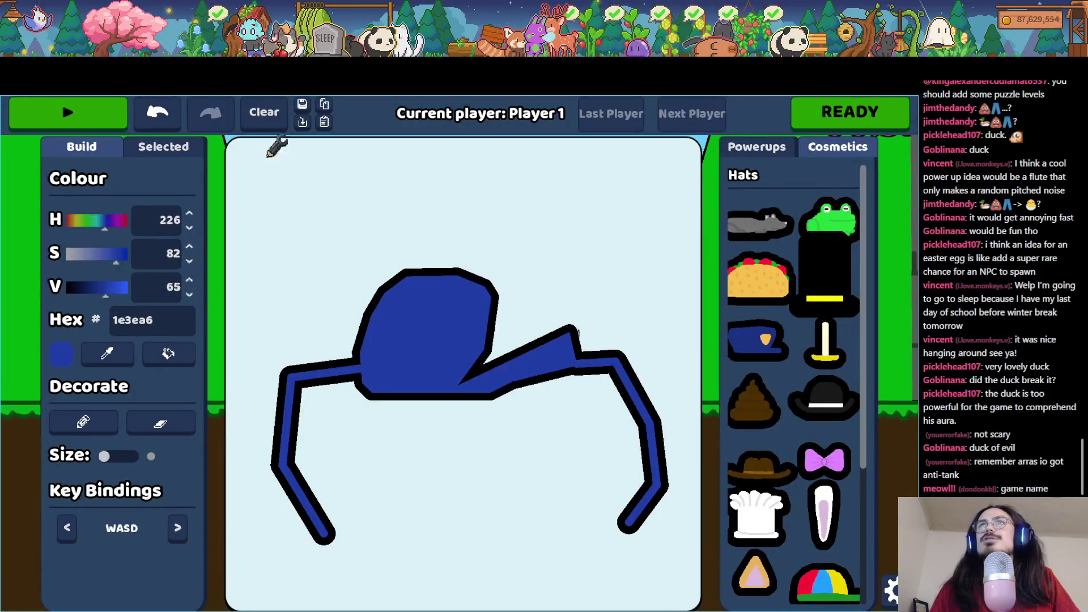
Step: Clear the canvas, draw a blue bot with two long legs, test-run it, then erase it
left_click(278, 118)
mouse_move(410, 327)
left_mouse_down()
mouse_move(569, 231)
mouse_move(428, 479)
mouse_move(359, 292)
mouse_move(397, 294)
left_mouse_up()
left_click_drag(442, 395, 266, 607)
left_click_drag(478, 397, 702, 610)
left_click(68, 112)
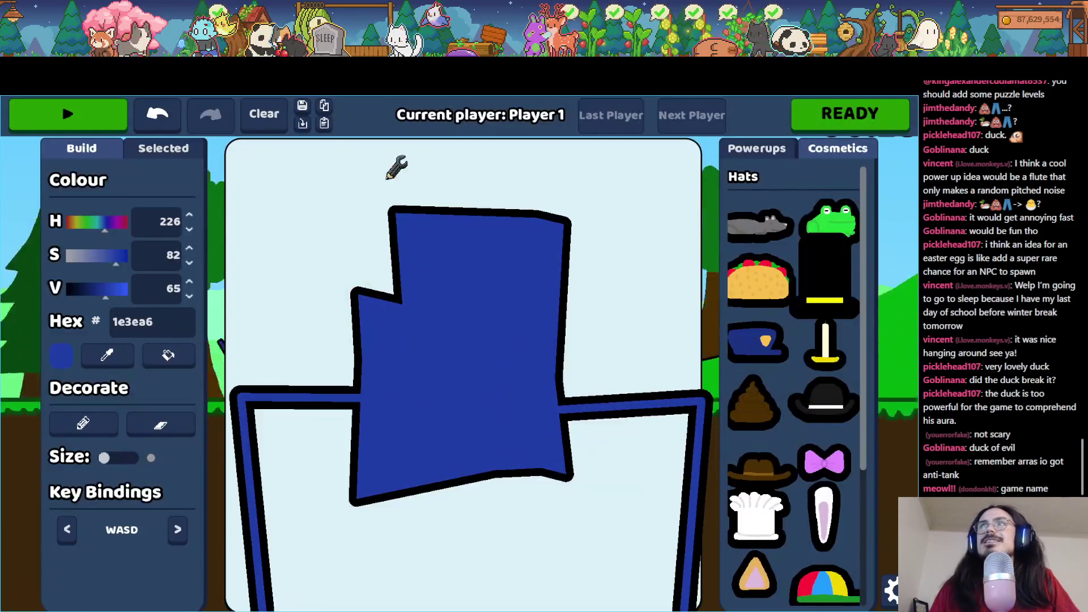
left_click(265, 113)
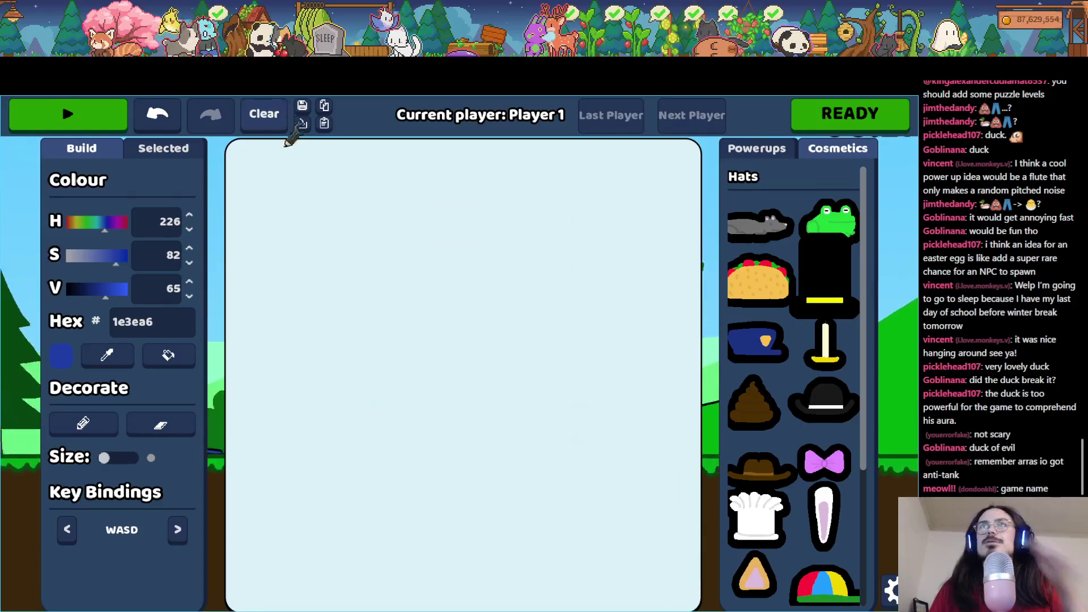
Step: Draw a yellow bot with two legs, switch to black for detail, and start the level
left_click(75, 222)
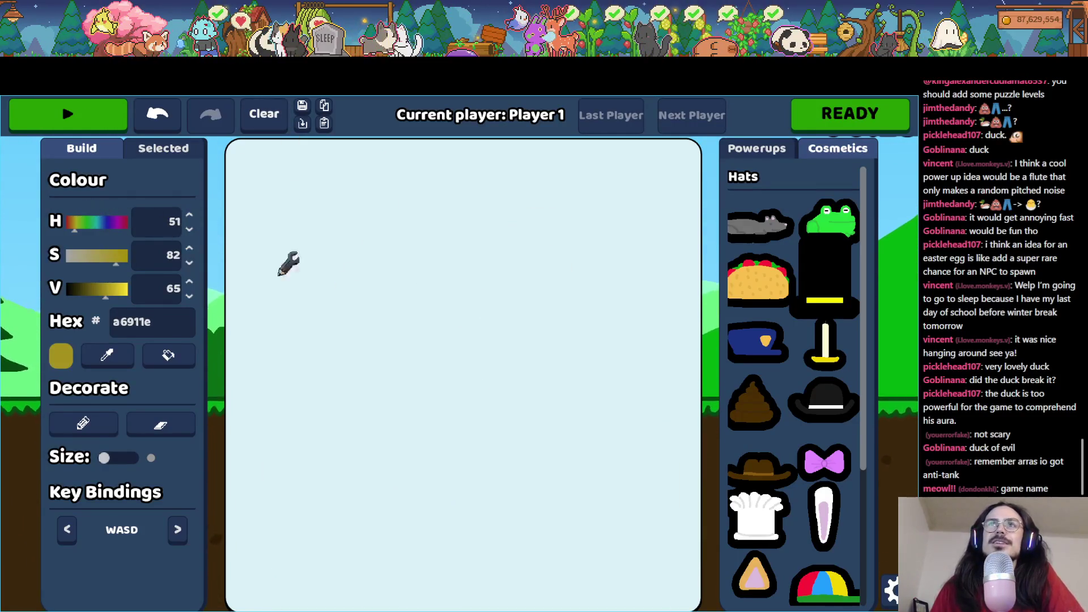
left_click_drag(518, 340, 493, 338)
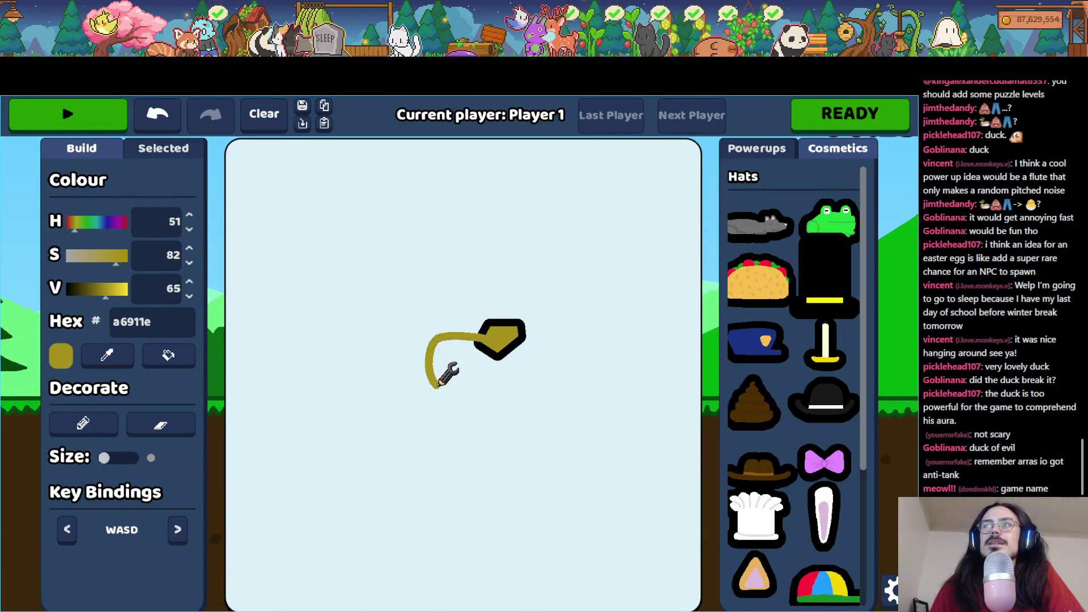
left_click_drag(440, 383, 437, 387)
left_click_drag(517, 316, 563, 379)
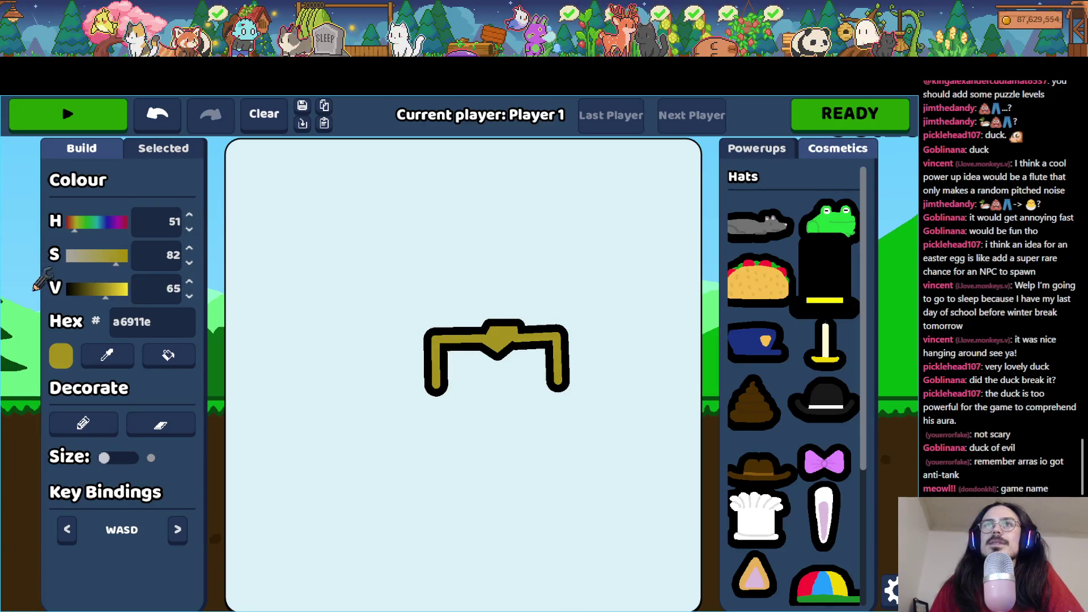
left_click(64, 289)
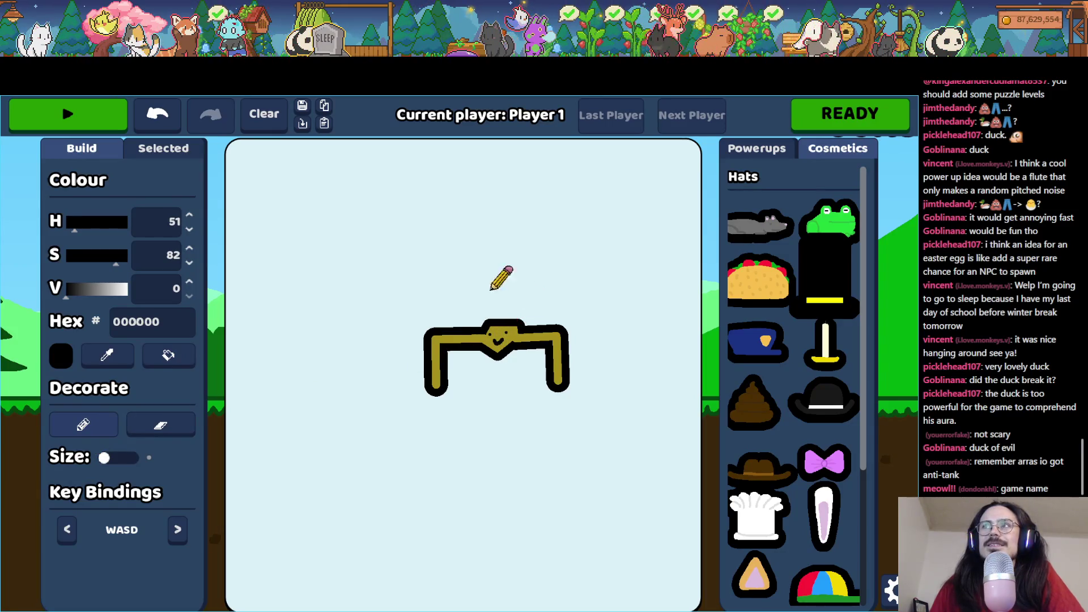
left_click(93, 114)
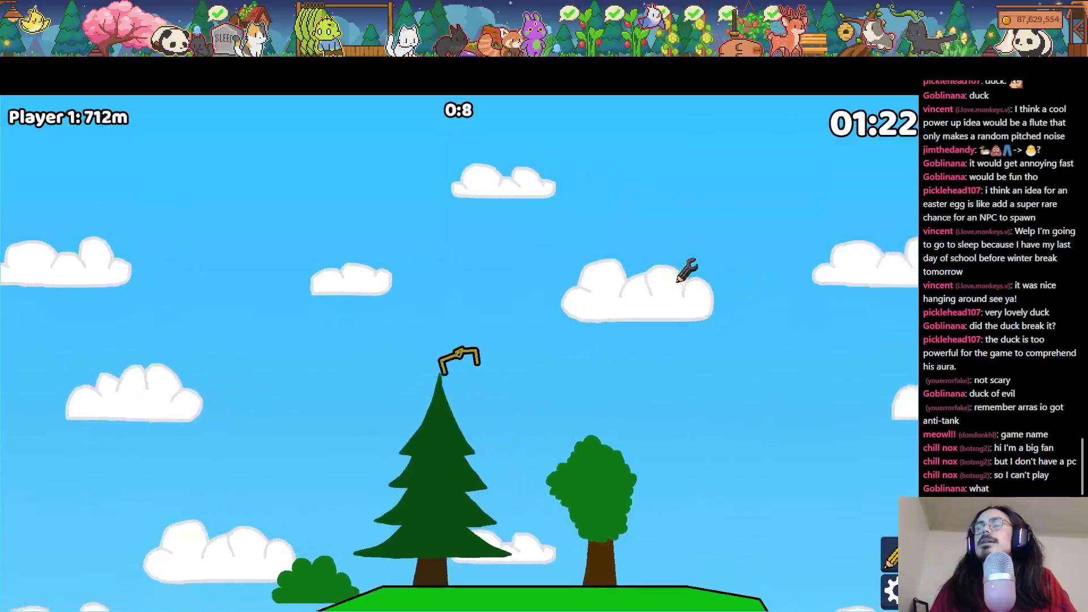
Step: Back in Godot, stop the running game and relaunch it, saving the castle scene
key("alt+Tab")
scroll(435, 401, "down", 1)
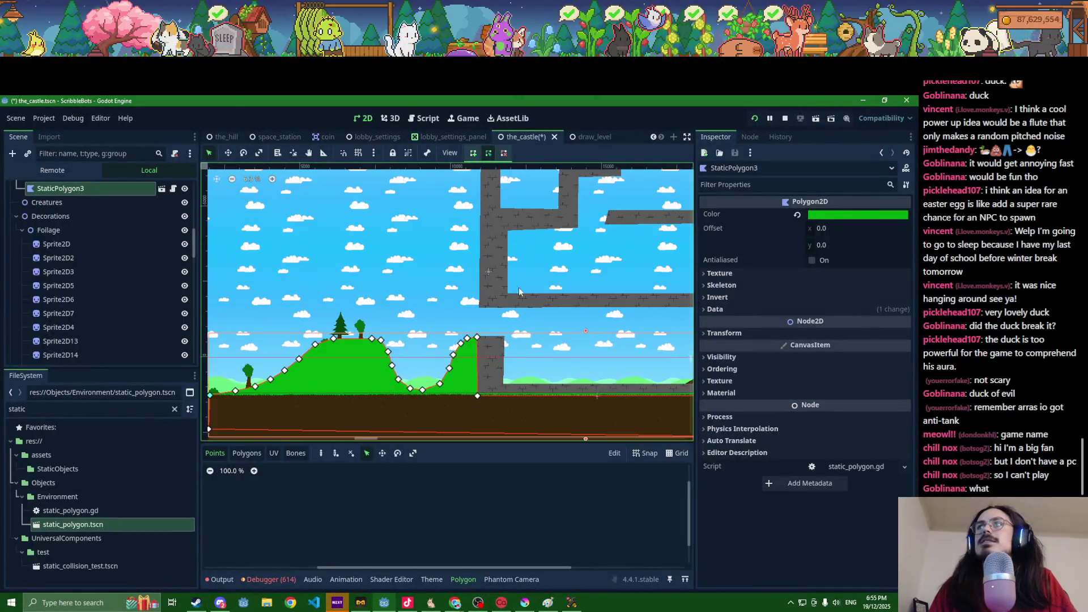
left_click(786, 117)
left_click(756, 122)
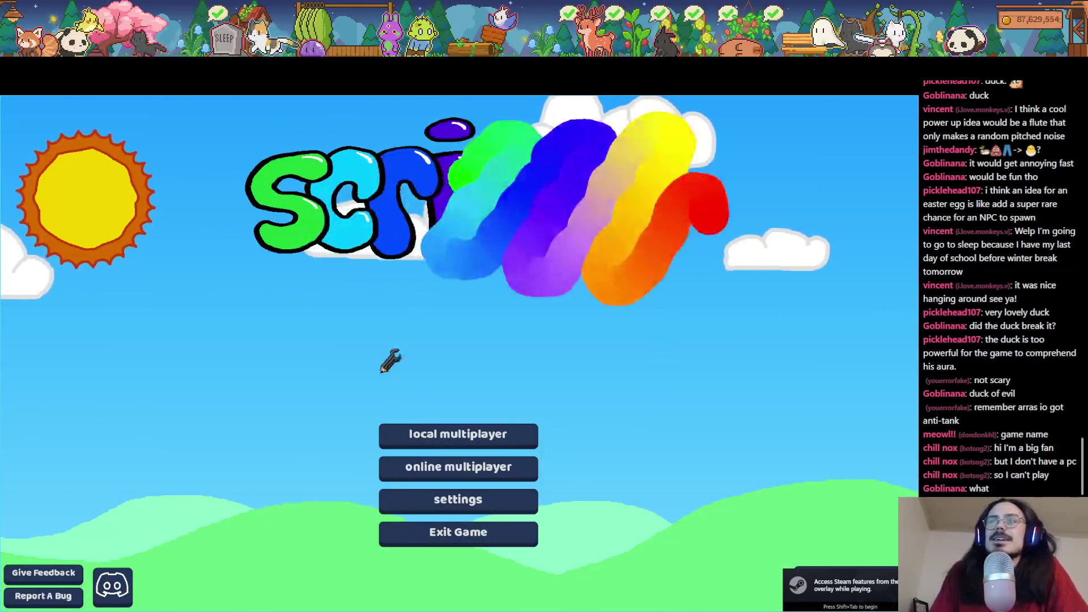
Step: Set up a lobby with Race mode, The Castle map and 1 player
left_click(425, 436)
left_click(422, 397)
left_click(434, 397)
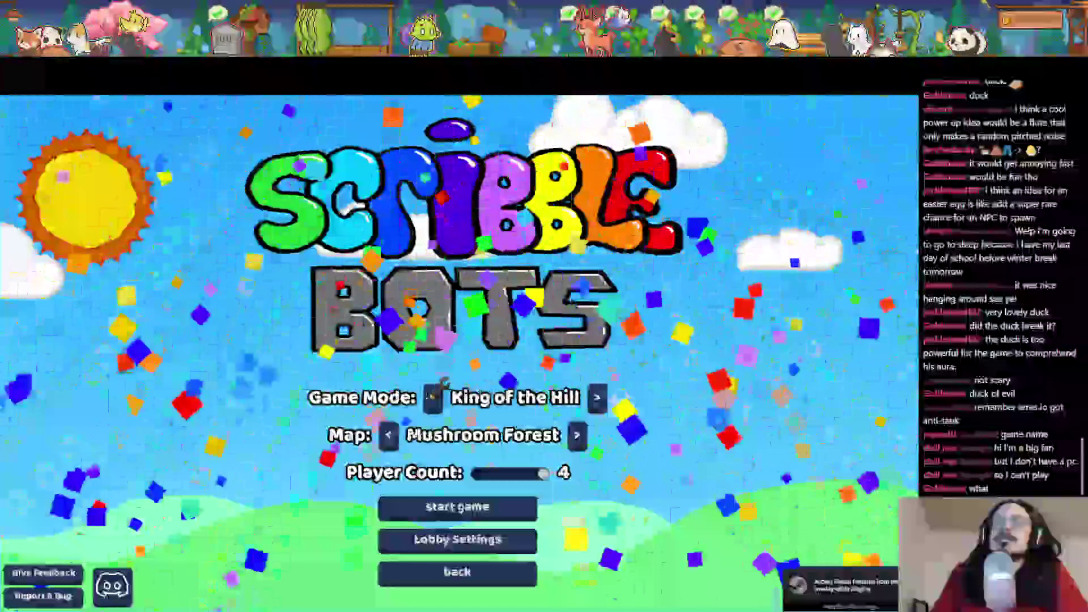
left_click(433, 398)
left_click(420, 435)
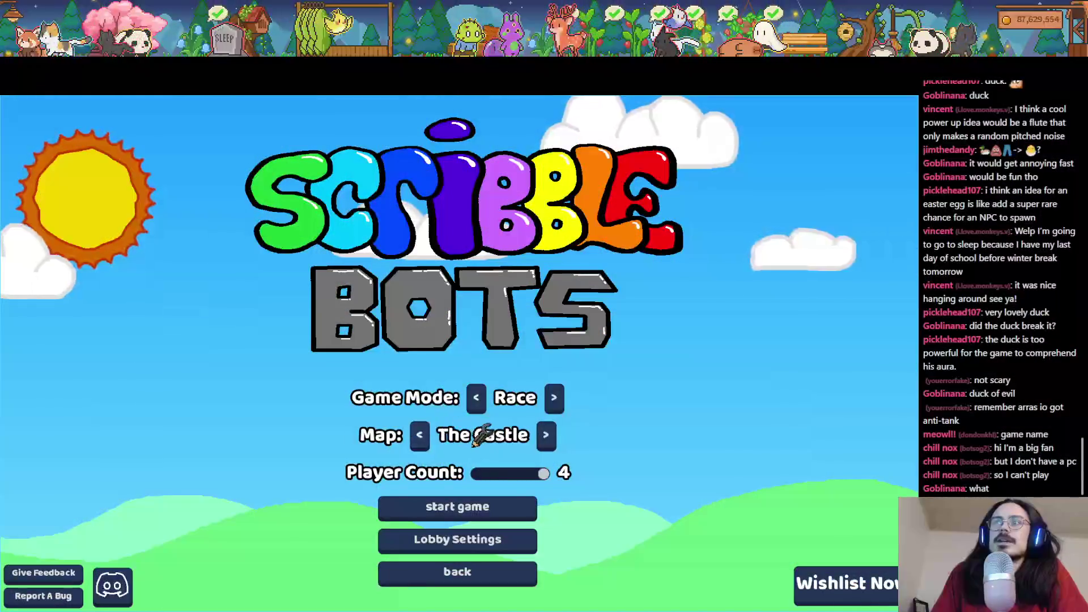
left_click(478, 473)
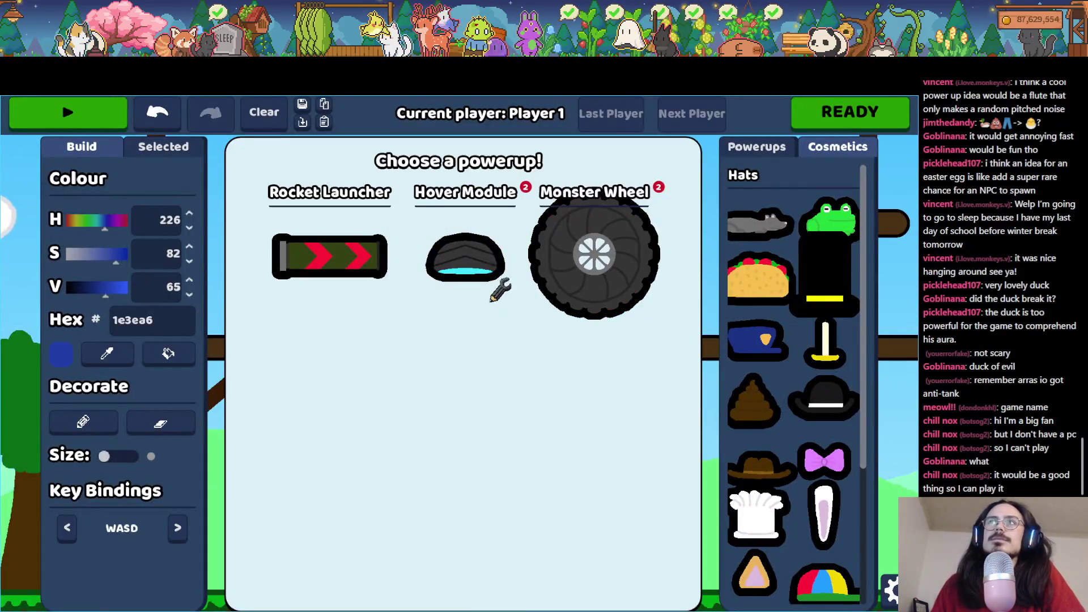
Step: Pick the Hover Module powerup, draw a blue two-legged walker, and start the race
left_click(488, 294)
mouse_move(554, 336)
left_mouse_down()
mouse_move(515, 271)
mouse_move(400, 326)
mouse_move(551, 339)
left_mouse_up()
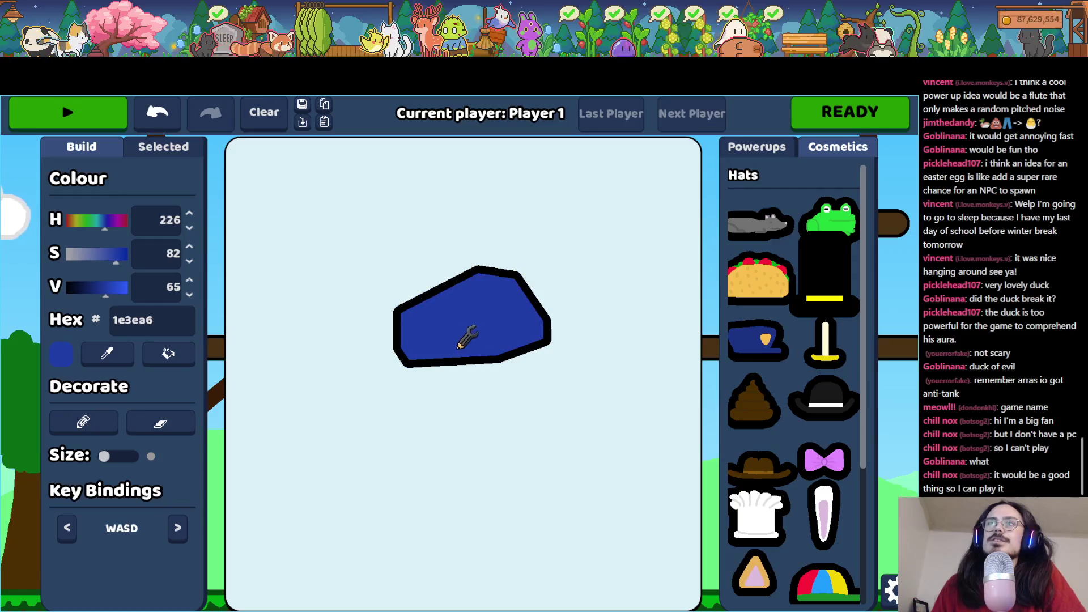
left_click_drag(405, 353, 358, 485)
mouse_move(547, 340)
left_mouse_down()
mouse_move(635, 330)
mouse_move(595, 476)
left_mouse_up()
left_click(853, 108)
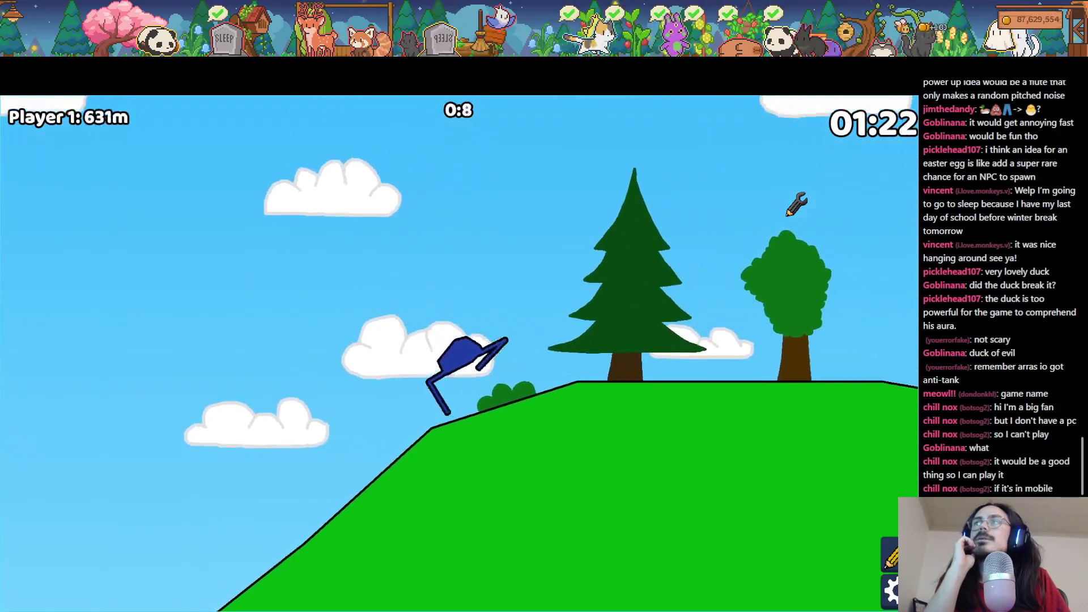
Step: In Godot, select the Castle node and begin adding a child node to it
key("alt+Tab")
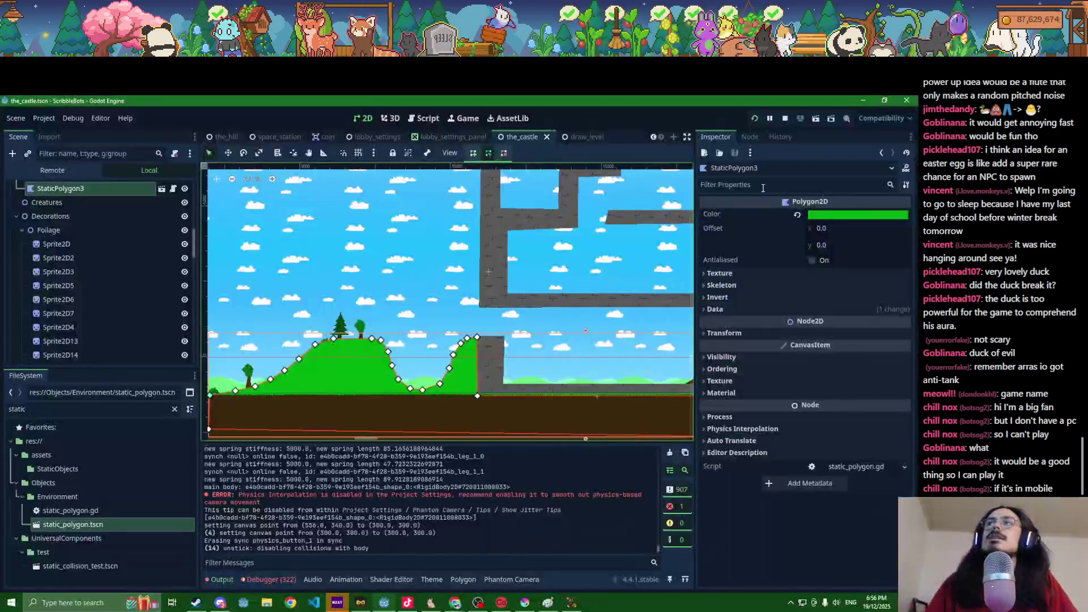
scroll(69, 209, "up", 10)
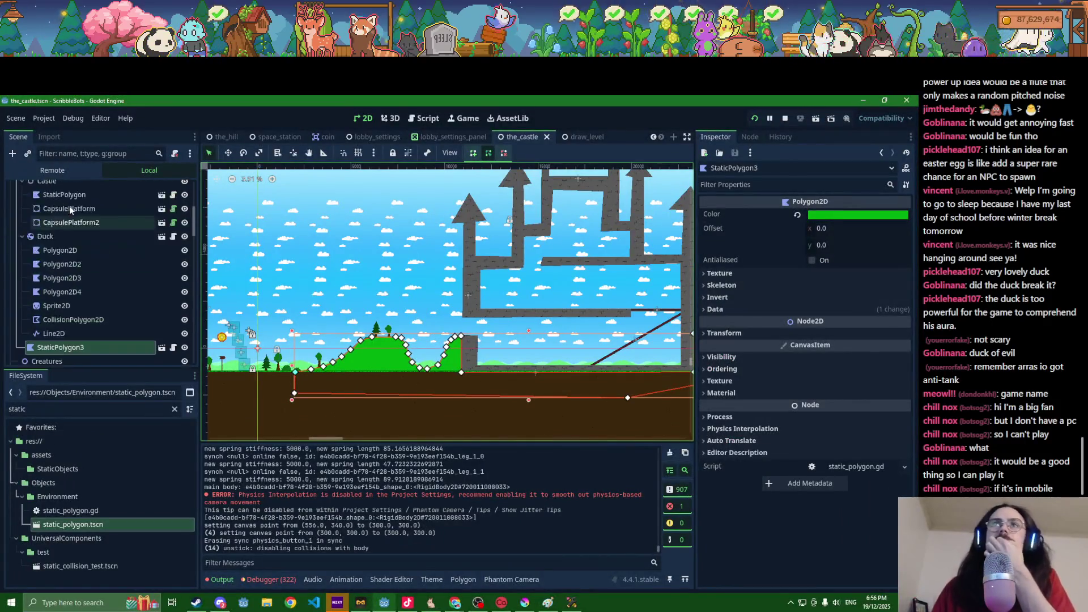
scroll(69, 206, "down", 2)
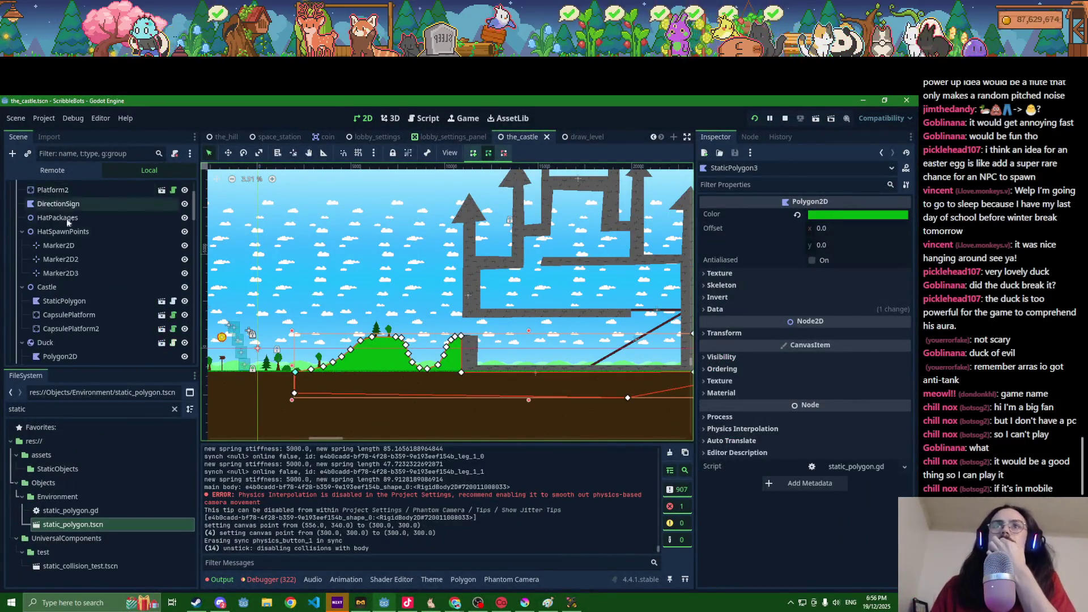
left_click(49, 288)
left_click(12, 153)
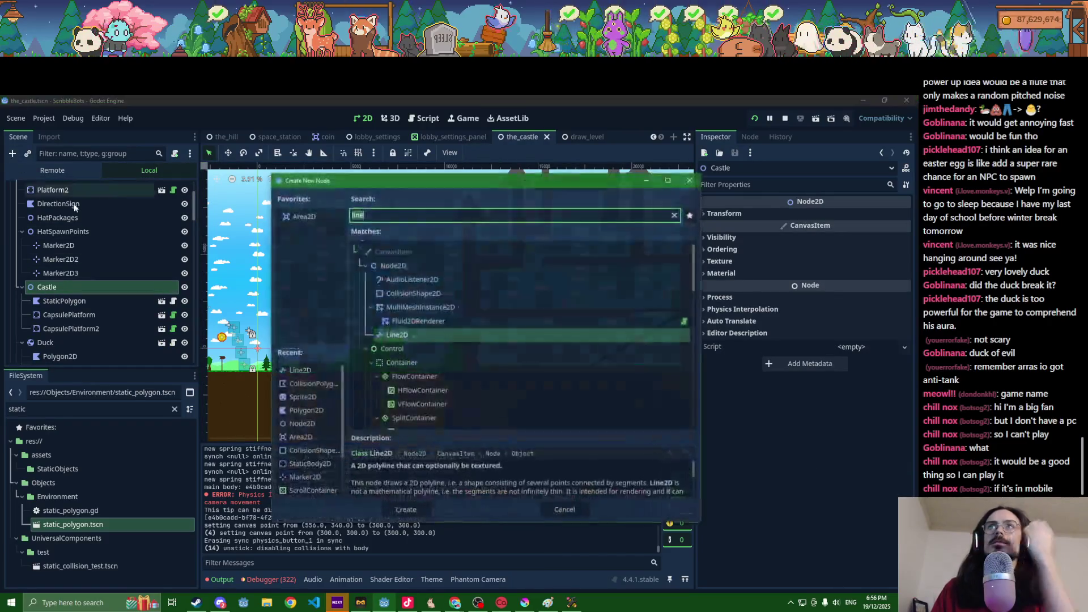
Step: Cancel the new-node dialog and add synchronized_rigidbody.tscn under Castle from the FileSystem filter
key("Escape")
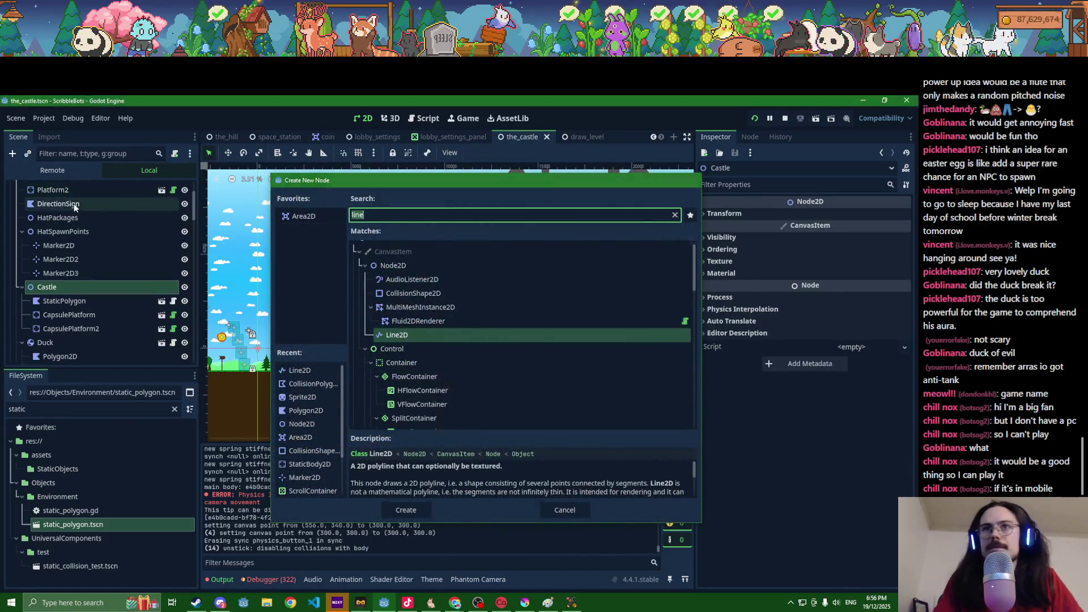
double_click(91, 409)
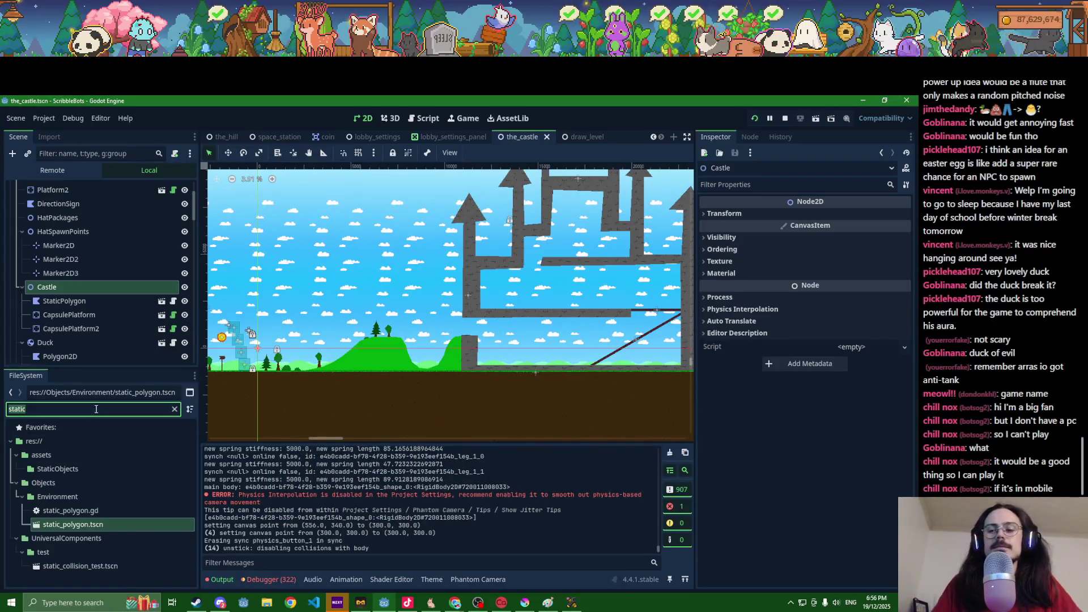
type("synchroni")
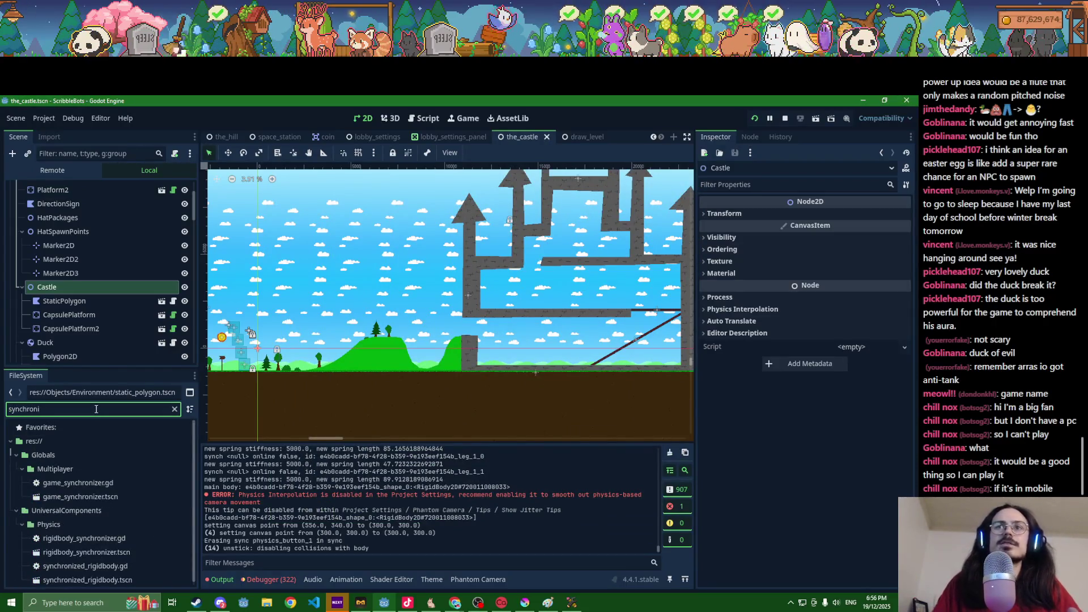
left_click_drag(91, 580, 67, 286)
Step: Move the new rigidbody toward the castle, to position (10245, -1852)
scroll(321, 296, "down", 3)
left_click(227, 153)
left_click_drag(271, 315, 413, 290)
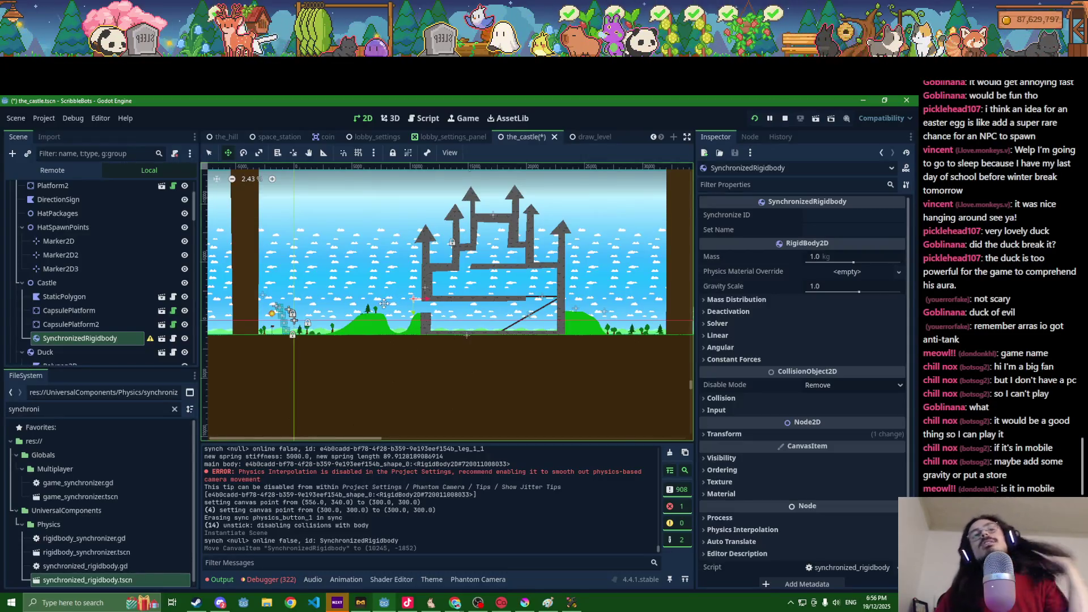
scroll(380, 302, "up", 5)
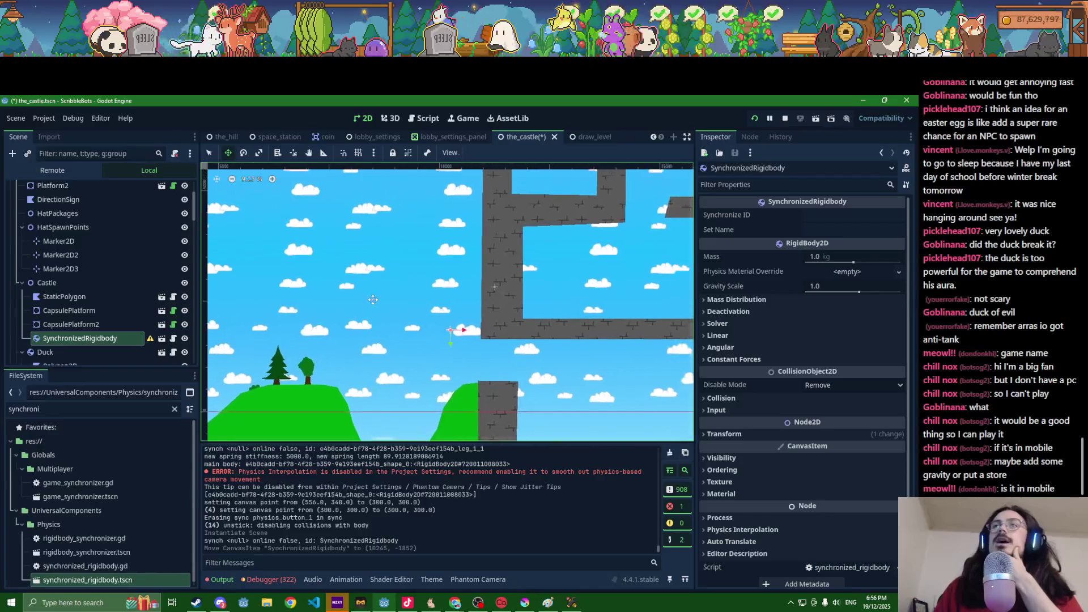
Step: Move the SynchronizedRigidbody down-left to about (9138, -776), into the gap between the hills
left_click_drag(465, 330, 495, 329)
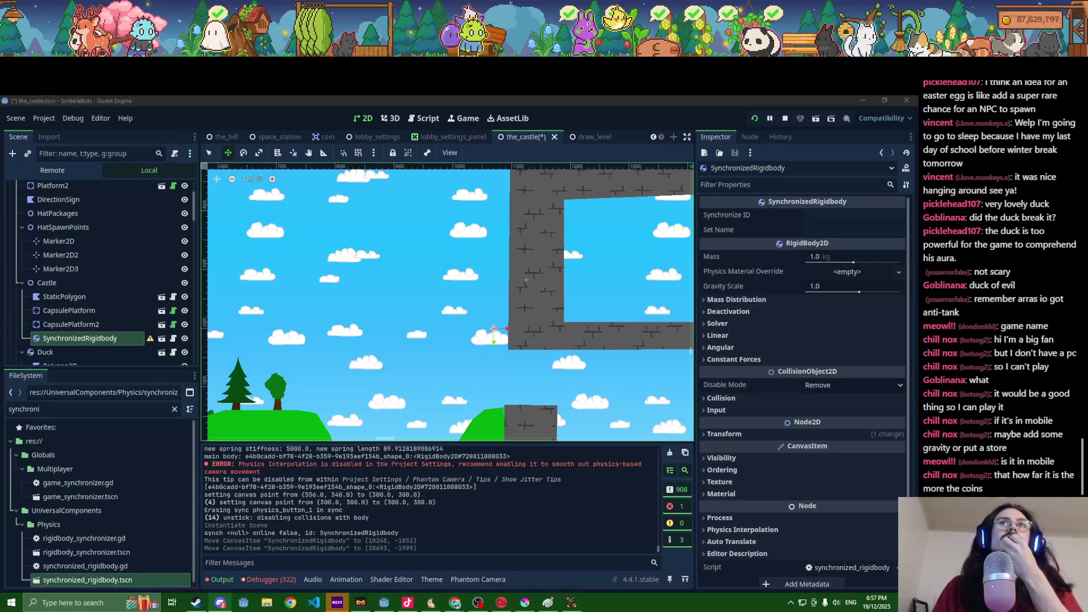
key("alt+Tab")
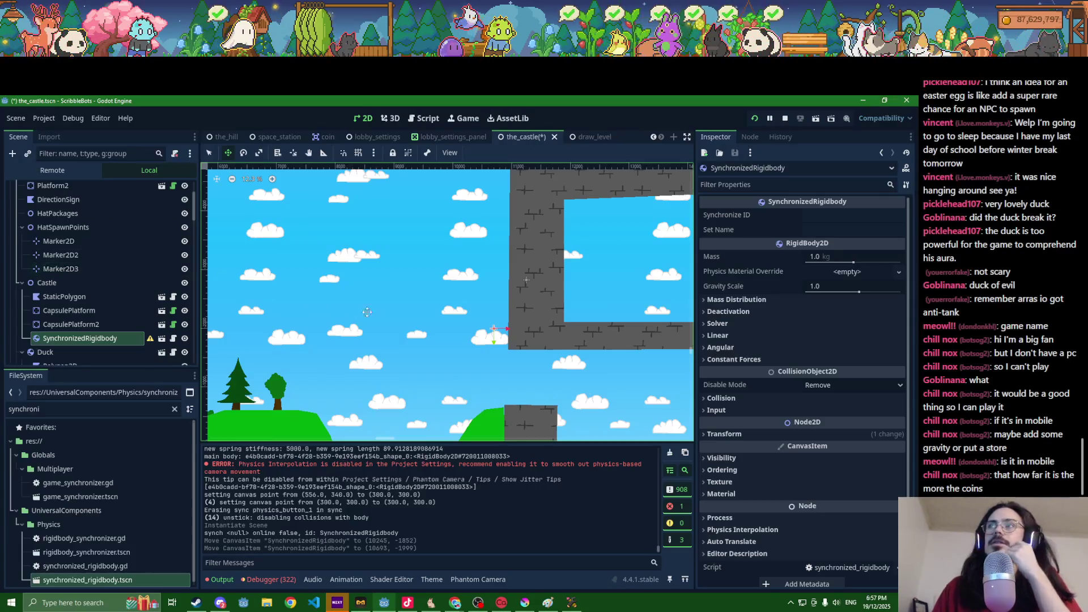
mouse_move(498, 327)
left_mouse_down()
mouse_move(450, 322)
mouse_move(393, 407)
left_mouse_up()
left_click_drag(394, 407, 401, 404)
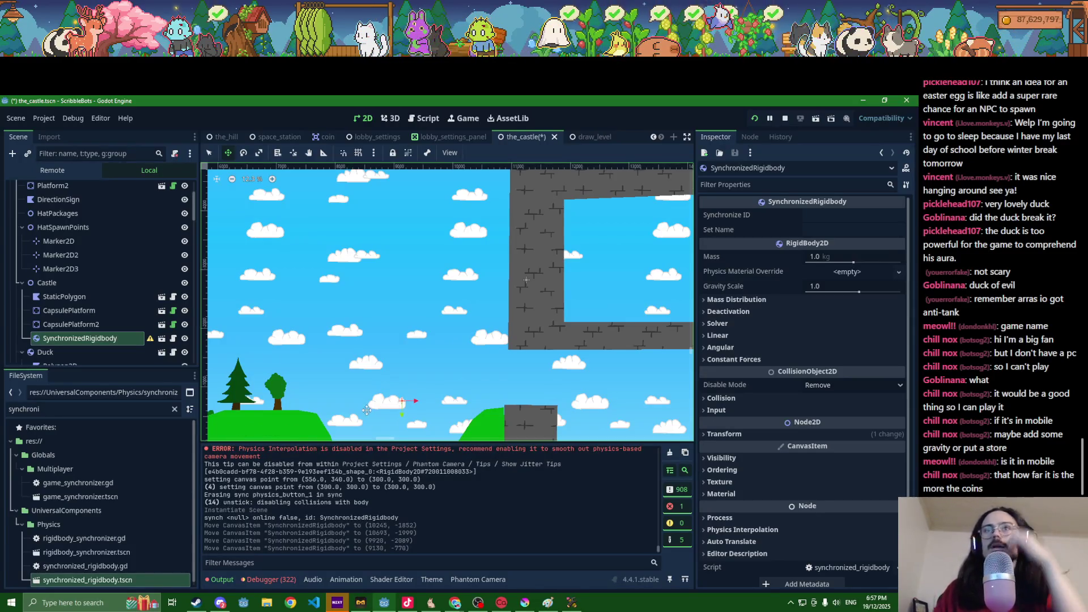
left_click(12, 154)
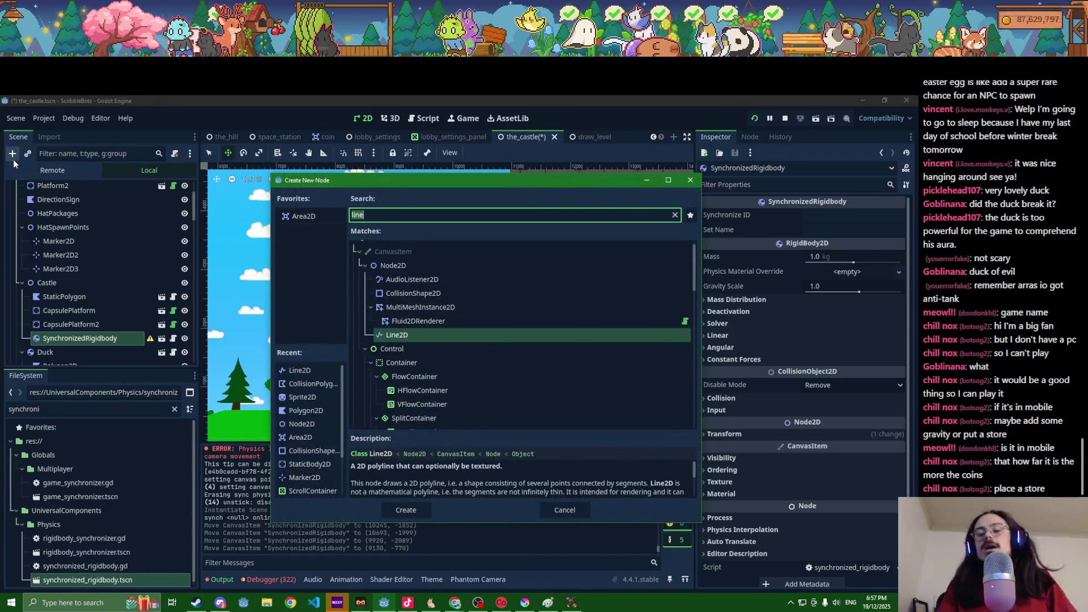
Step: Quick-open the capsule_sprite.tscn scene in its own tab
key("Escape")
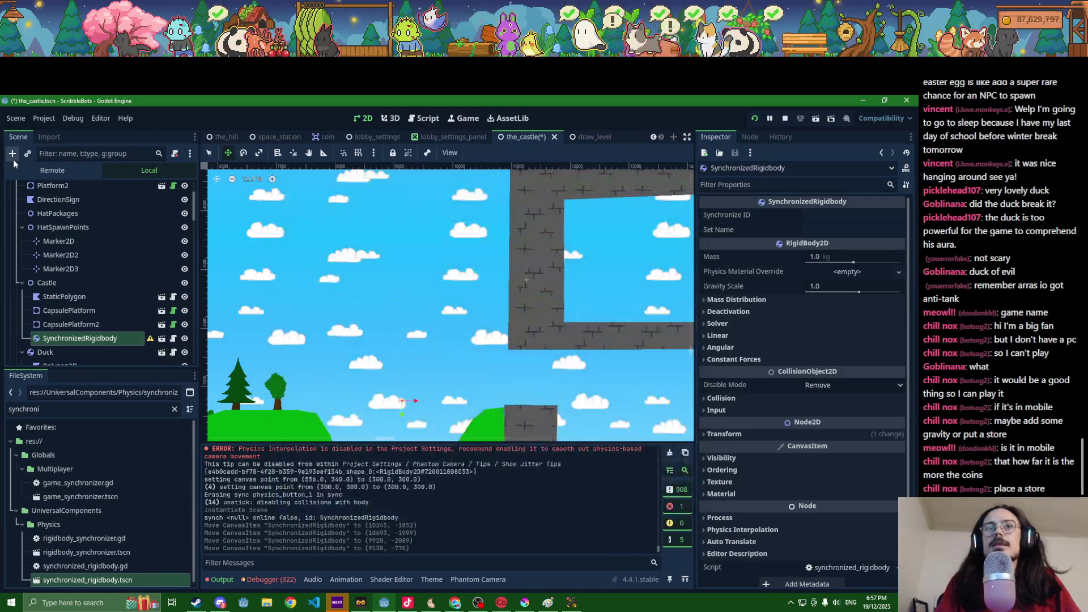
key("shift+alt+o")
type("capsul")
key("Down")
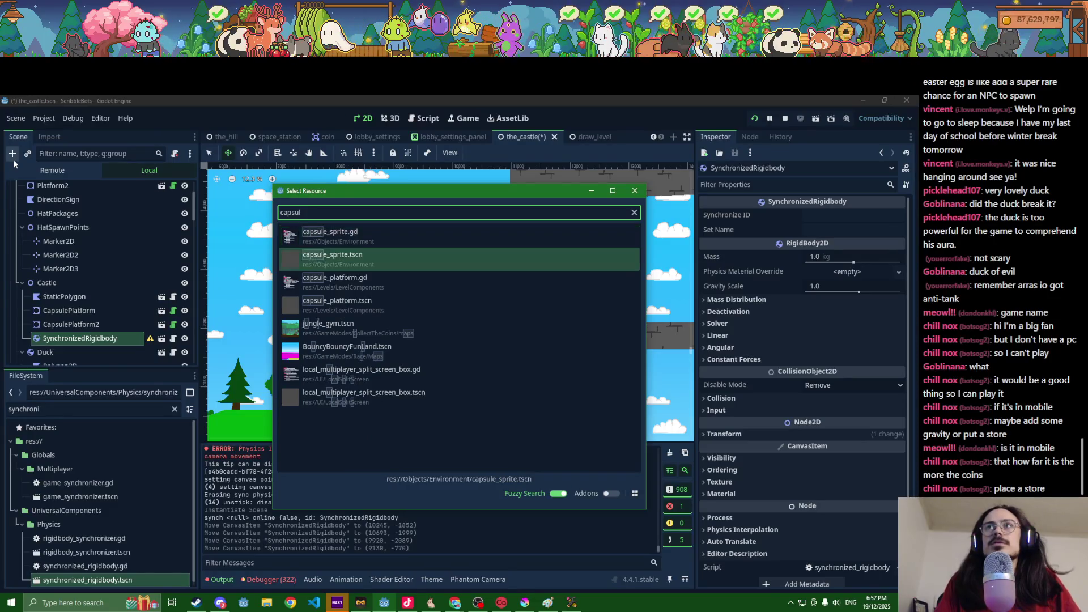
key("Return")
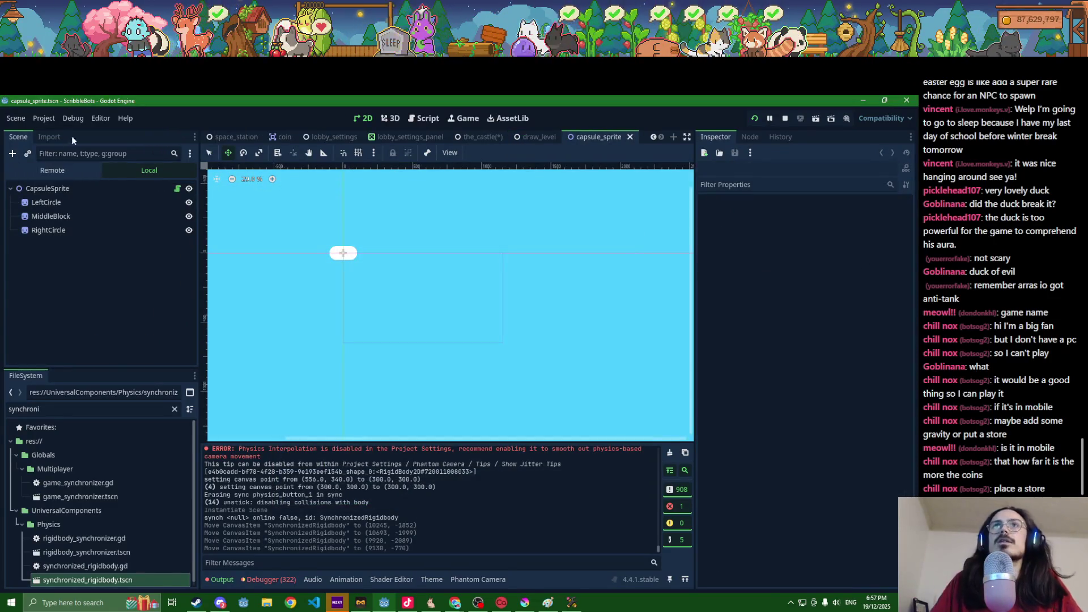
Step: Back in the_castle, instance capsule_sprite.tscn as a child of the SynchronizedRigidbody
left_click(482, 136)
key("ctrl+a")
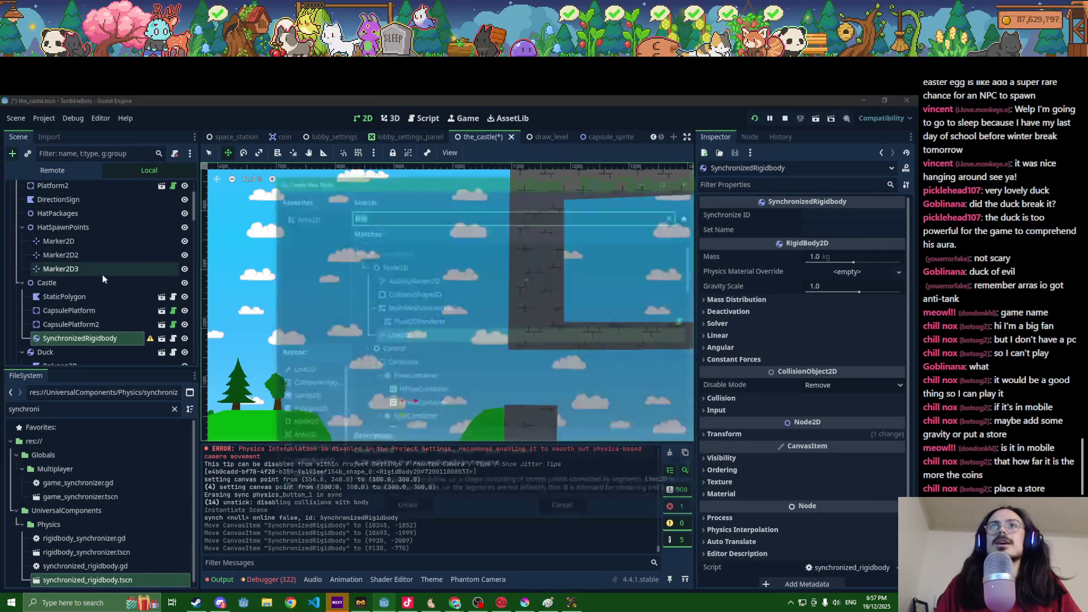
key("Escape")
double_click(58, 415)
type("capsul")
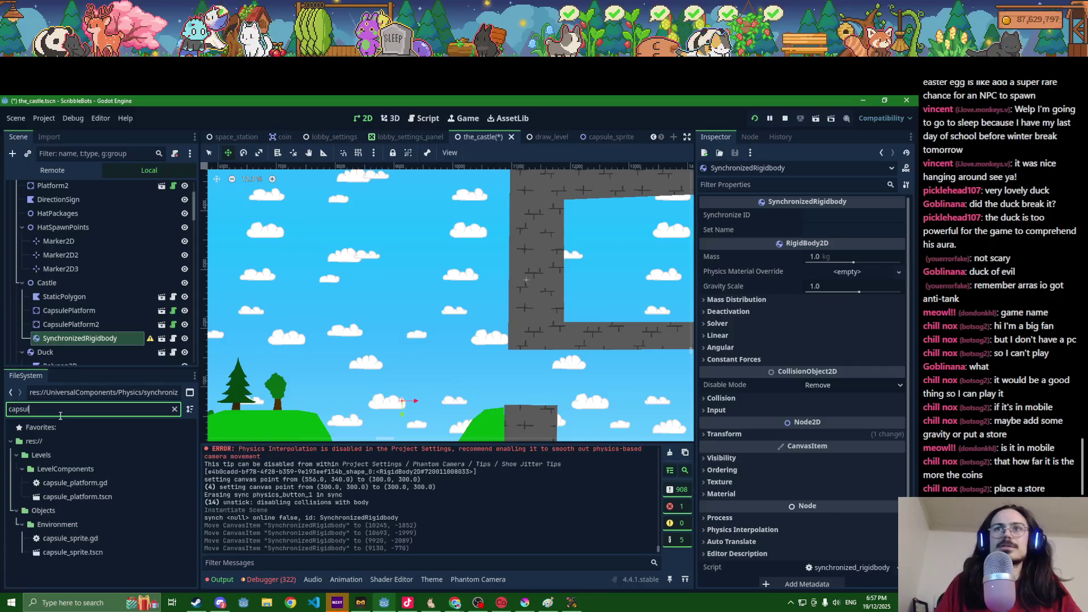
left_click_drag(73, 552, 77, 338)
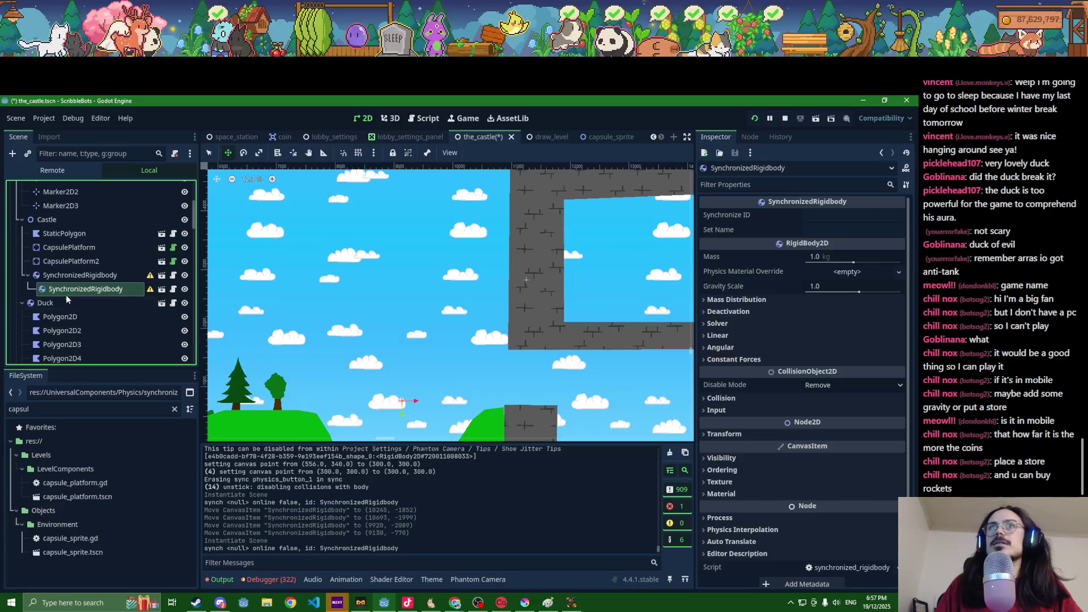
key("ctrl+z")
mouse_move(72, 552)
left_mouse_down()
mouse_move(126, 305)
mouse_move(113, 271)
left_mouse_up()
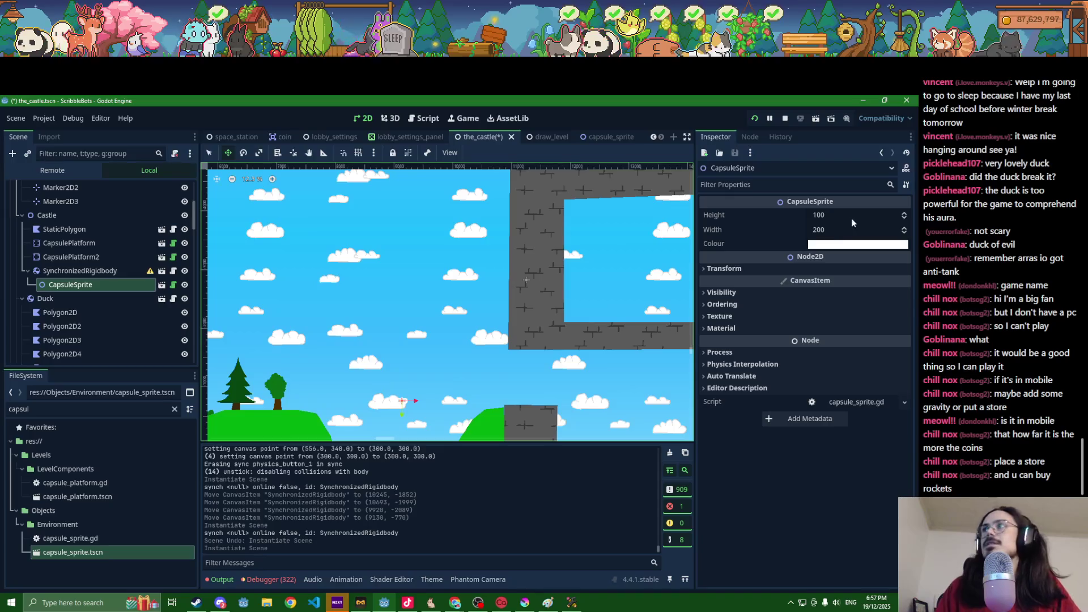
Step: Set the CapsuleSprite colour to dark red 451e1e
key("shift+f")
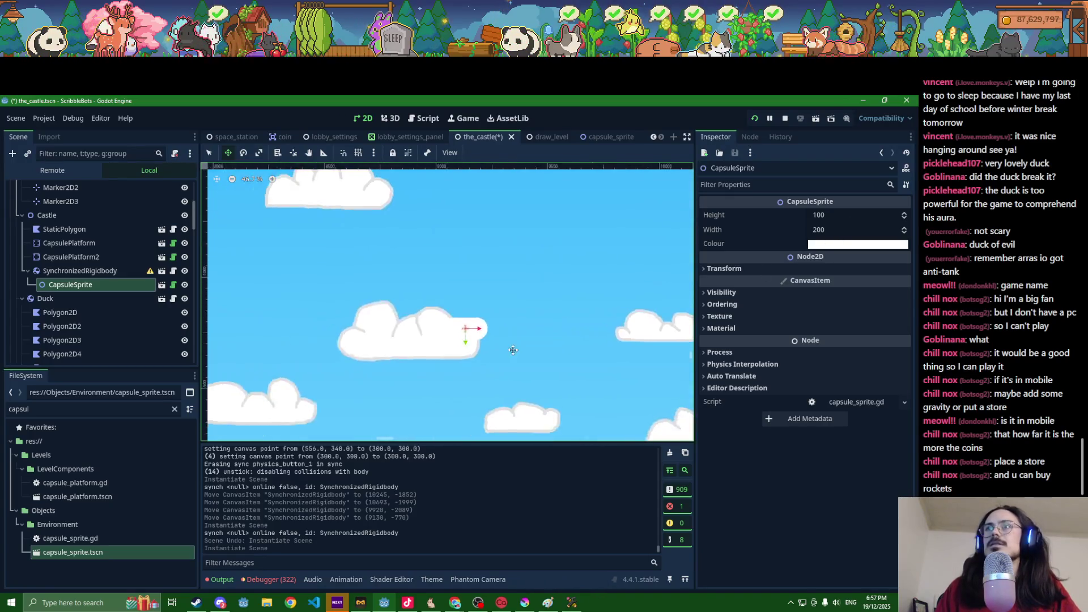
left_click(830, 245)
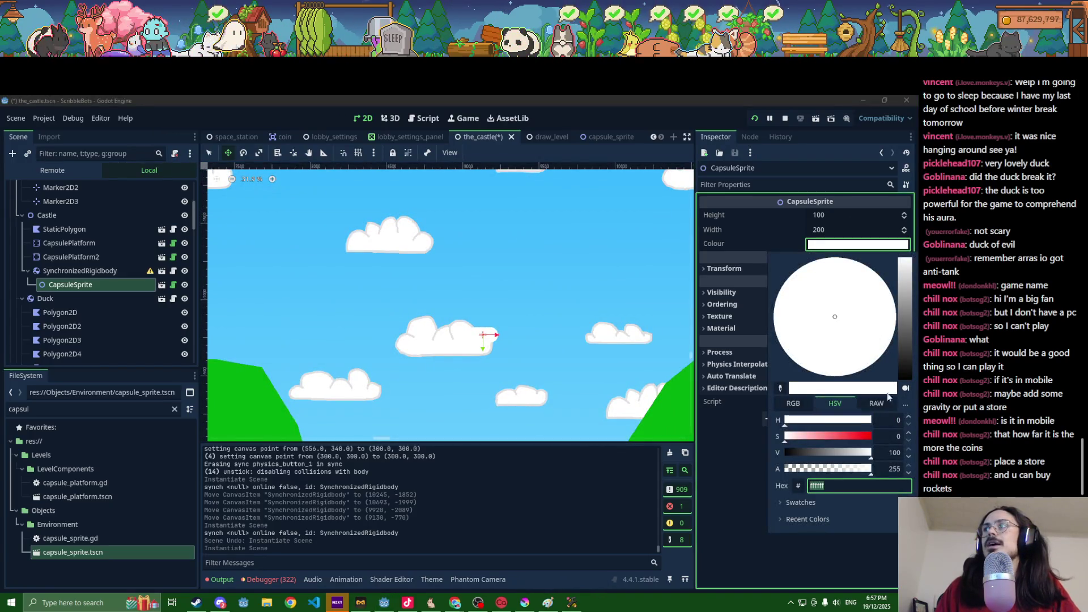
left_click(835, 437)
left_click(814, 453)
left_click_drag(813, 453, 808, 452)
scroll(584, 377, "down", 3)
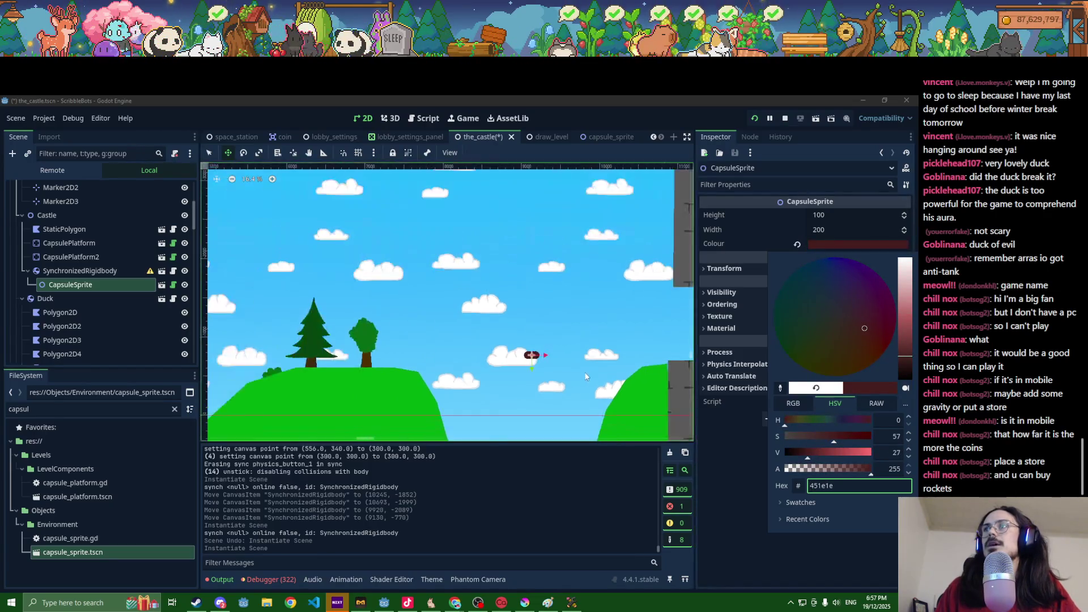
left_click(516, 351)
Step: Widen the capsule sprite to 3000 and nudge it down to about (214, 10)
left_click(828, 230)
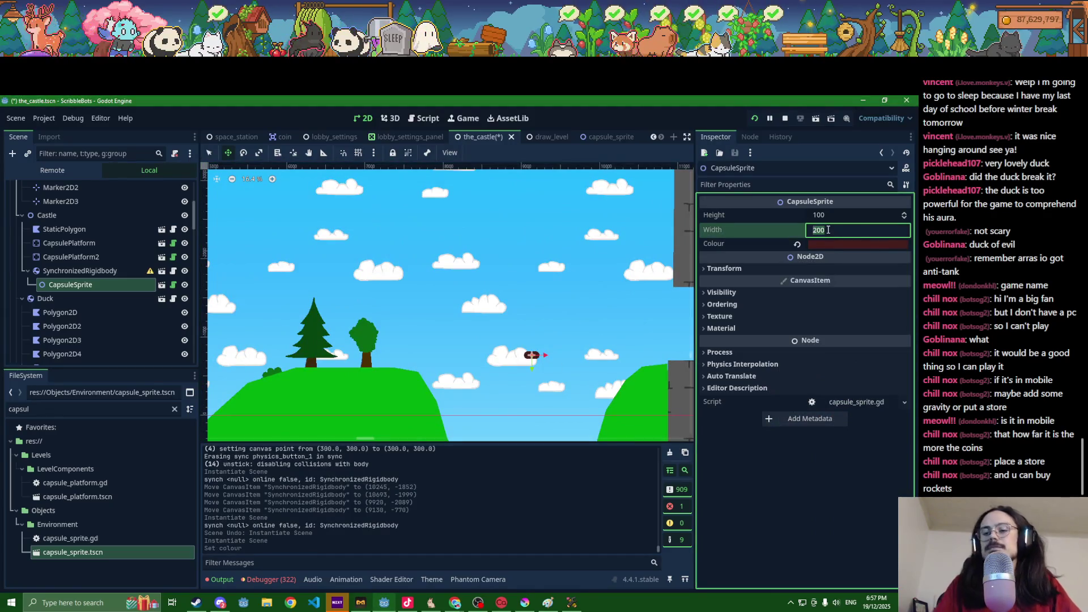
type("1000")
key("Return")
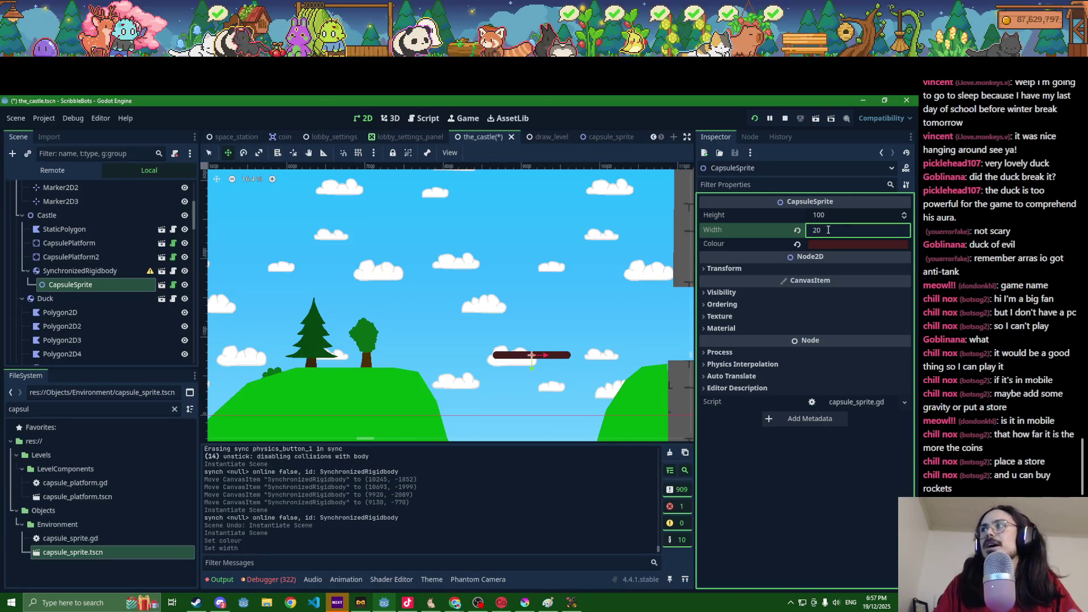
type("3000")
key("Return")
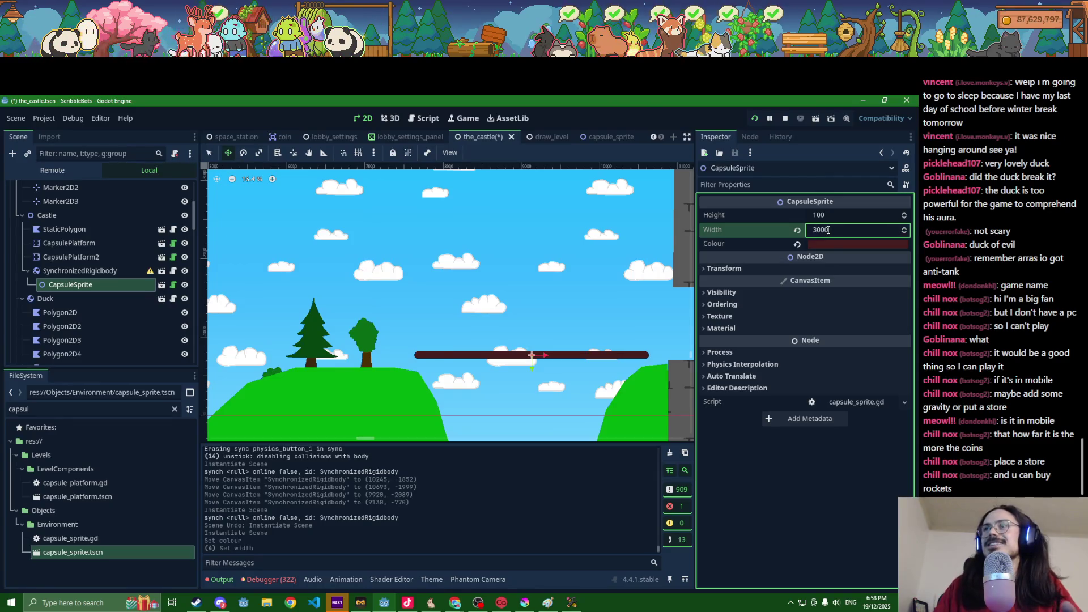
mouse_move(572, 355)
left_mouse_down()
mouse_move(569, 367)
mouse_move(587, 356)
left_mouse_up()
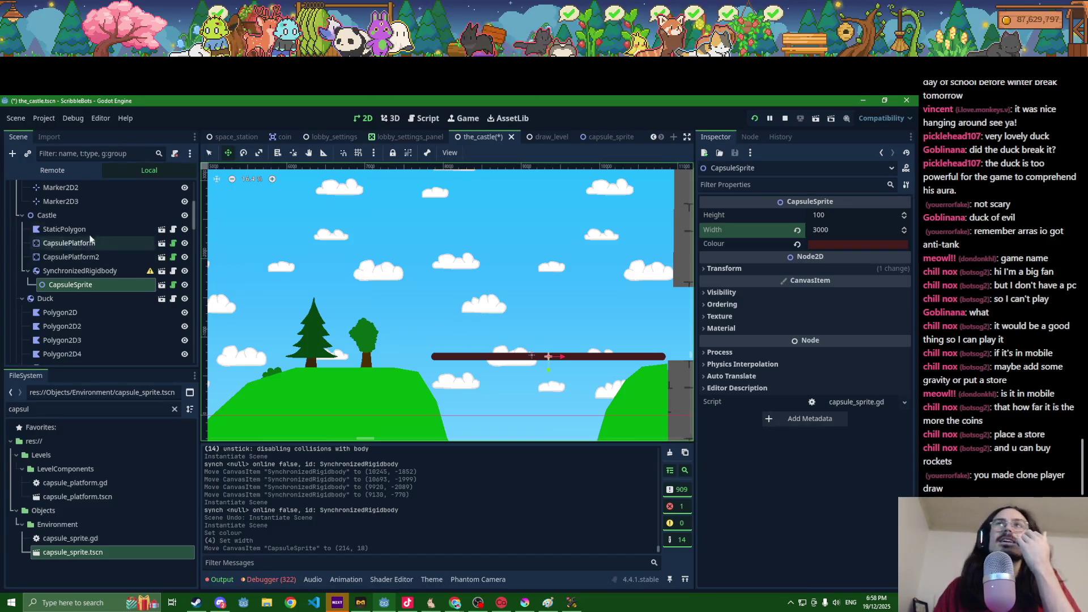
Step: Drag StaticPolygon3's hill vertices so its slopes rise to meet both ends of the plank
left_click(317, 422)
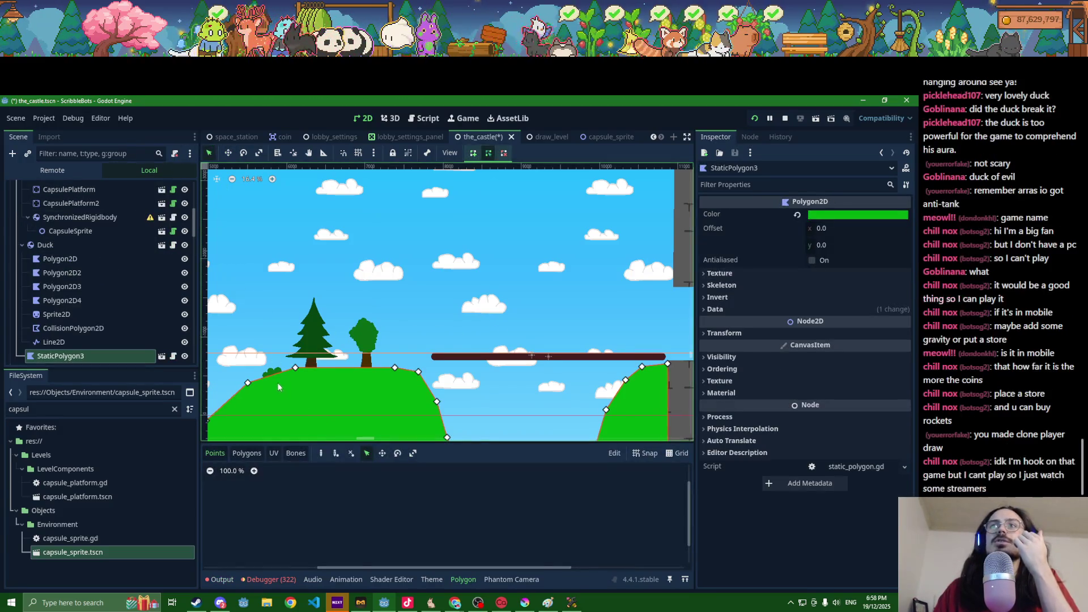
scroll(278, 385, "up", 1)
mouse_move(448, 370)
left_mouse_down()
mouse_move(449, 356)
mouse_move(414, 351)
left_mouse_up()
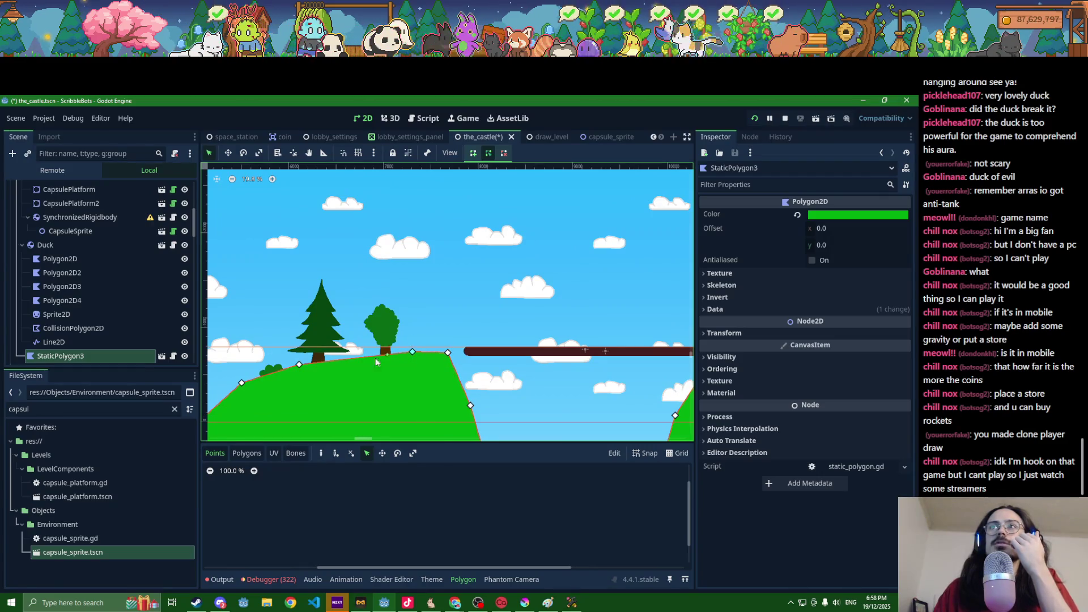
left_click_drag(298, 365, 316, 358)
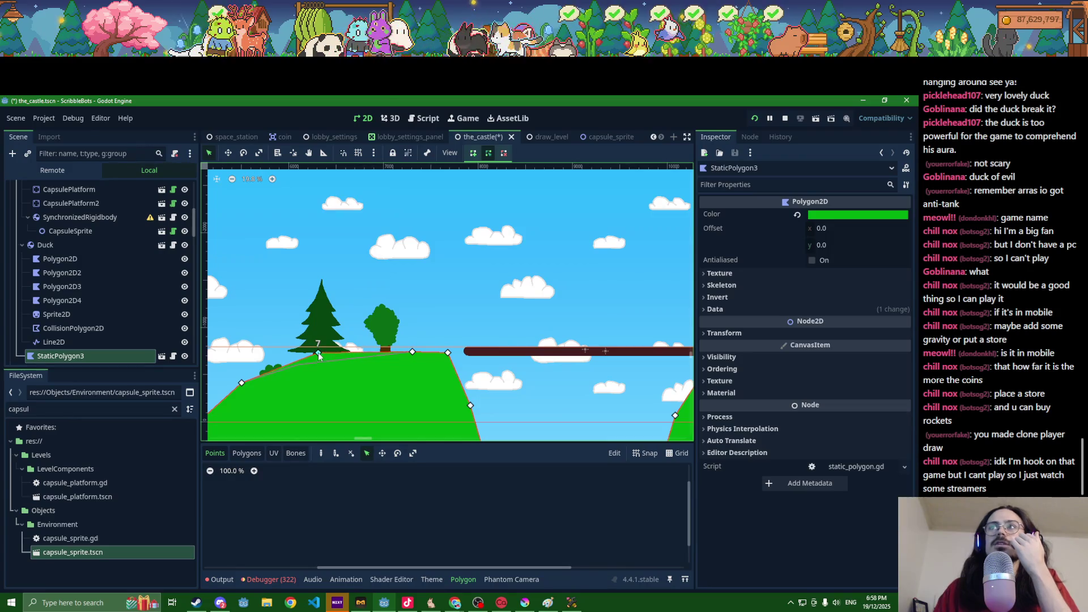
mouse_move(452, 361)
left_mouse_down()
mouse_move(467, 363)
mouse_move(435, 352)
left_mouse_up()
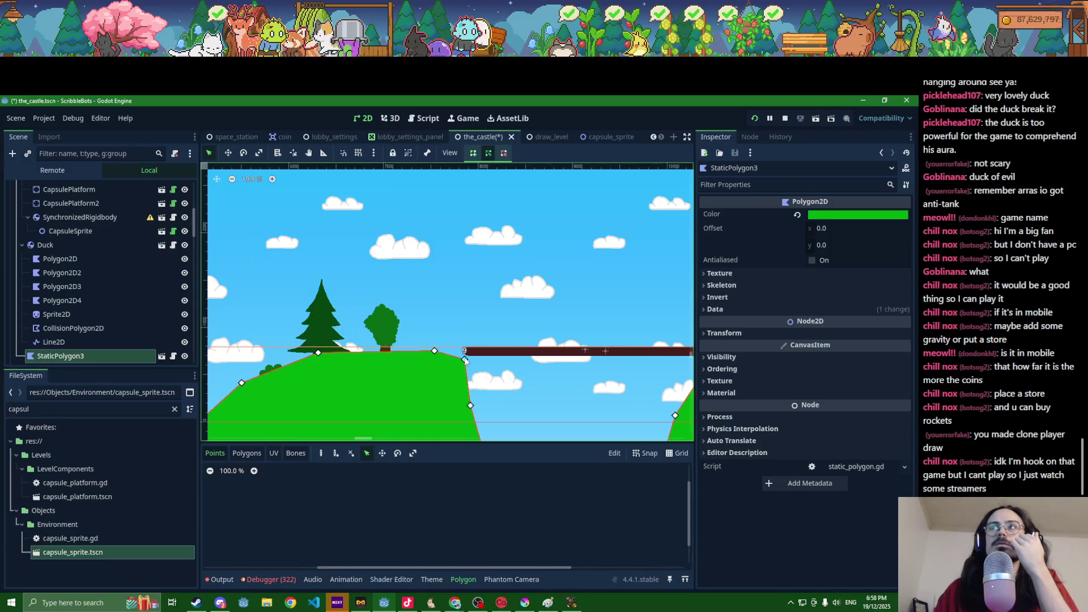
mouse_move(559, 387)
left_mouse_down()
mouse_move(436, 387)
mouse_move(448, 381)
left_mouse_up()
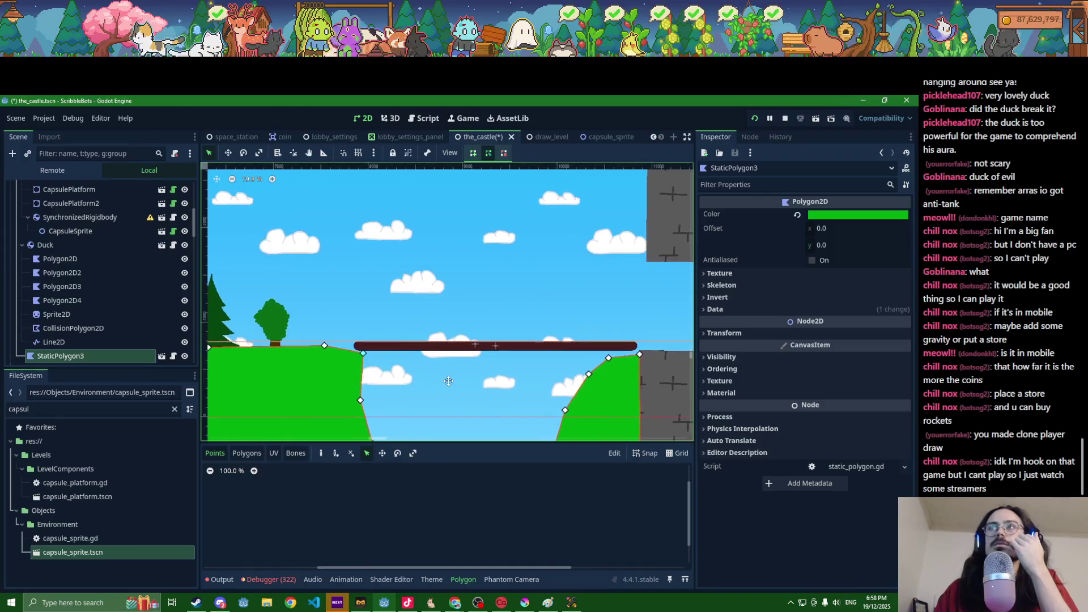
mouse_move(360, 401)
left_mouse_down()
mouse_move(373, 402)
mouse_move(370, 330)
left_mouse_up()
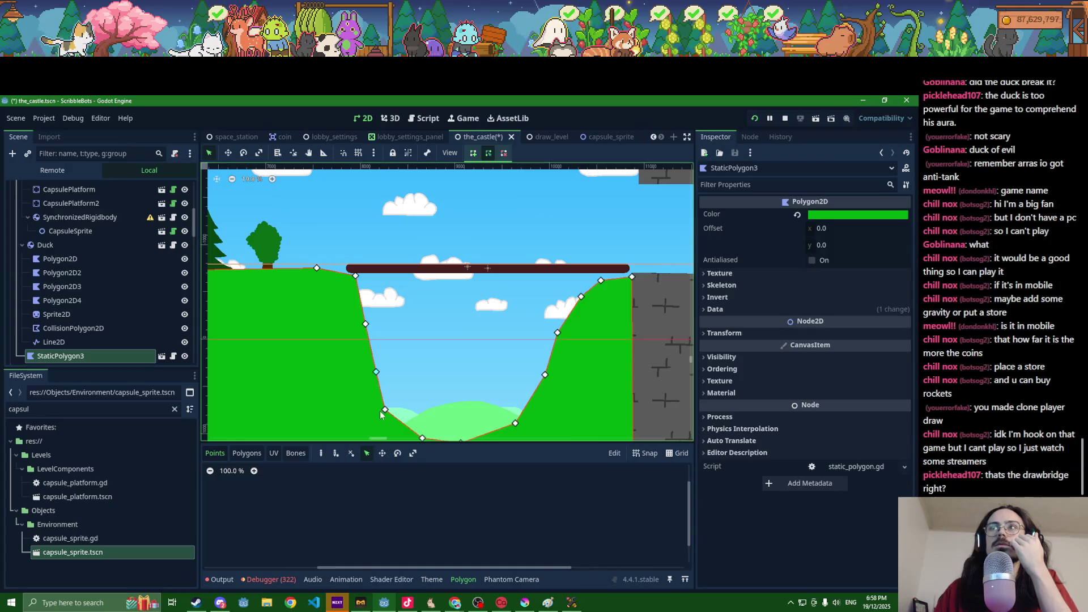
mouse_move(422, 438)
left_mouse_down()
mouse_move(251, 347)
mouse_move(357, 372)
left_mouse_up()
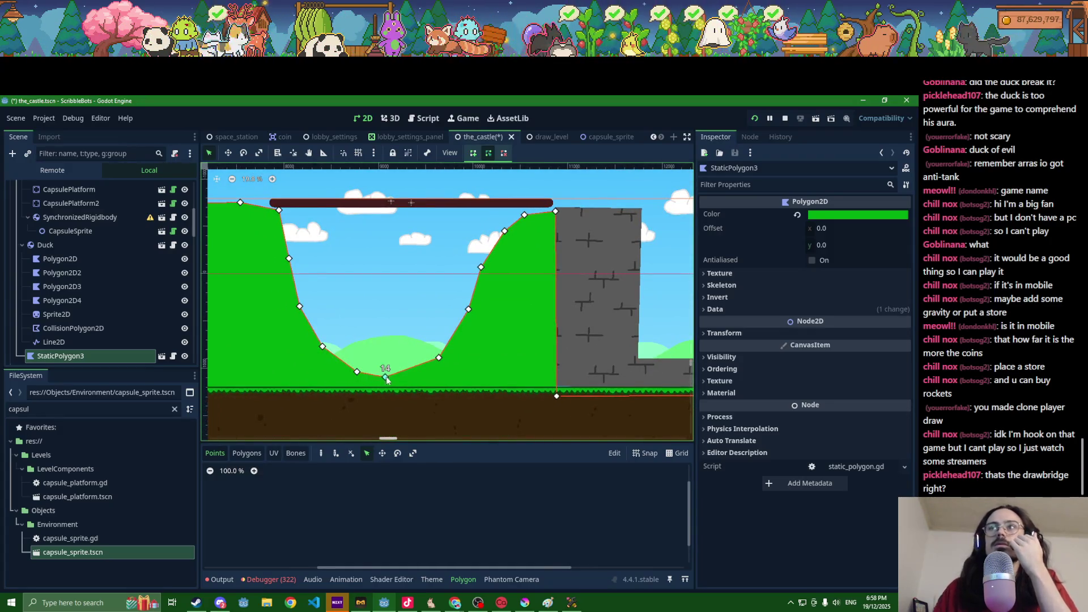
scroll(347, 353, "down", 2)
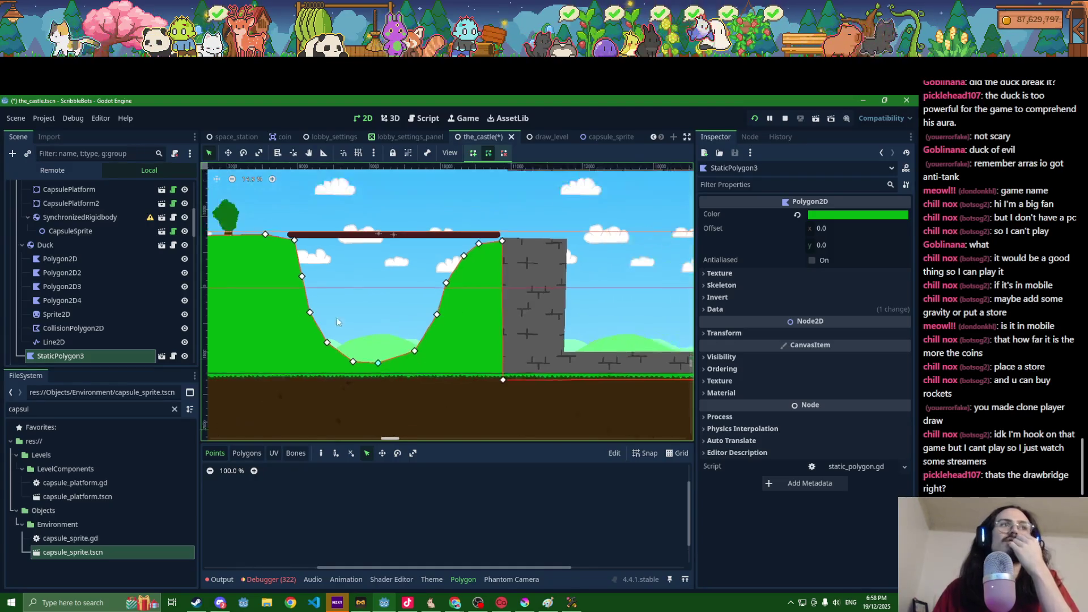
left_click_drag(351, 248, 356, 277)
left_click(399, 266)
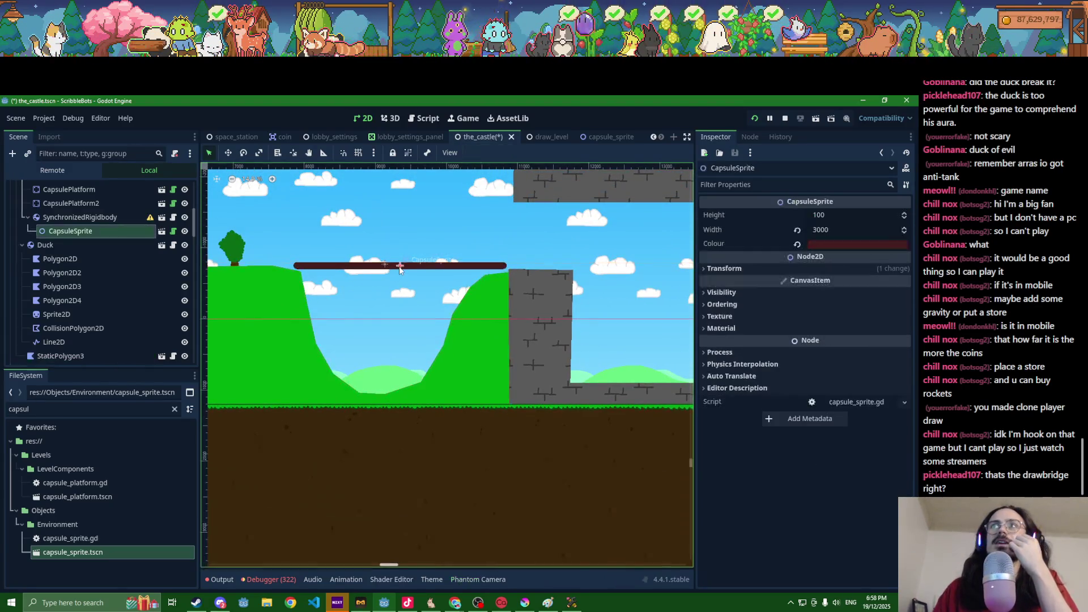
Step: Reset the CapsuleSprite's Transform Position to (0, 0)
left_click(86, 219)
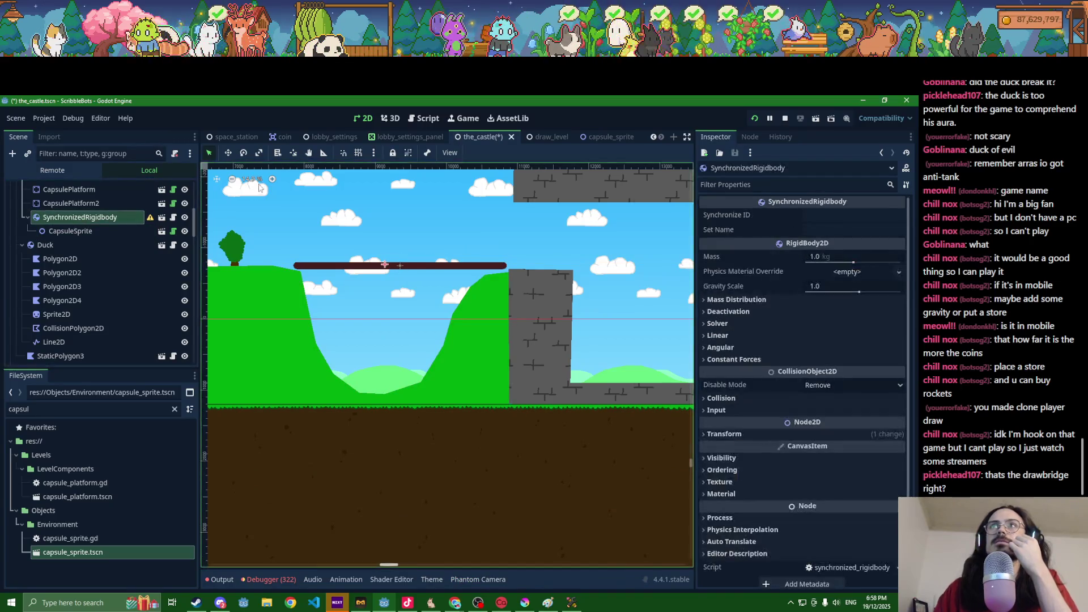
left_click_drag(388, 273, 382, 274)
left_click(382, 274)
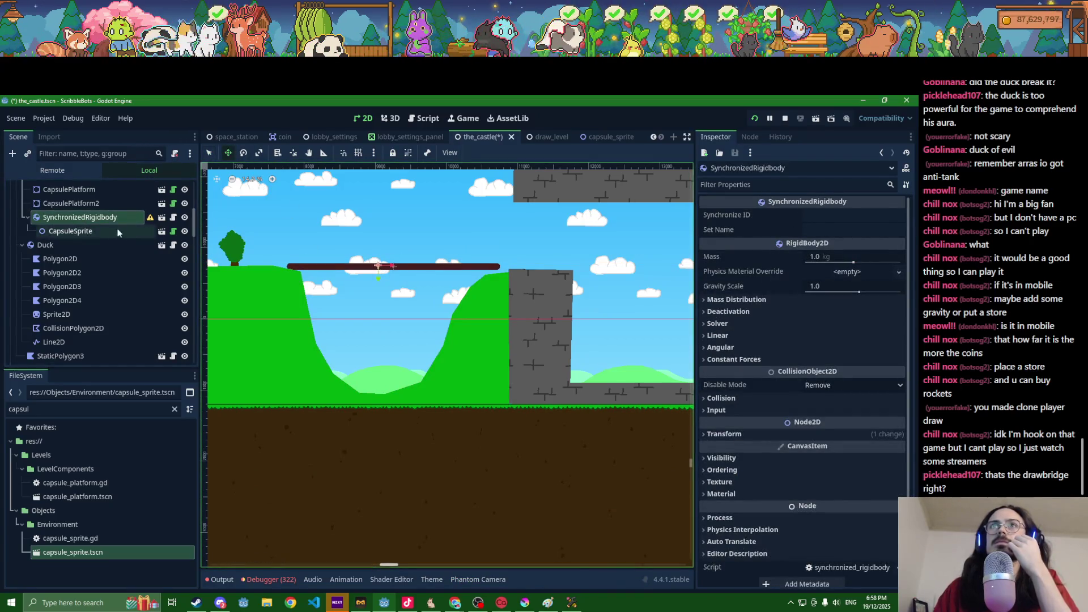
left_click(736, 273)
left_click(797, 282)
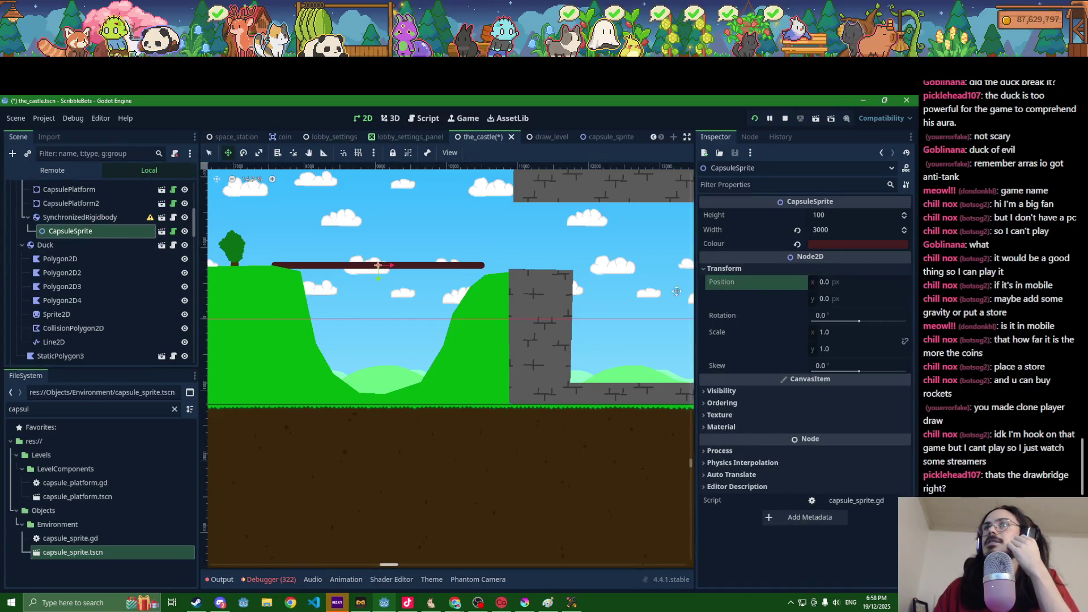
Step: Move the SynchronizedRigidbody to about (283, 61) so the plank spans the valley
left_click(96, 217)
left_click_drag(377, 266, 399, 272)
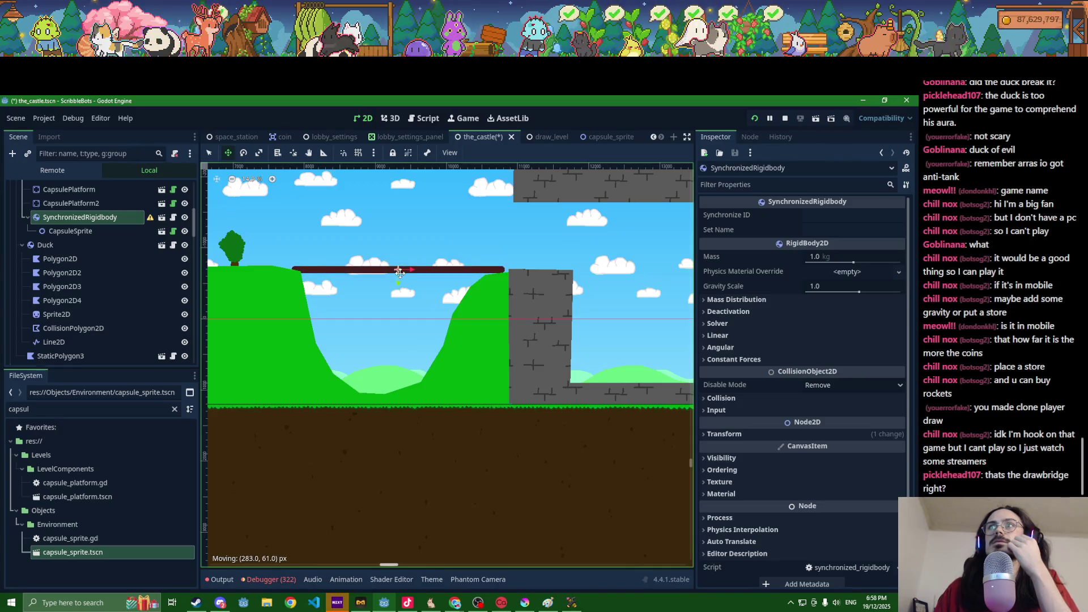
scroll(79, 226, "up", 3)
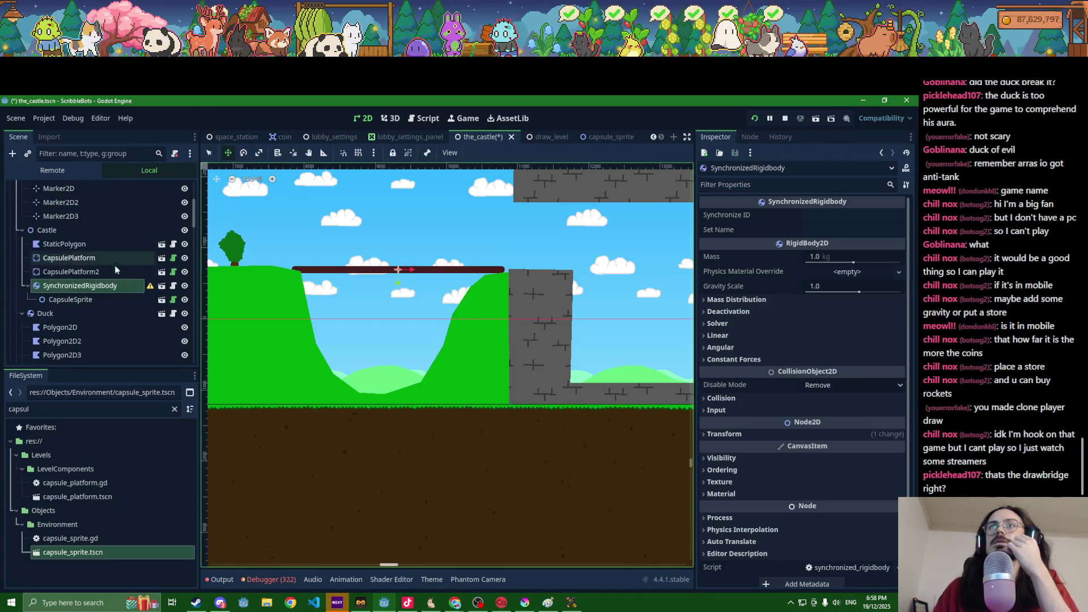
left_click(79, 246)
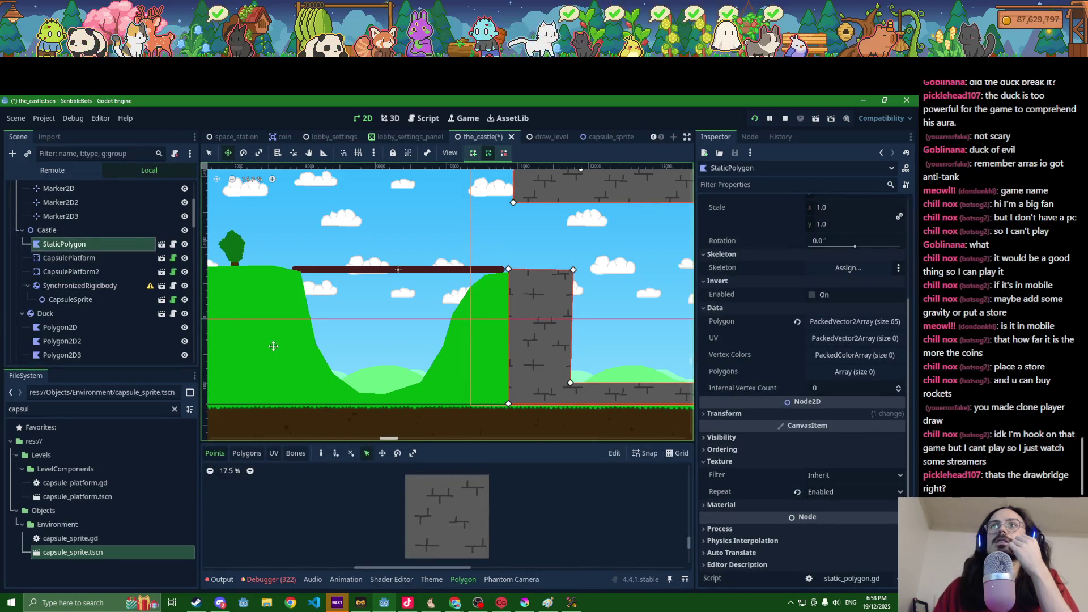
Step: Lower the StaticPolygon3 vertex beneath the plank's left end slightly
left_click(473, 380)
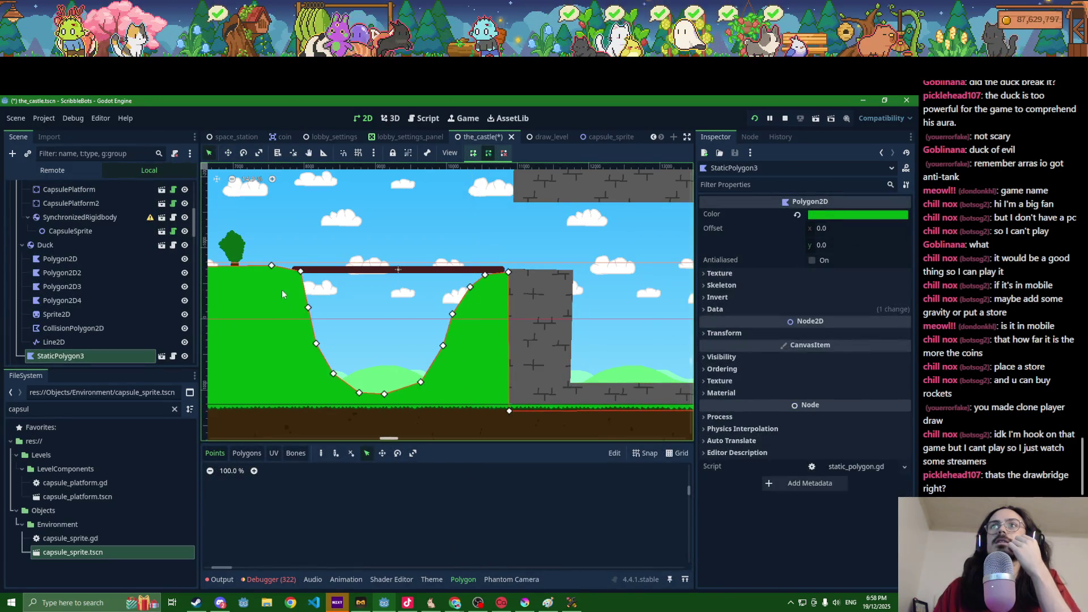
scroll(282, 294, "up", 3)
left_click_drag(320, 253, 319, 265)
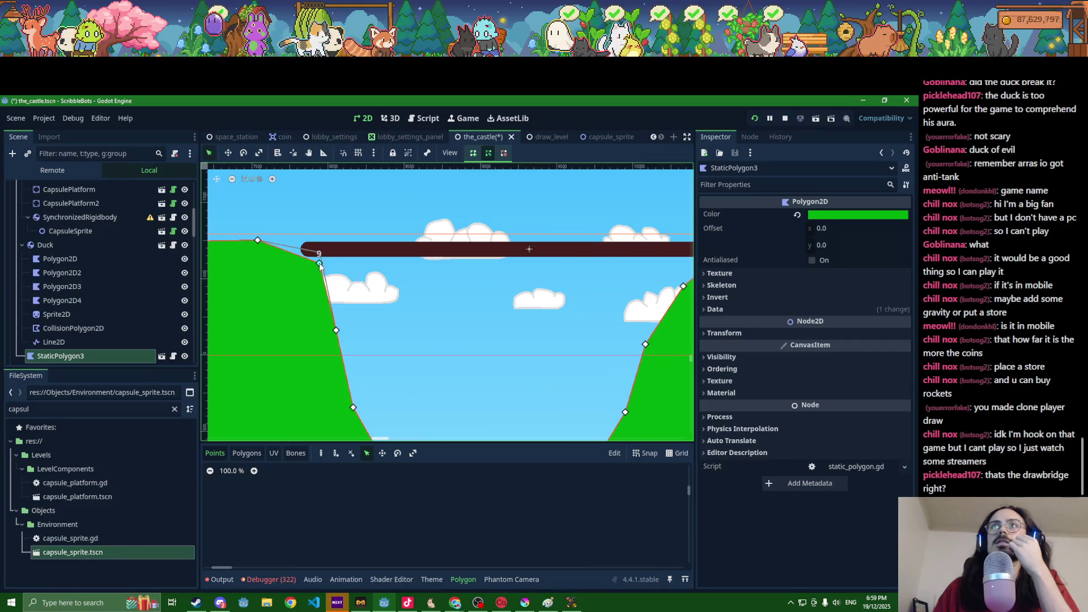
left_click_drag(470, 313, 343, 309)
scroll(343, 309, "down", 2)
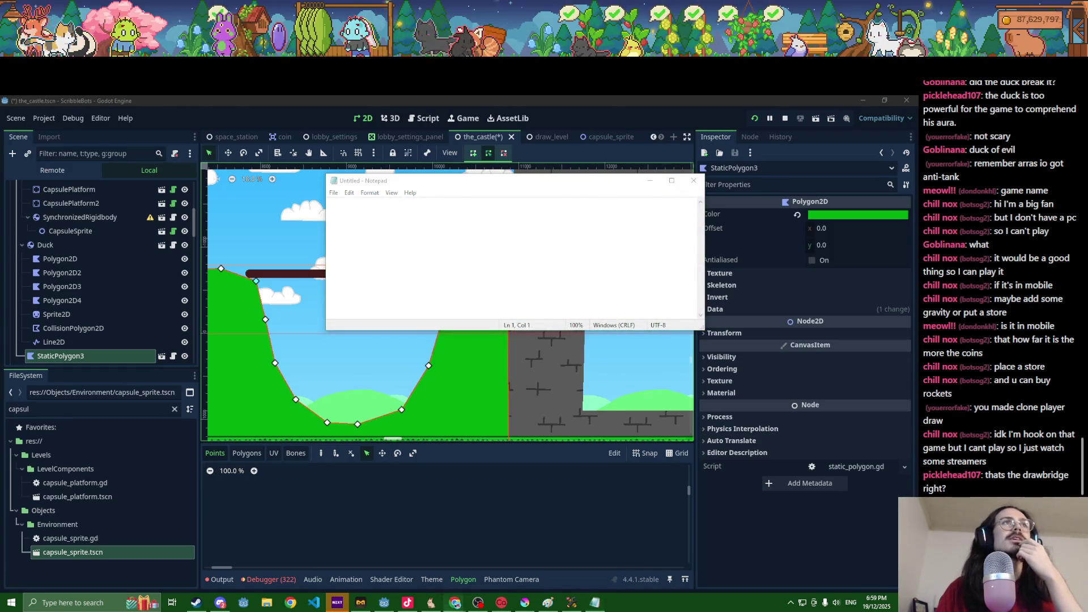
Step: Paste the Discord invite link into the untitled Notepad note and enlarge its text
left_click(395, 225)
key("ctrl+v")
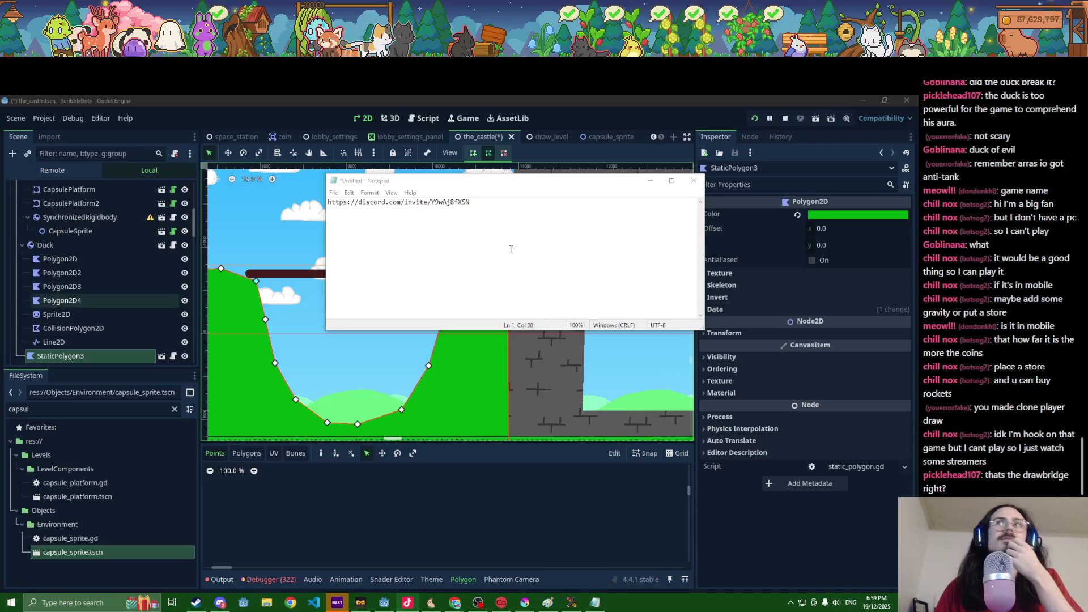
left_click(581, 237)
scroll(563, 239, "up", 13, "ctrl")
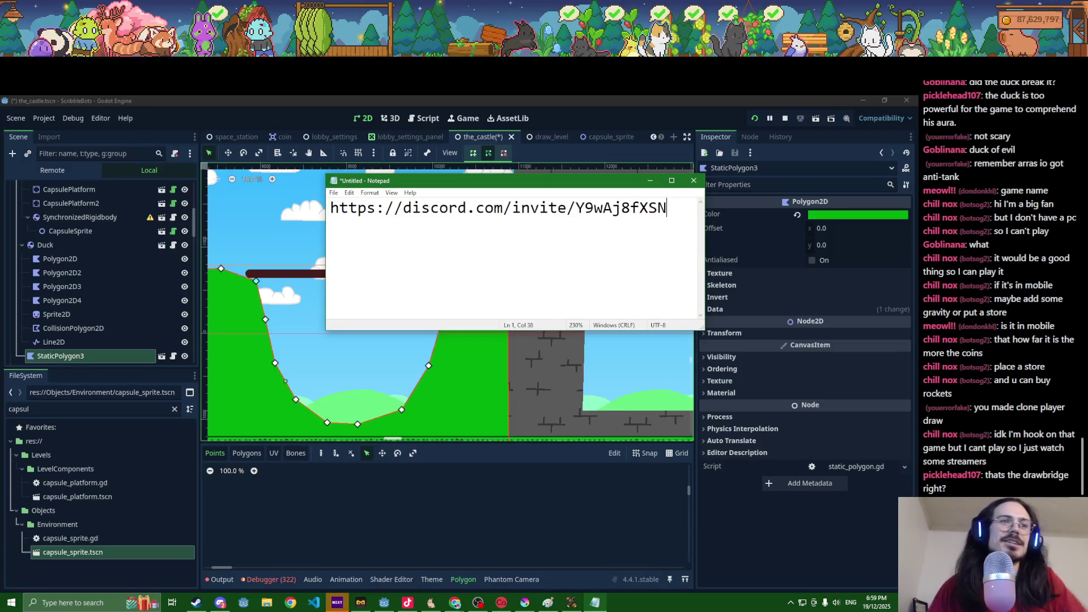
key("alt+Tab")
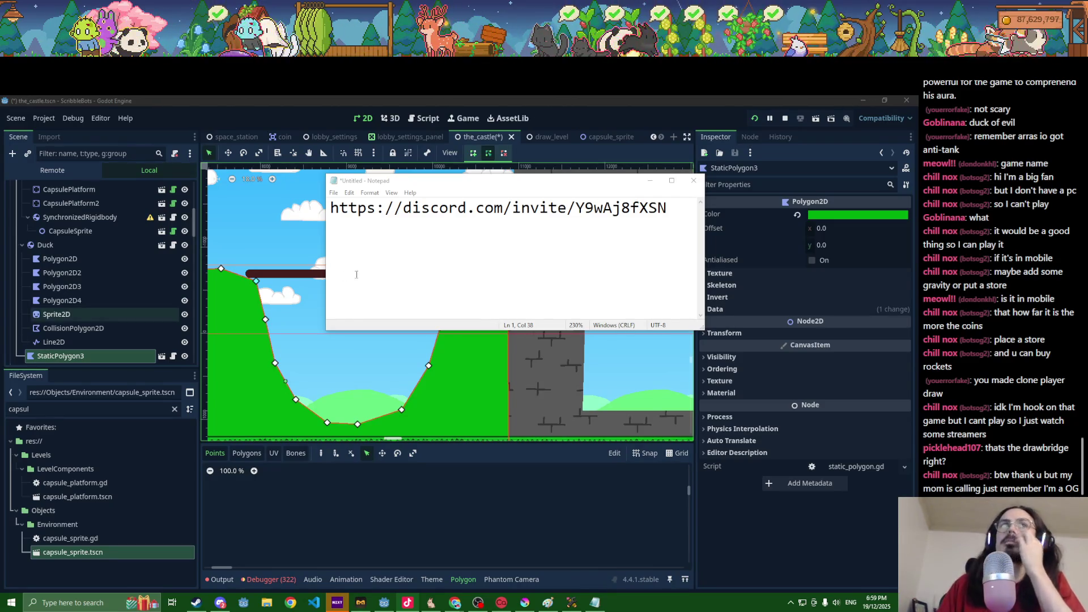
left_click(650, 180)
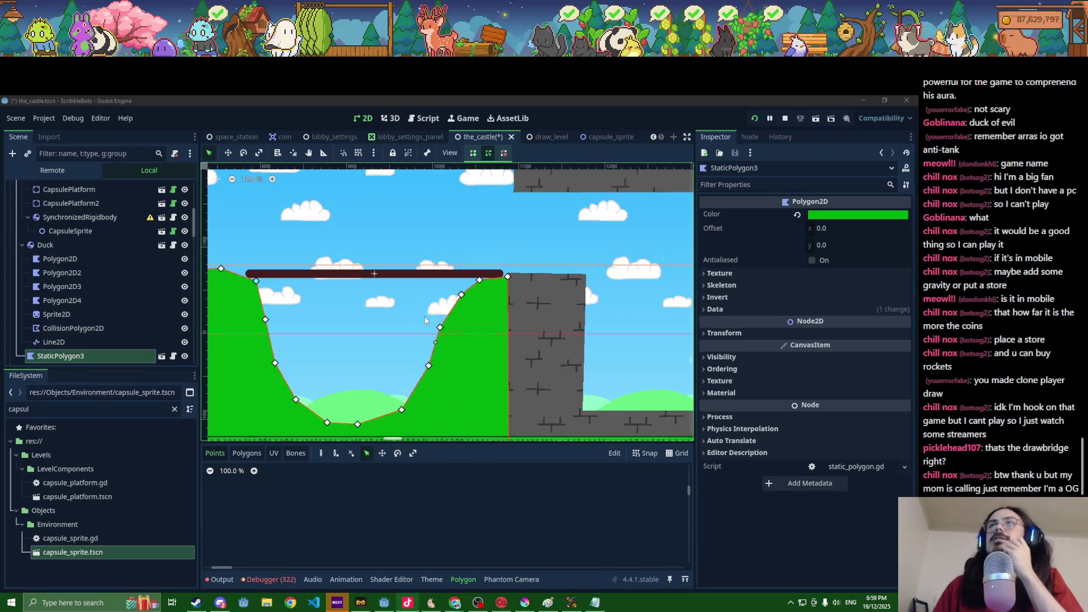
Step: Add a CollisionShape2D child under the SynchronizedRigidbody
left_click(377, 275)
left_click(73, 218)
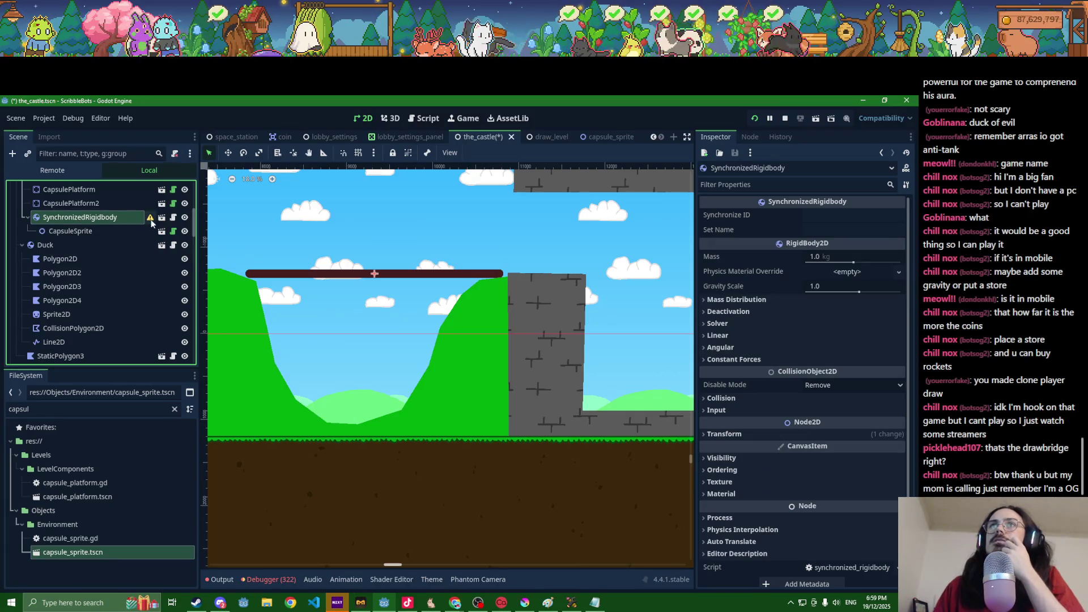
mouse_move(151, 222)
double_click(106, 218)
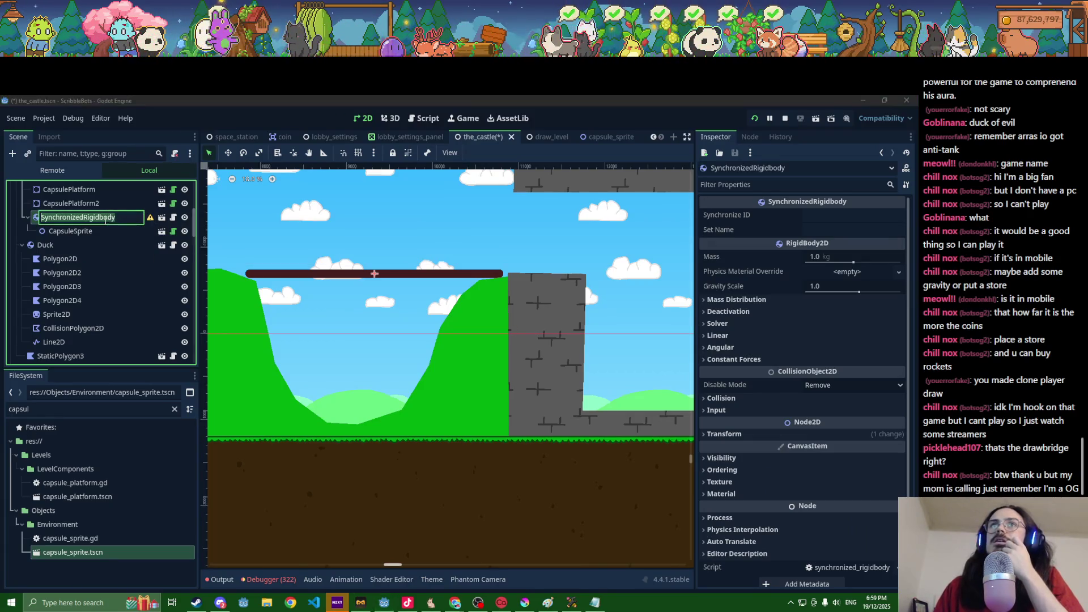
key("Return")
key("ctrl+a")
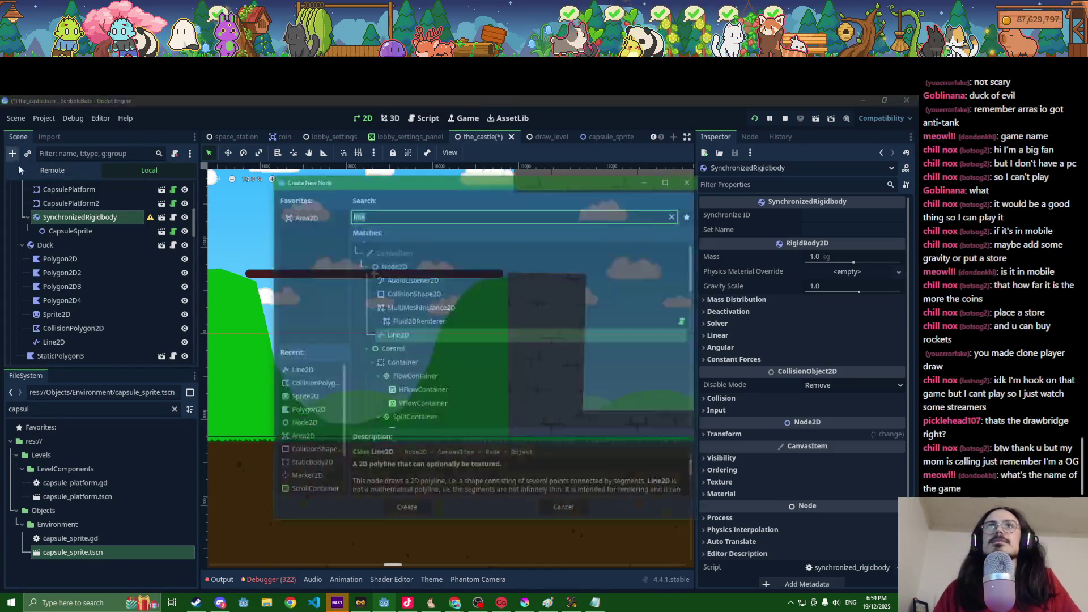
type("colli")
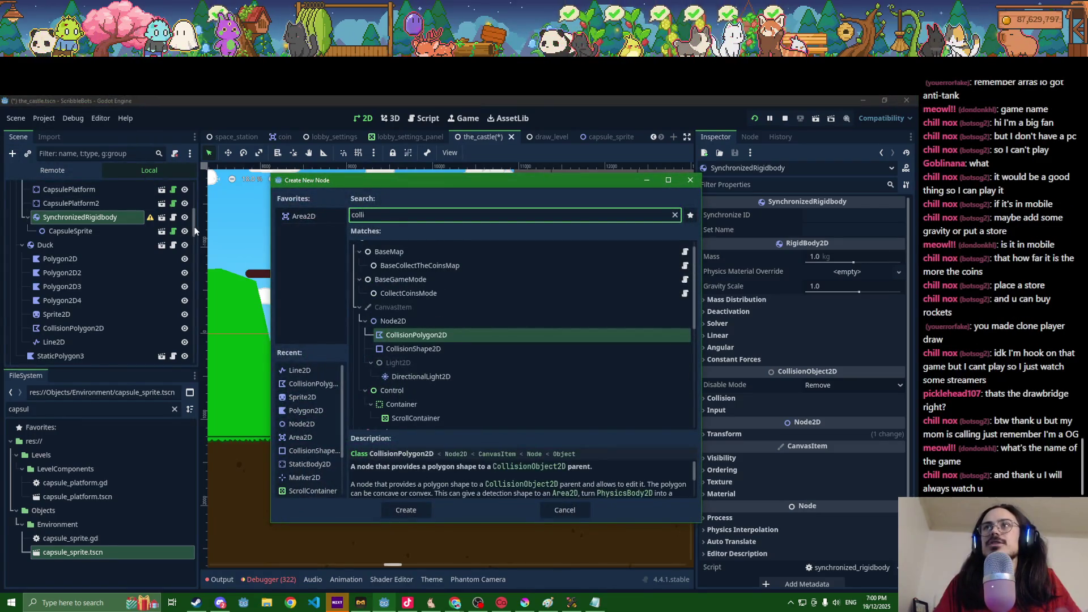
key("Down")
key("Return")
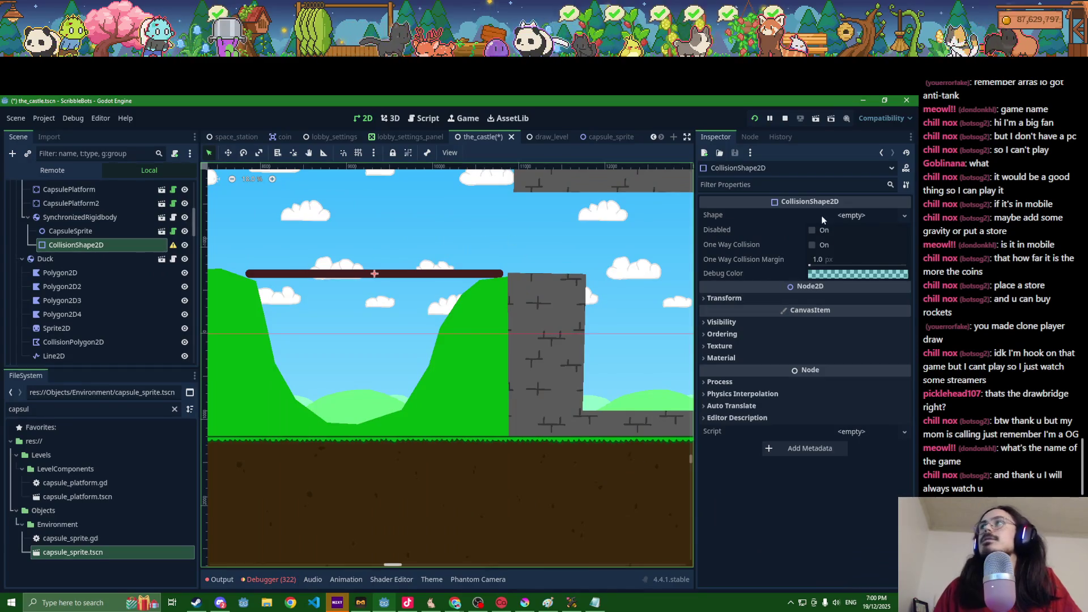
Step: Give the CollisionShape2D a new RectangleShape2D stretched to the plank's thickness
left_click(824, 218)
left_click(831, 285)
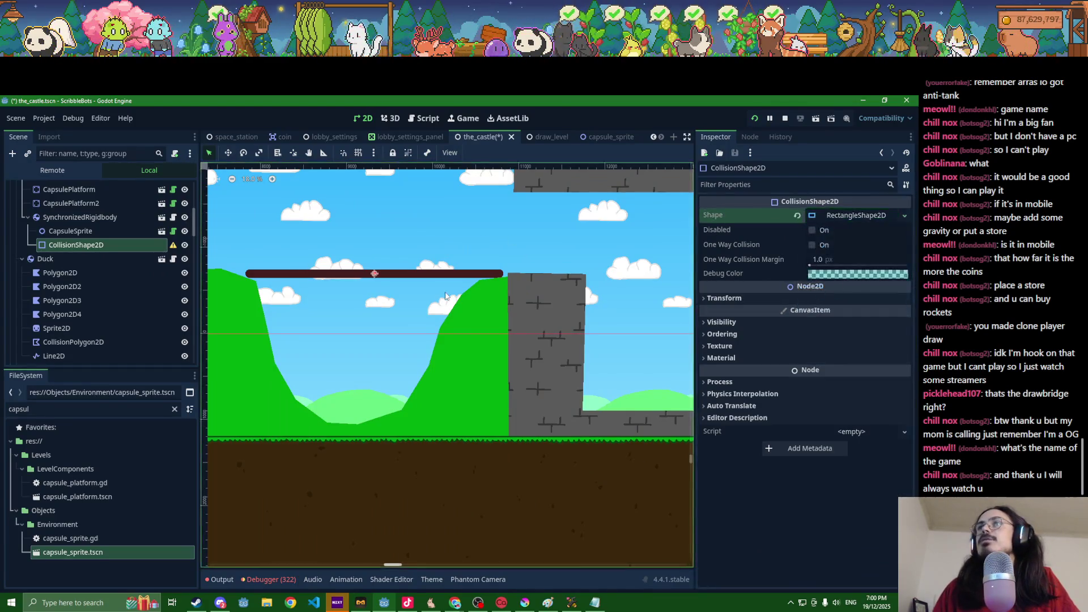
scroll(315, 289, "up", 12)
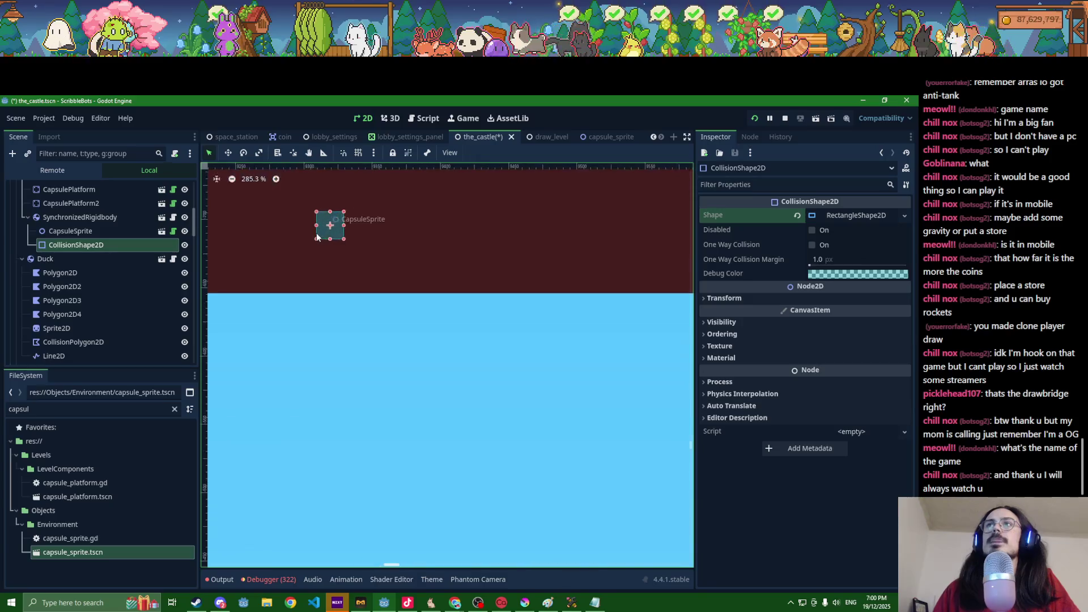
left_click_drag(330, 239, 329, 281)
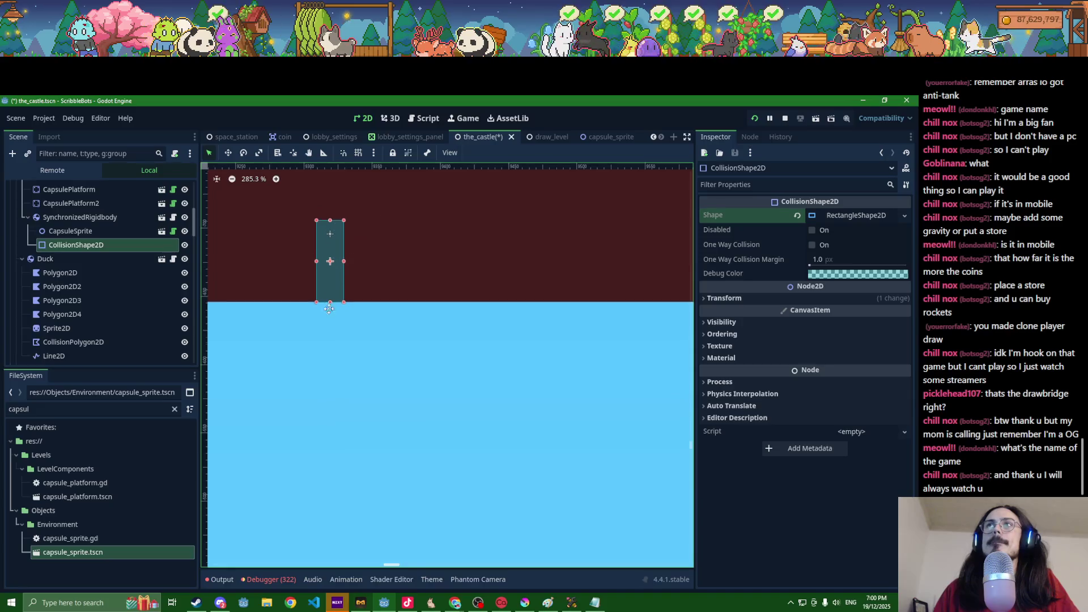
scroll(339, 355, "up", 5)
left_click_drag(339, 334, 348, 283)
Step: Widen the collision rectangle along the plank from its left end to its right end
scroll(312, 379, "down", 6)
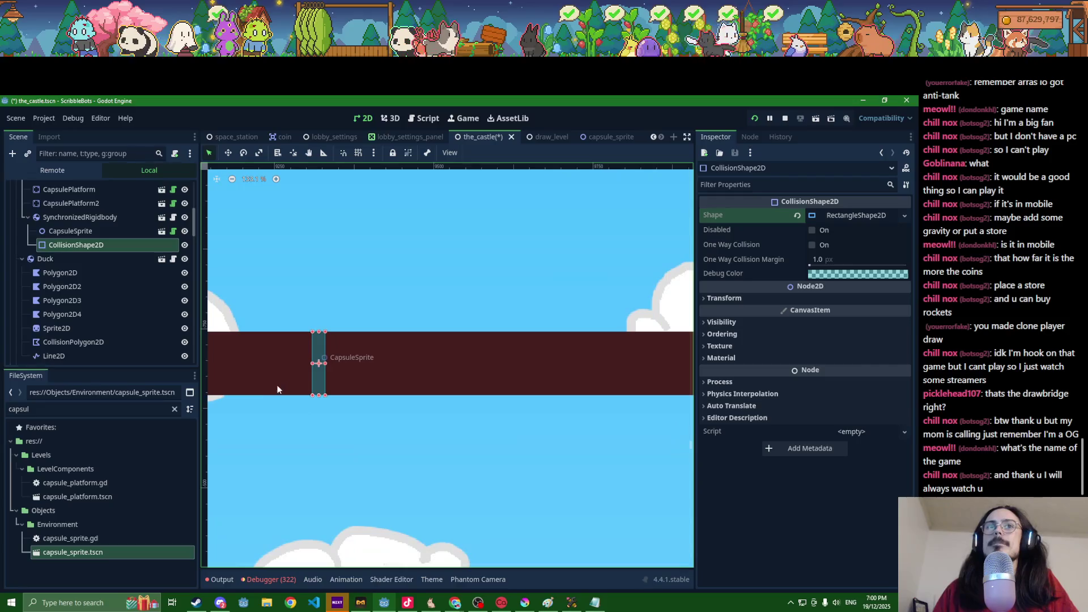
scroll(502, 389, "left", 3)
scroll(510, 397, "down", 5)
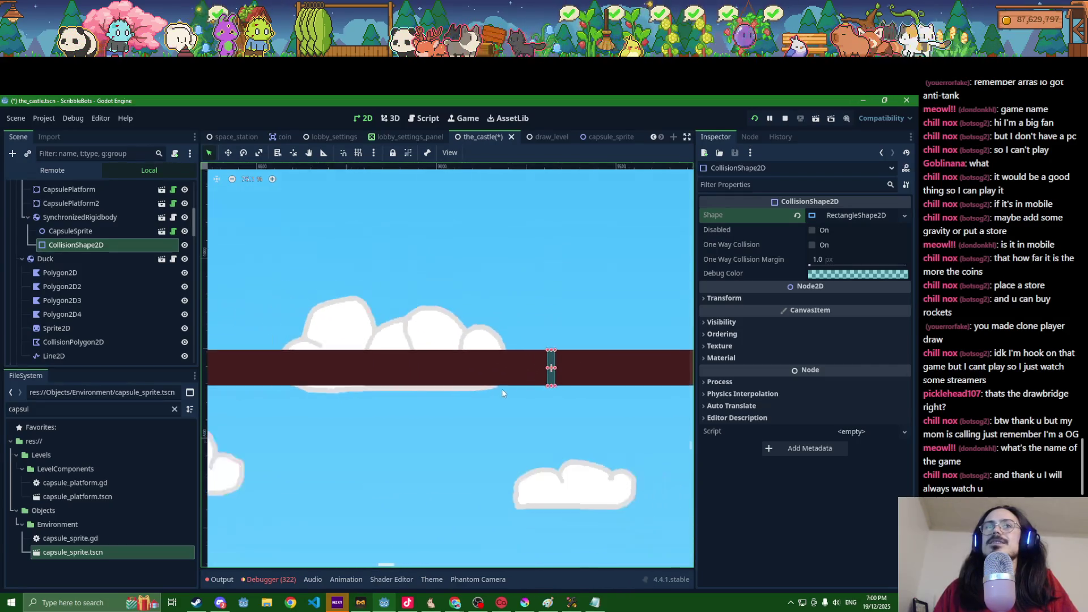
scroll(520, 408, "down", 1)
left_click_drag(604, 373, 233, 374)
scroll(332, 402, "left", 2)
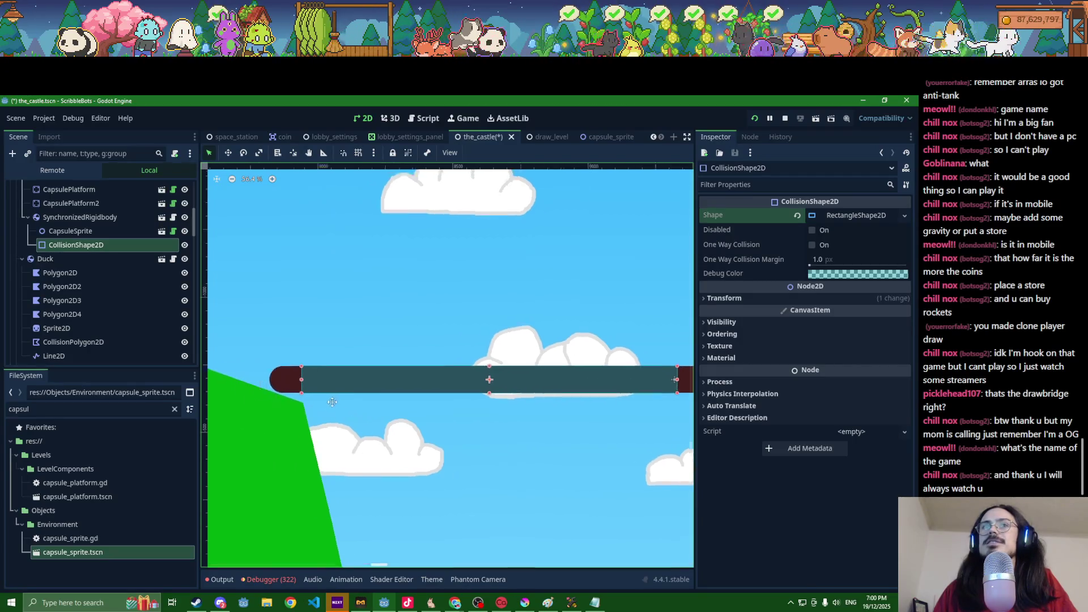
scroll(333, 402, "left", 2)
left_click_drag(374, 387, 357, 387)
scroll(439, 400, "down", 3)
scroll(491, 414, "right", 8)
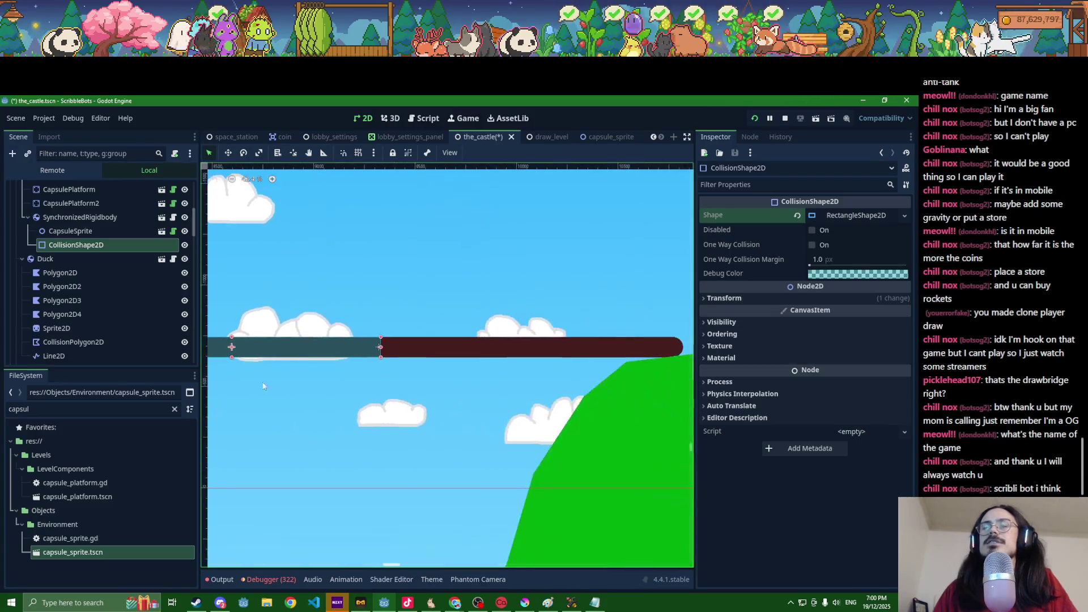
left_click_drag(381, 347, 676, 359)
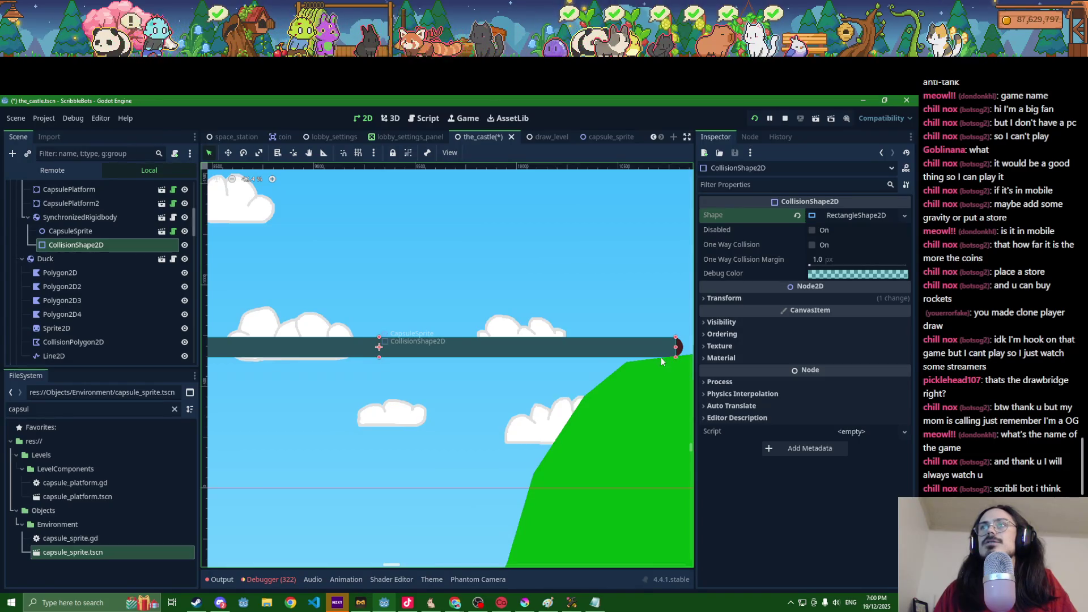
left_click(68, 231)
left_click(69, 247)
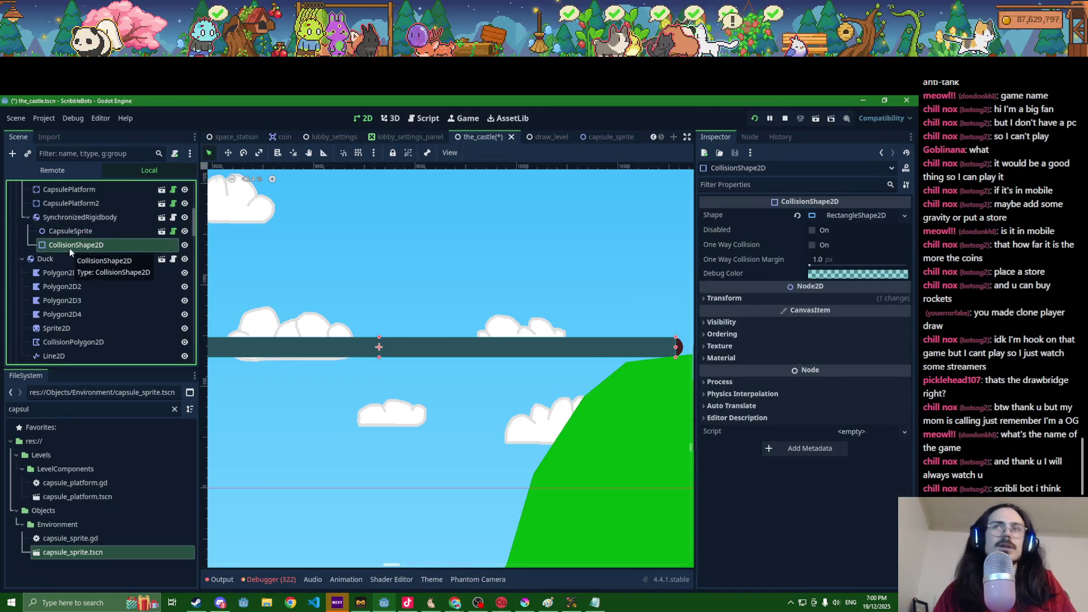
left_click(72, 220)
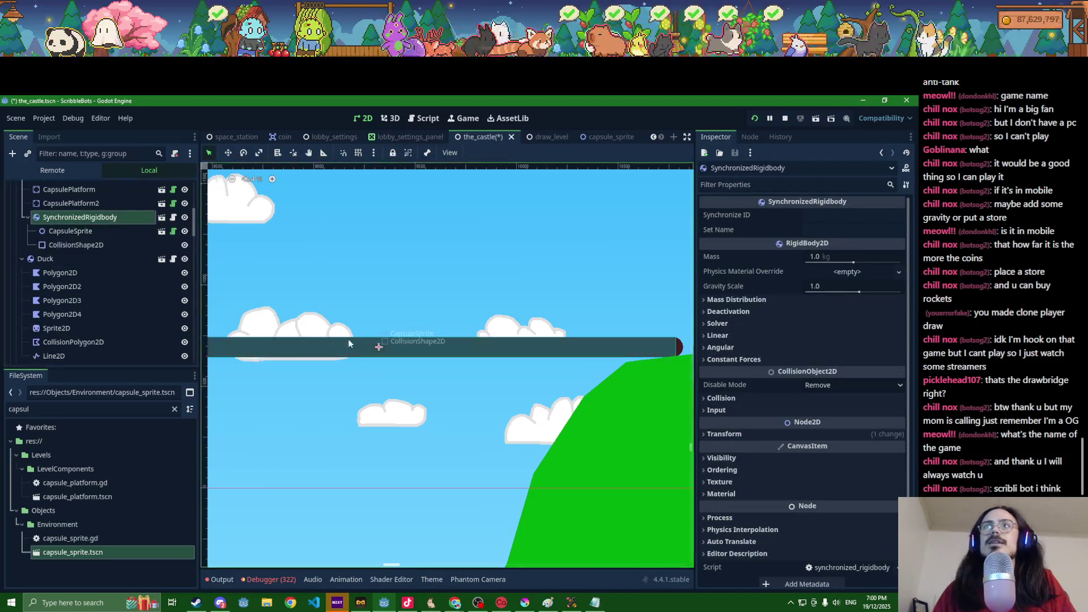
left_click(107, 244)
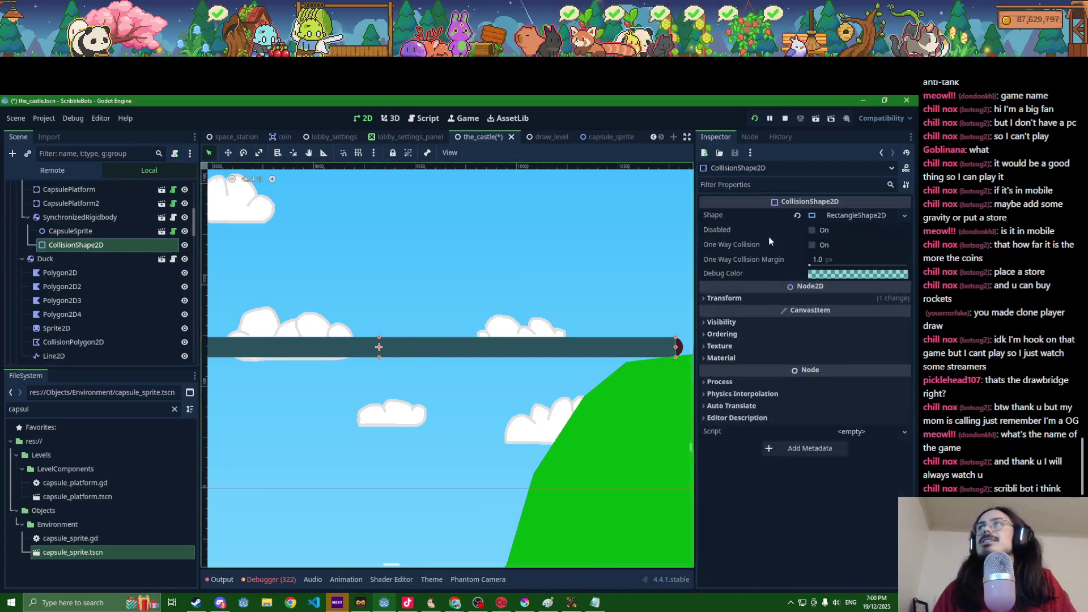
Step: Replace the rectangle with a CapsuleShape2D rotated 90°
left_click(797, 215)
left_click(831, 217)
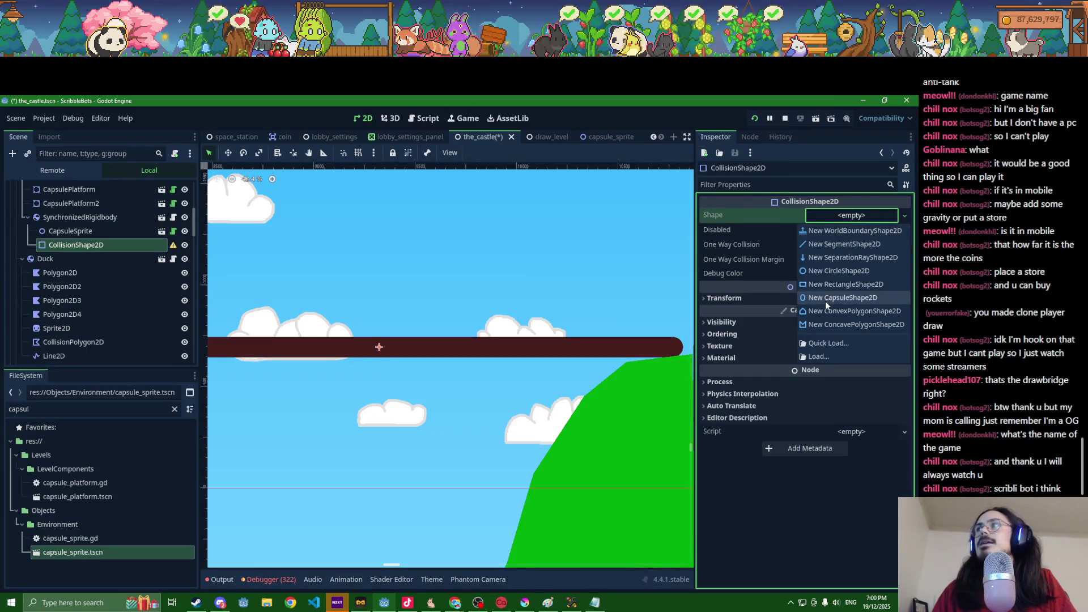
left_click(826, 298)
scroll(389, 374, "up", 2)
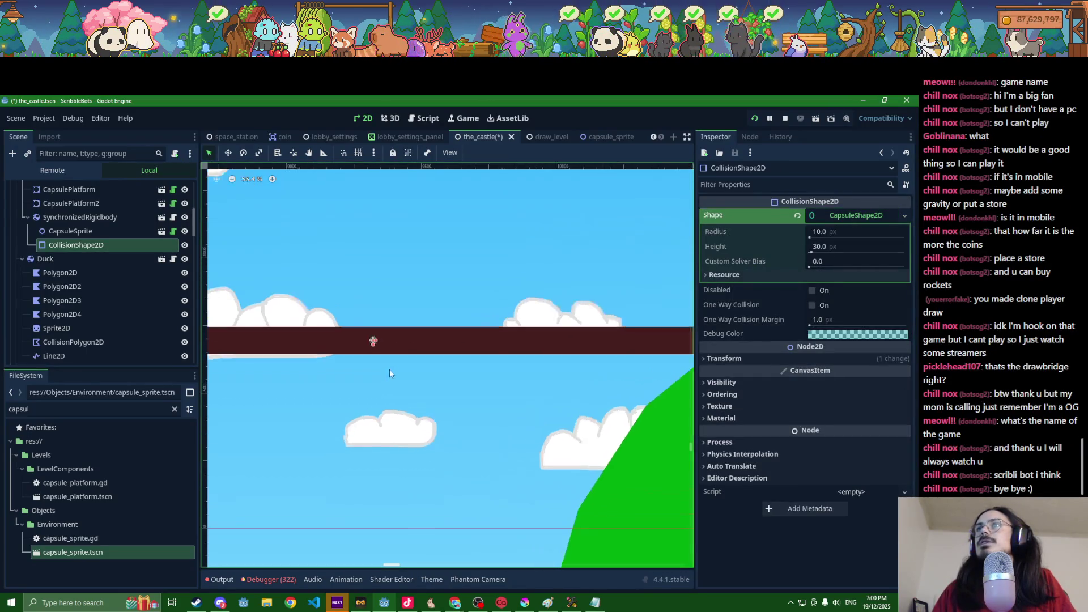
scroll(389, 374, "up", 3)
left_click(768, 358)
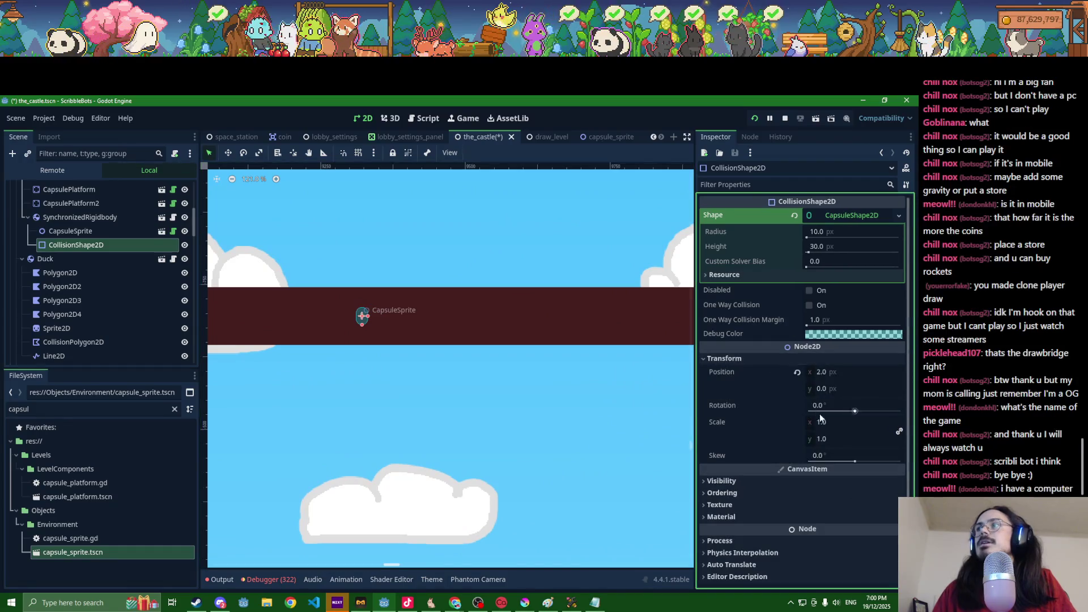
left_click(821, 406)
type("90")
key("Return")
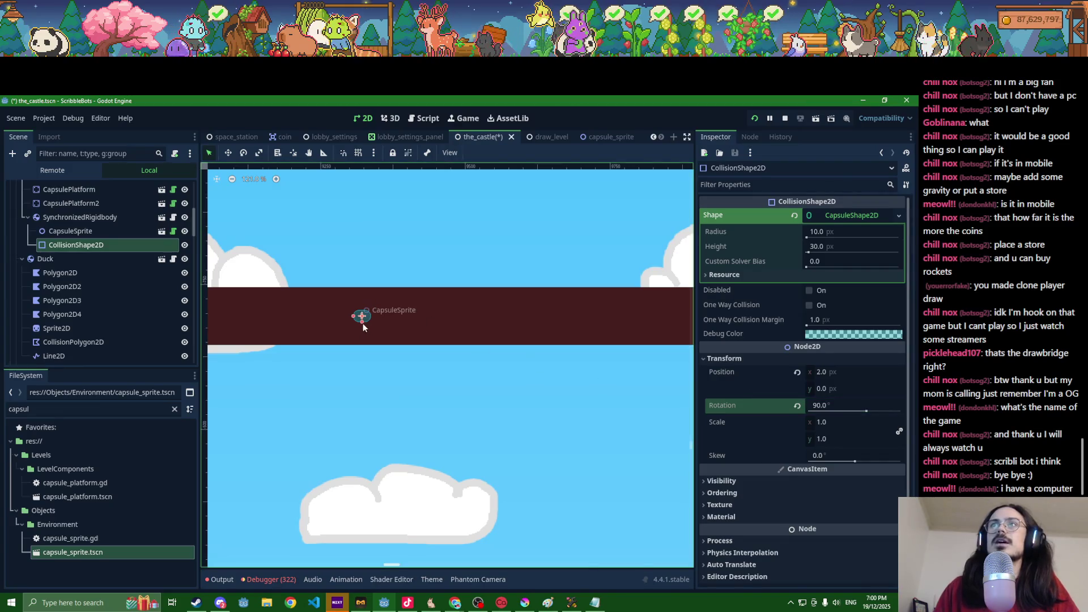
Step: Resize the capsule to radius 49 and height 2998 over the plank, and save the scene
left_click_drag(363, 327, 363, 348)
scroll(358, 352, "down", 8)
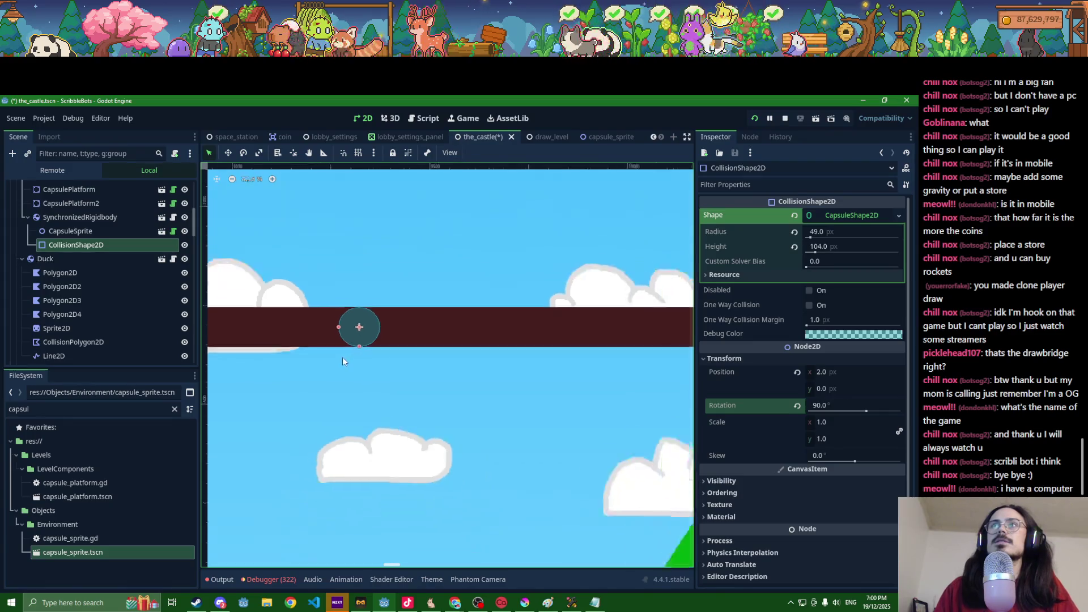
left_click_drag(452, 347, 260, 349)
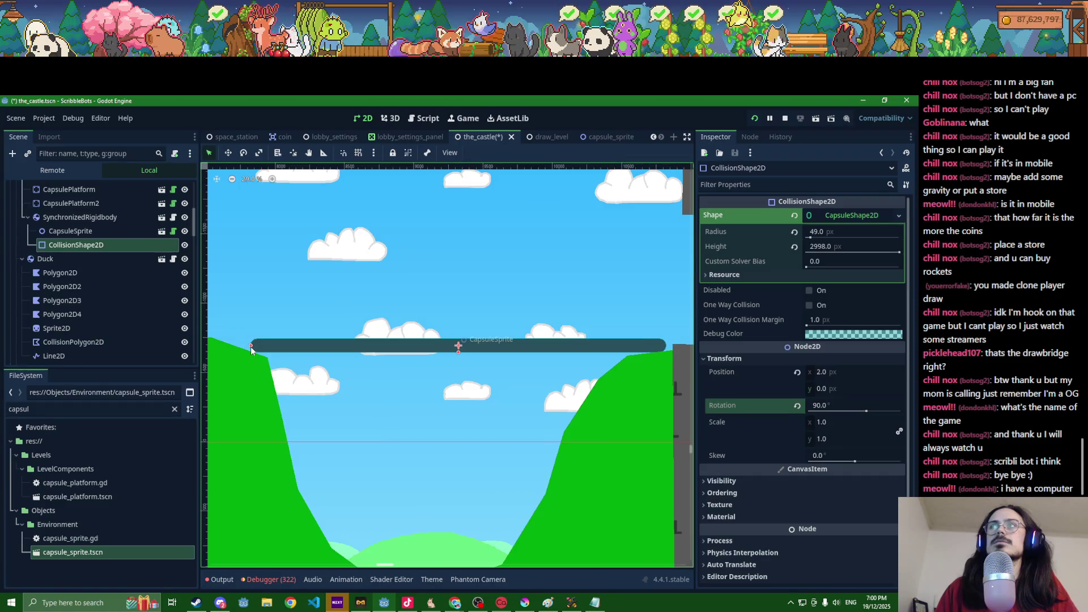
key("ctrl+s")
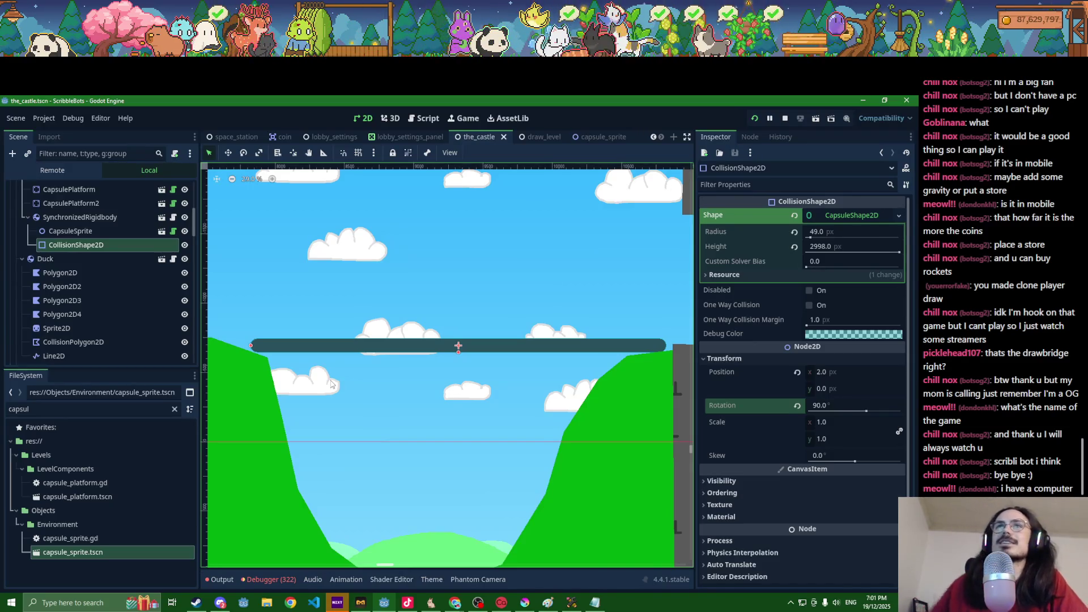
left_click(79, 217)
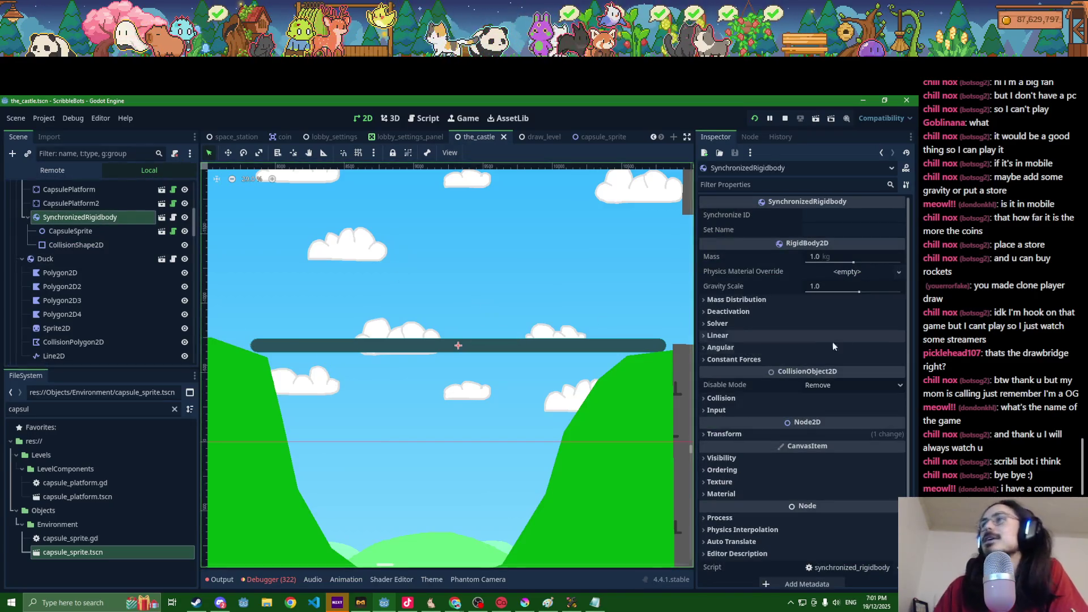
Step: Check the plank's collision layers, tilt it to 45° and move it up and right
left_click(752, 399)
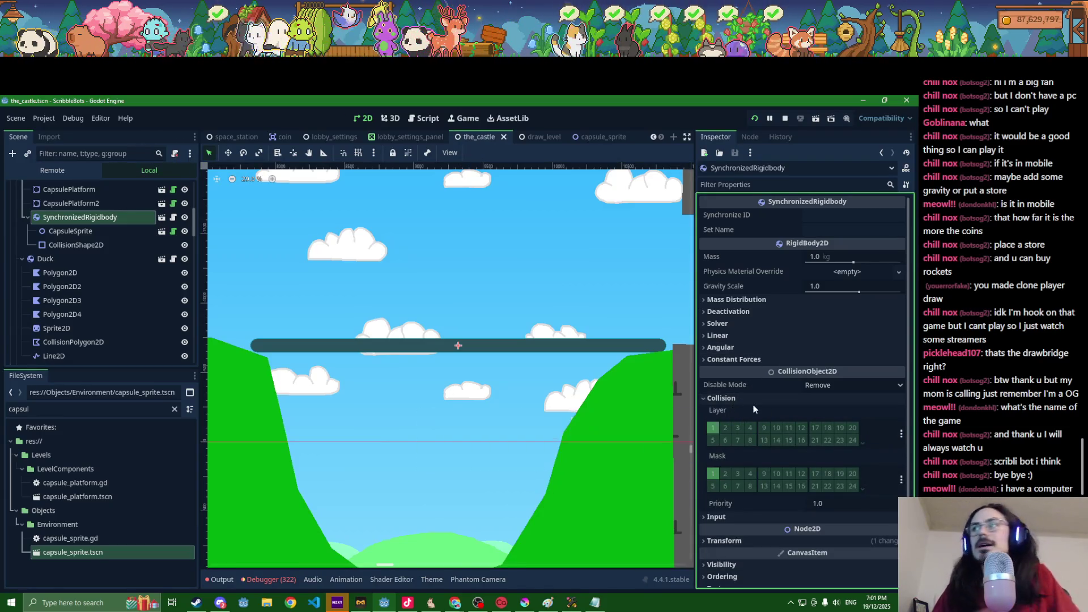
left_click(750, 397)
left_click(753, 431)
left_click(814, 480)
type("-")
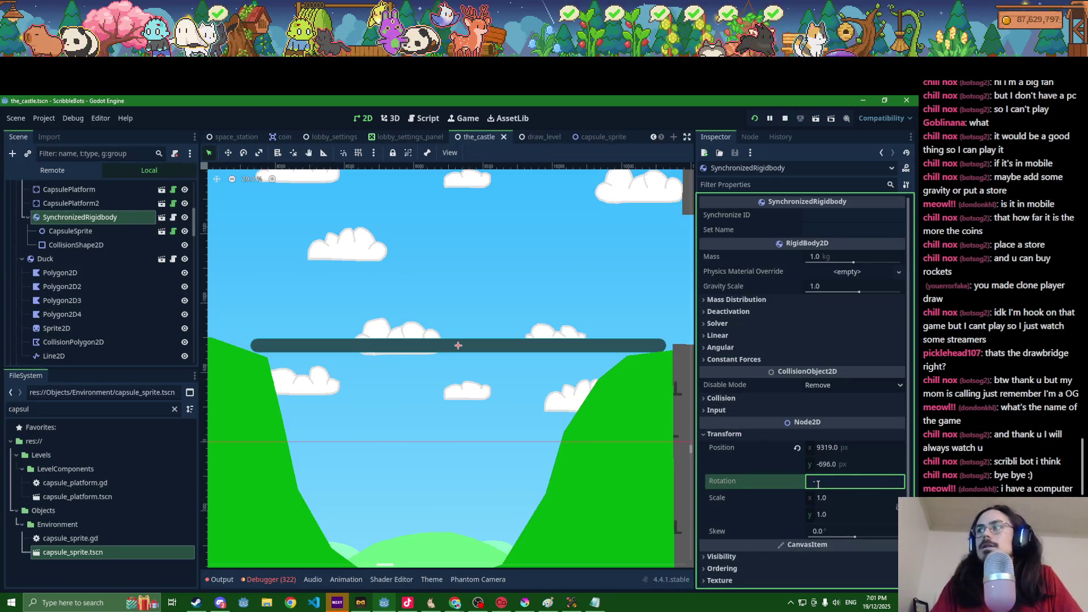
type("45")
key("Return")
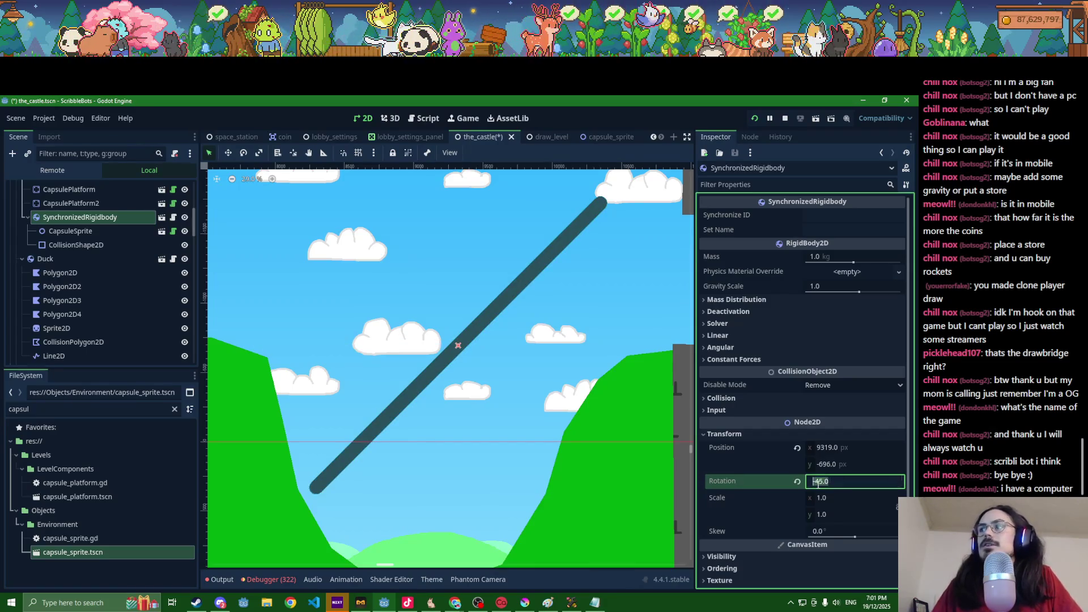
key("Return")
scroll(631, 416, "down", 4)
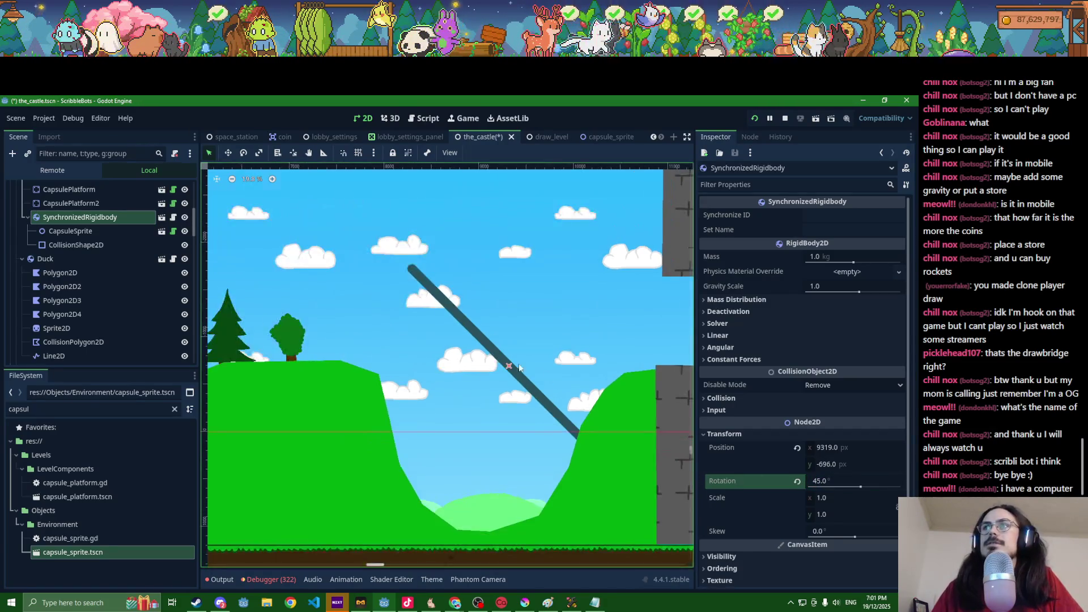
left_click(228, 153)
left_click_drag(497, 374, 542, 276)
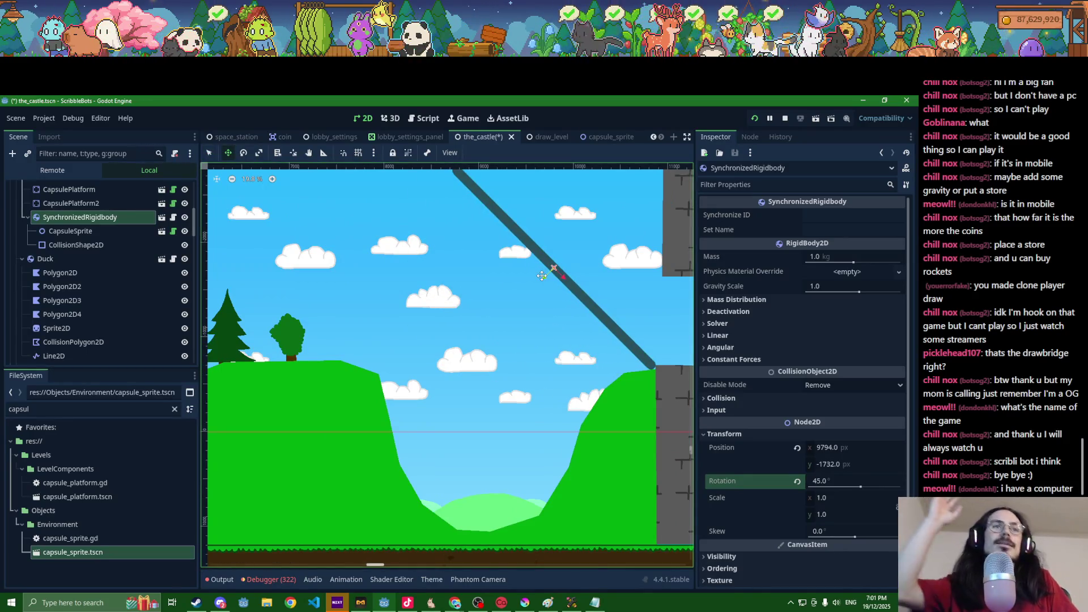
Step: Steepen the plank to 70° and shift it to about (10310, -2076) by the castle wall
left_click(819, 482)
type("70")
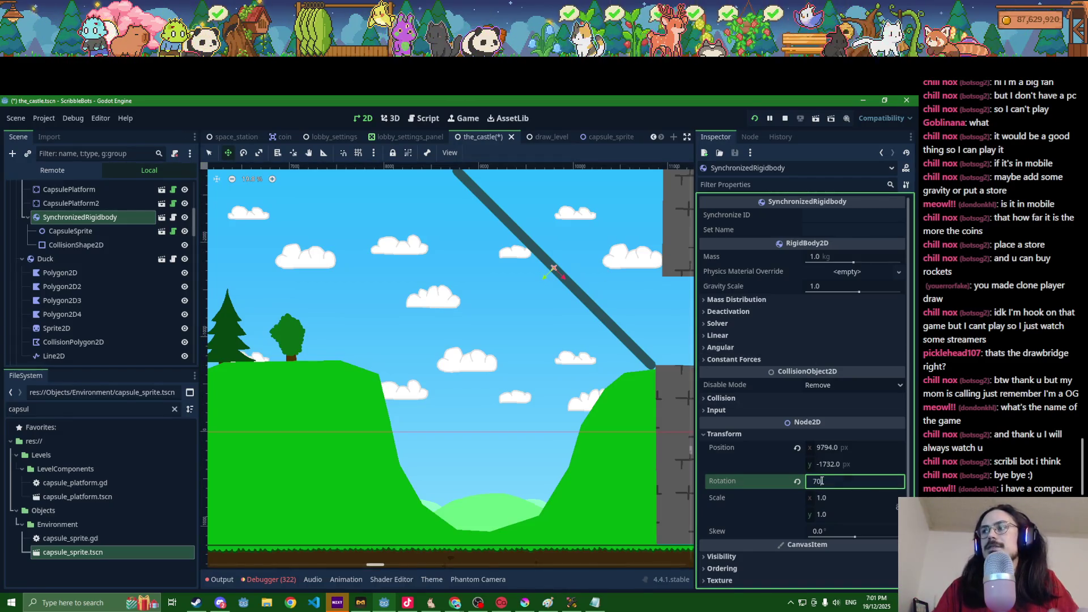
key("Return")
left_click_drag(573, 323, 620, 289)
scroll(70, 275, "up", 5)
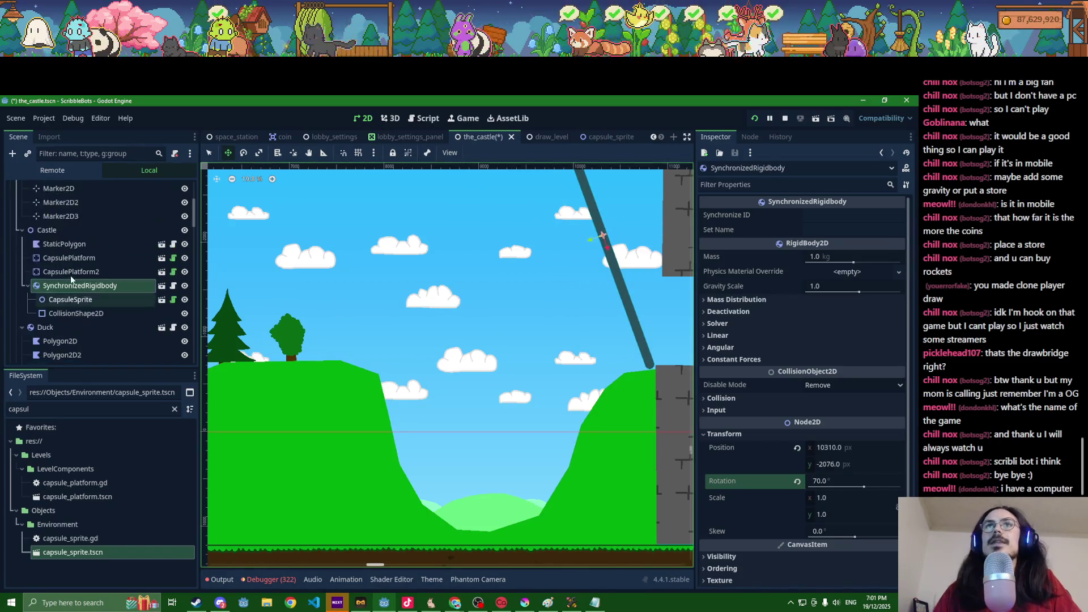
left_click(63, 275)
Step: Add a PinJoint2D under Castle and make StaticPolygon's children editable
key("ctrl+a")
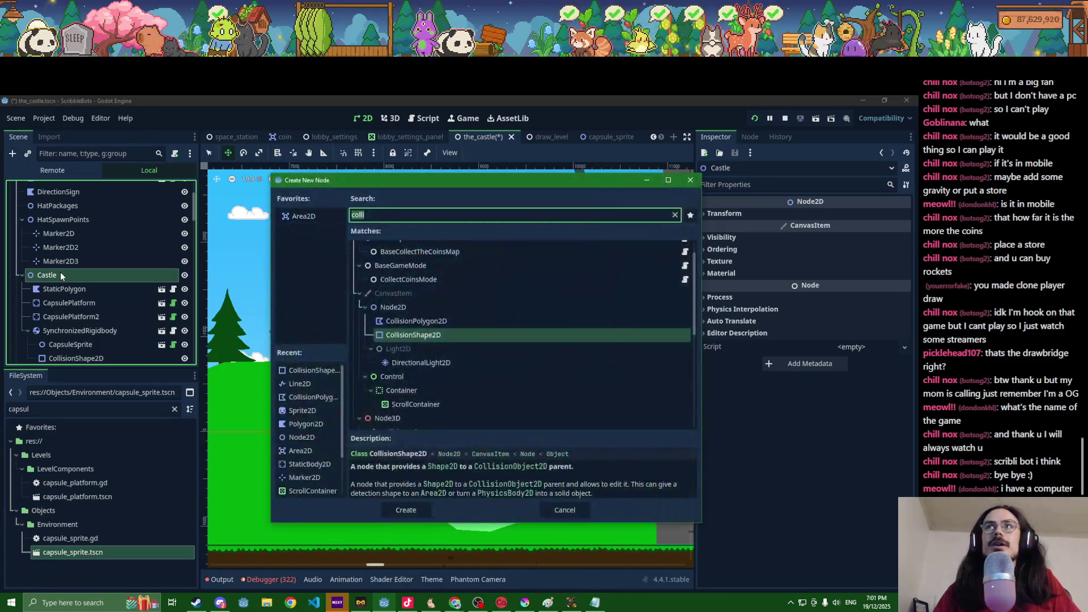
type("pl")
key("Return")
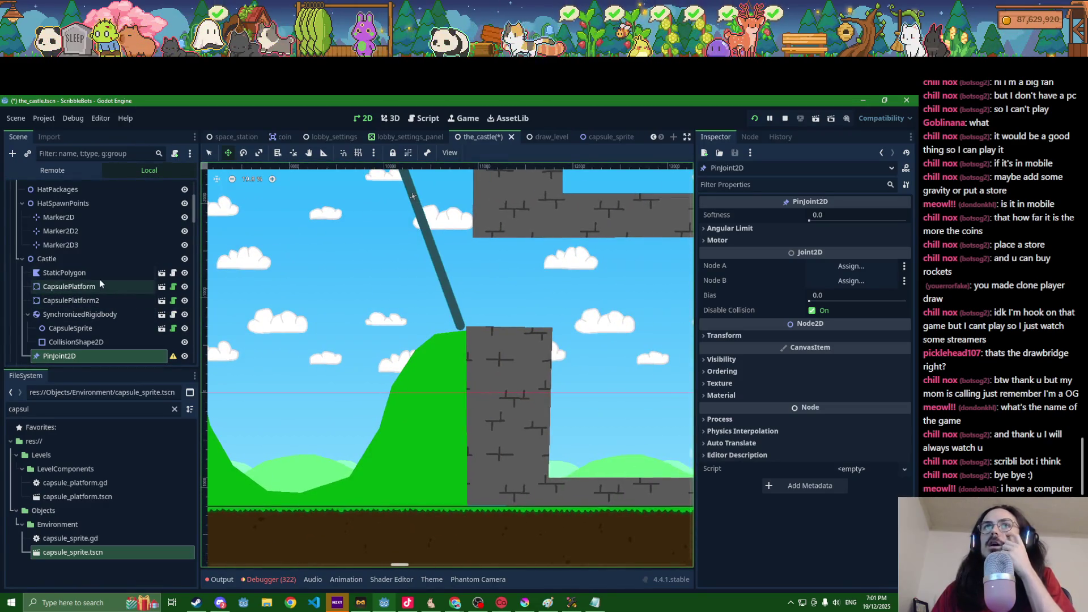
left_click(98, 276)
right_click(94, 272)
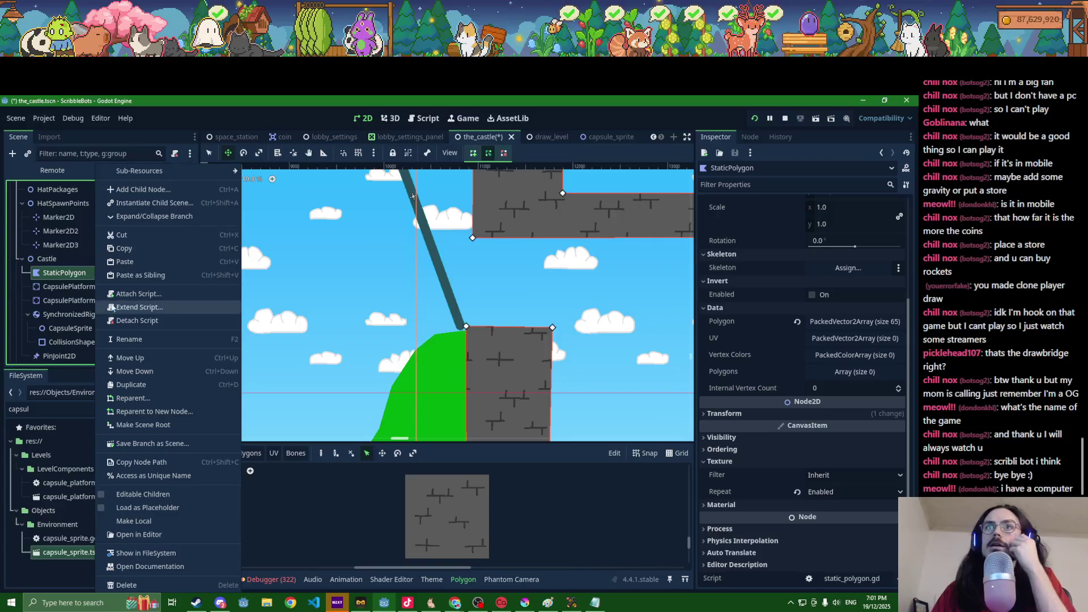
left_click(176, 498)
scroll(91, 304, "down", 5)
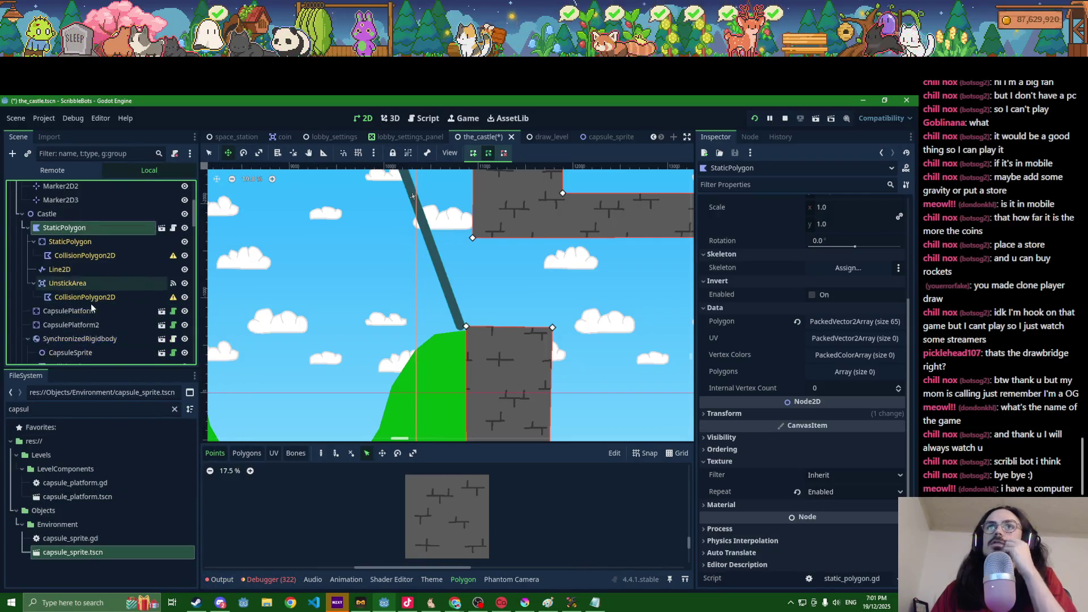
Step: Rename the plank rigidbody to DrawBridge and set its Synchronize ID to drawbridge
left_click(78, 290)
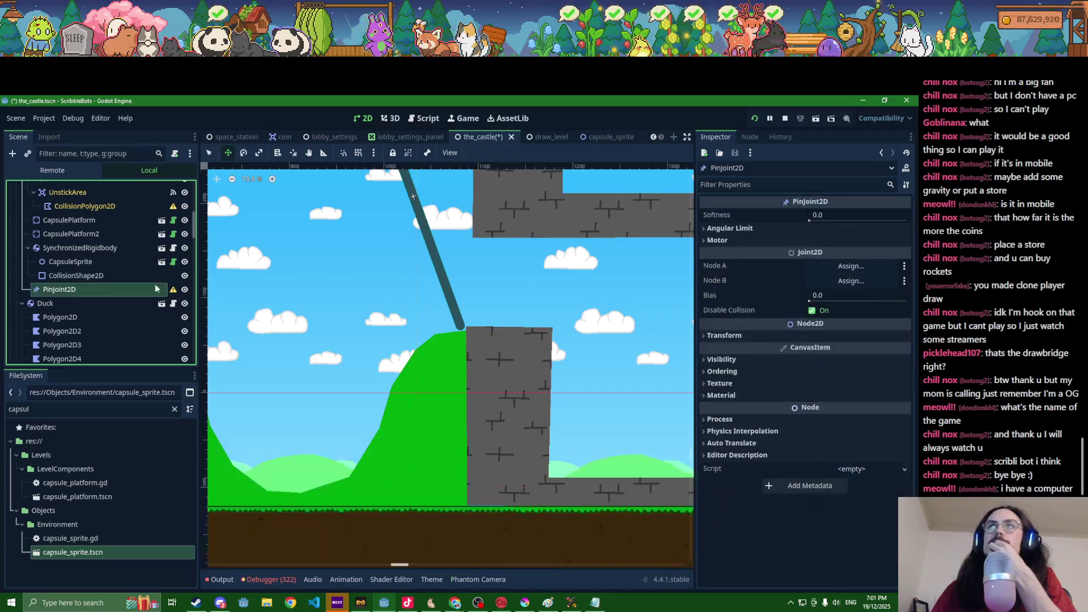
left_click(844, 270)
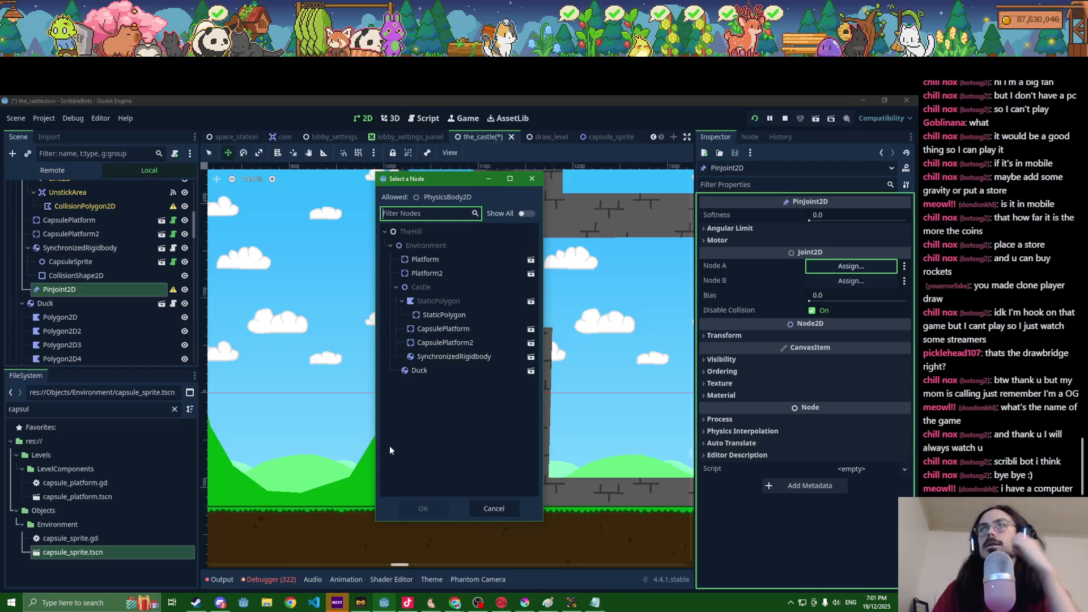
left_click(90, 249)
double_click(89, 250)
type("Dr")
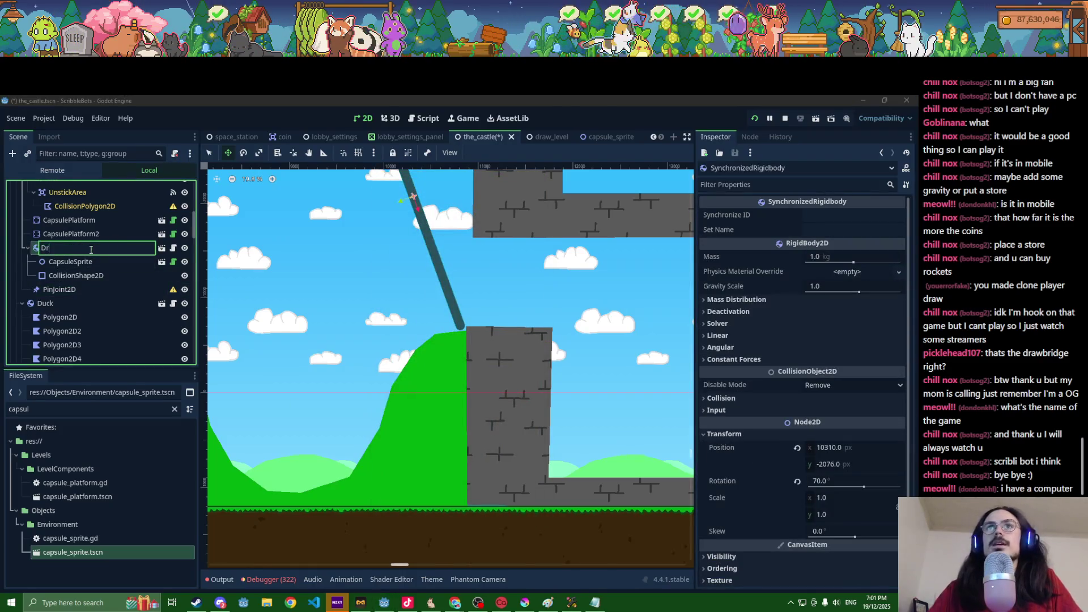
type("awBridge")
key("Return")
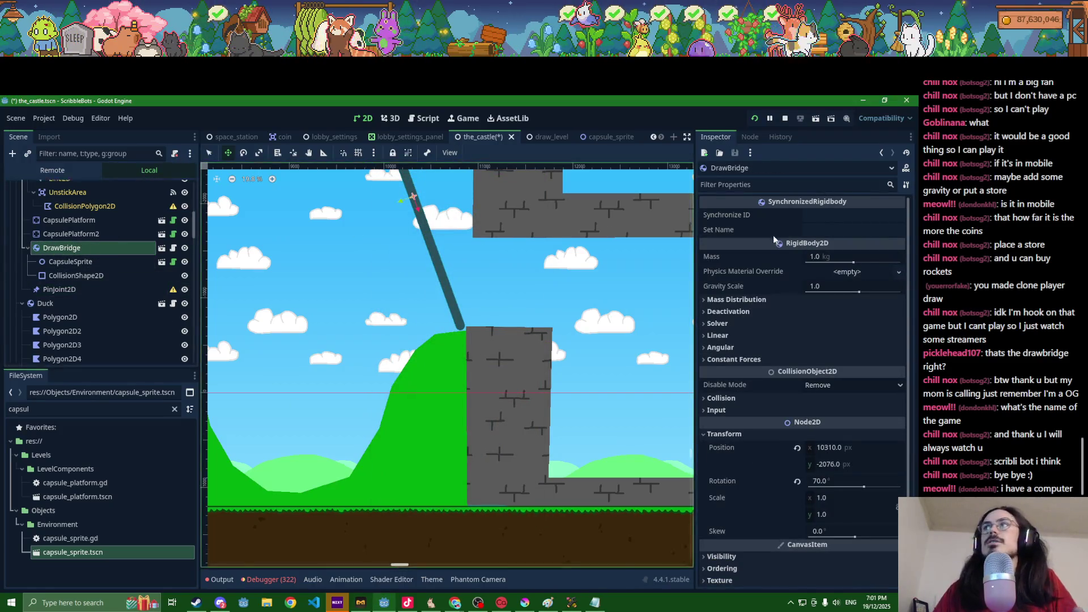
left_click(833, 215)
type("ridge")
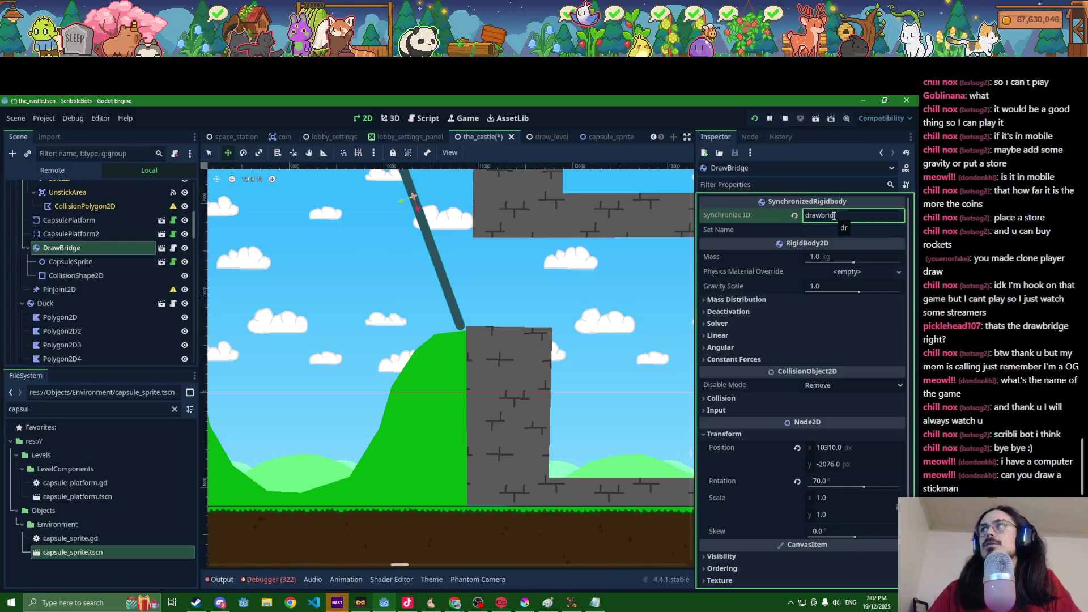
key("Return")
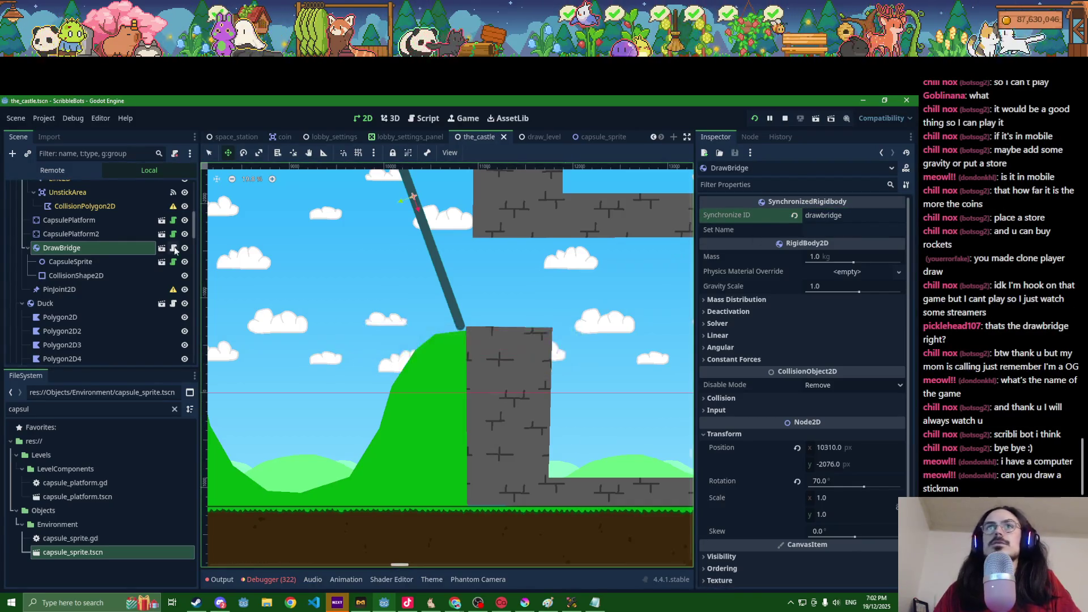
Step: Set the joint's Node A to DrawBridge and Node B to StaticPolygon, then move it to the hinge
left_click(412, 196)
key("ctrl+s")
left_click(846, 266)
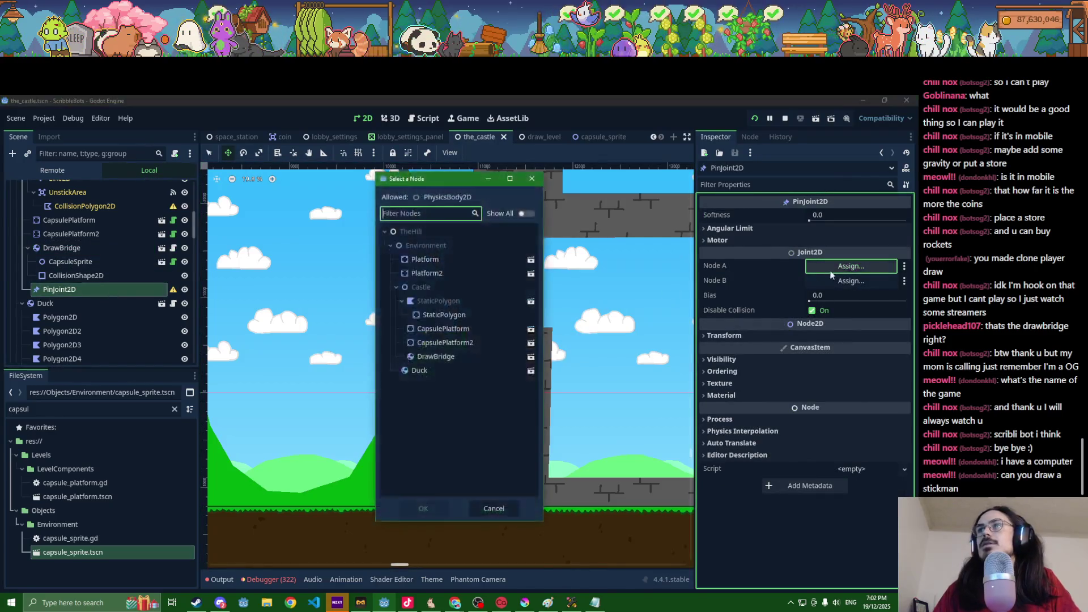
double_click(453, 359)
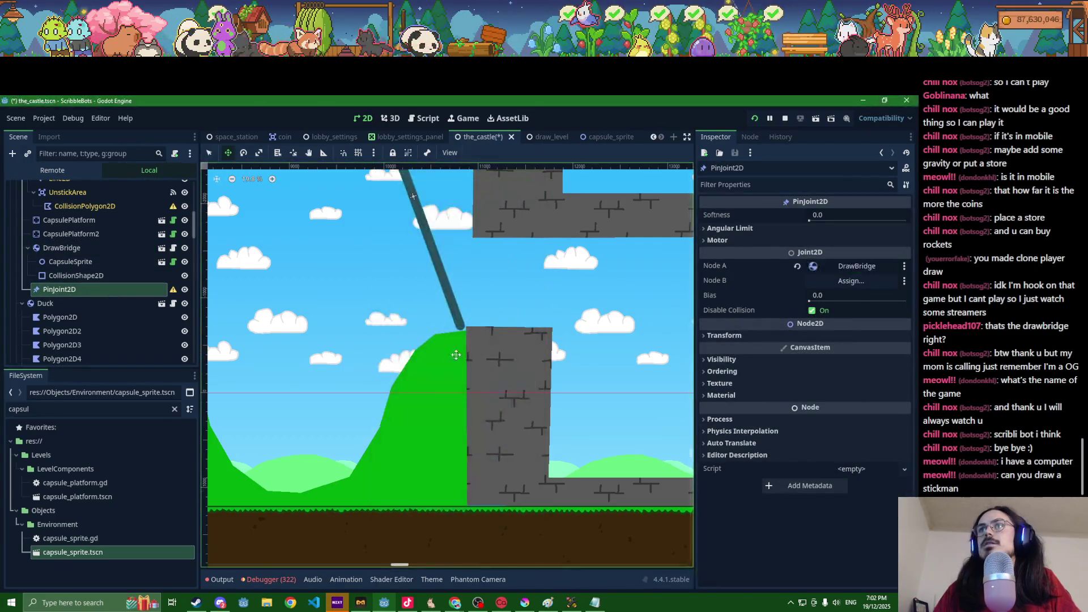
left_click(832, 282)
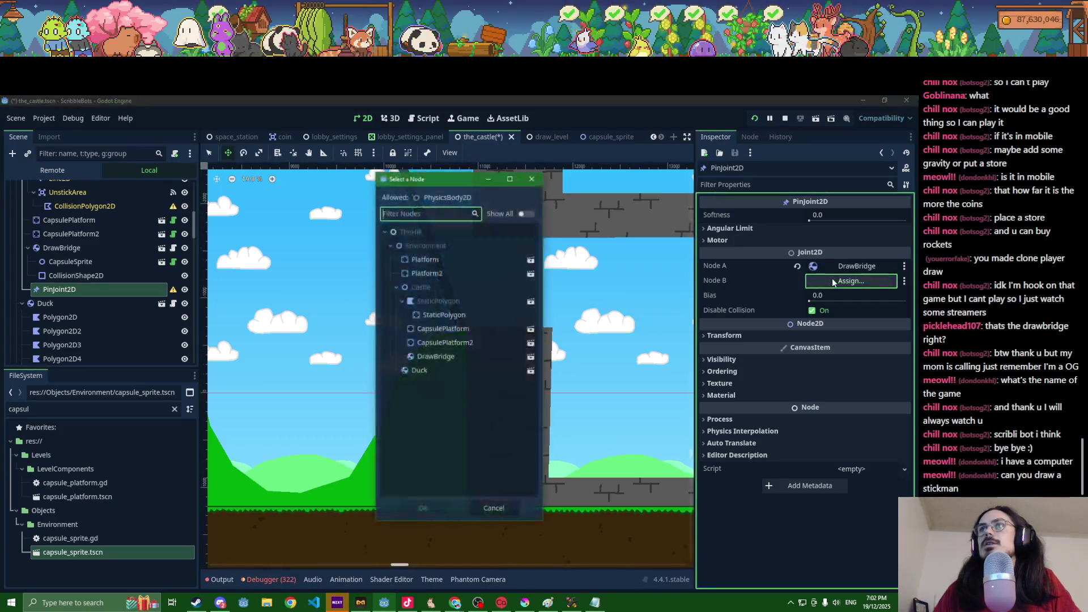
double_click(420, 314)
scroll(318, 349, "down", 3)
scroll(318, 349, "down", 3)
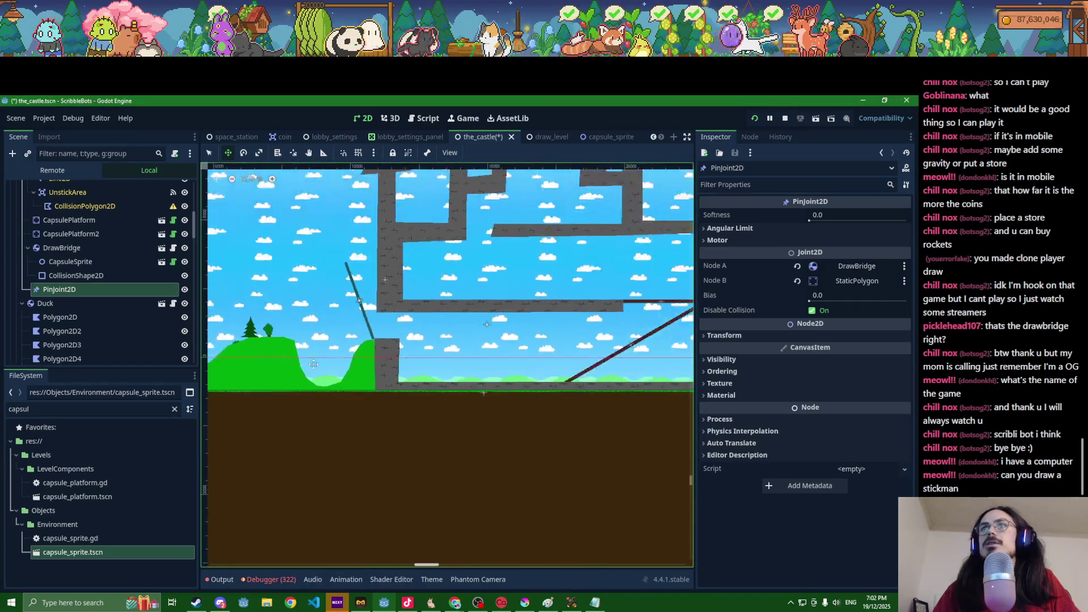
mouse_move(295, 364)
left_mouse_down()
mouse_move(609, 357)
mouse_move(617, 347)
left_mouse_up()
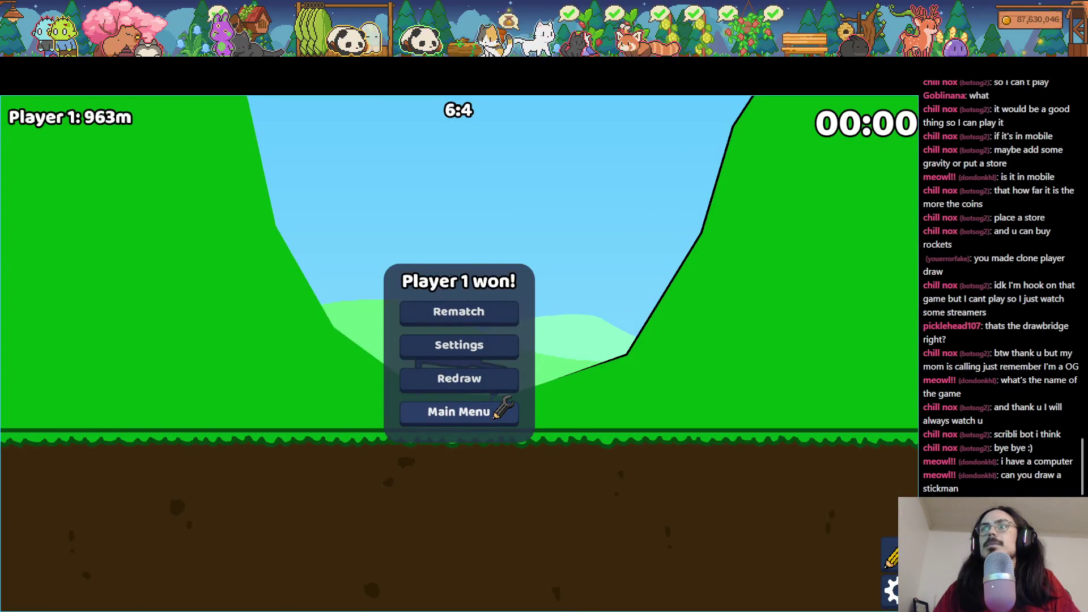
Step: Return to the ScribbleBots game, clear the old drawing and draw a new blob shape
key("F8")
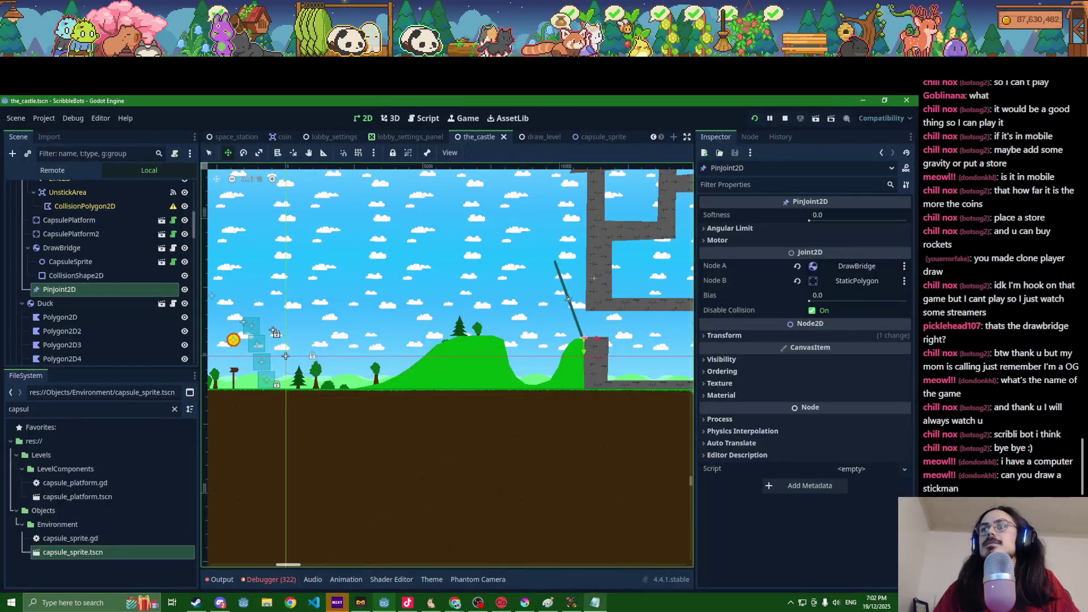
key("alt+Tab")
left_click(442, 315)
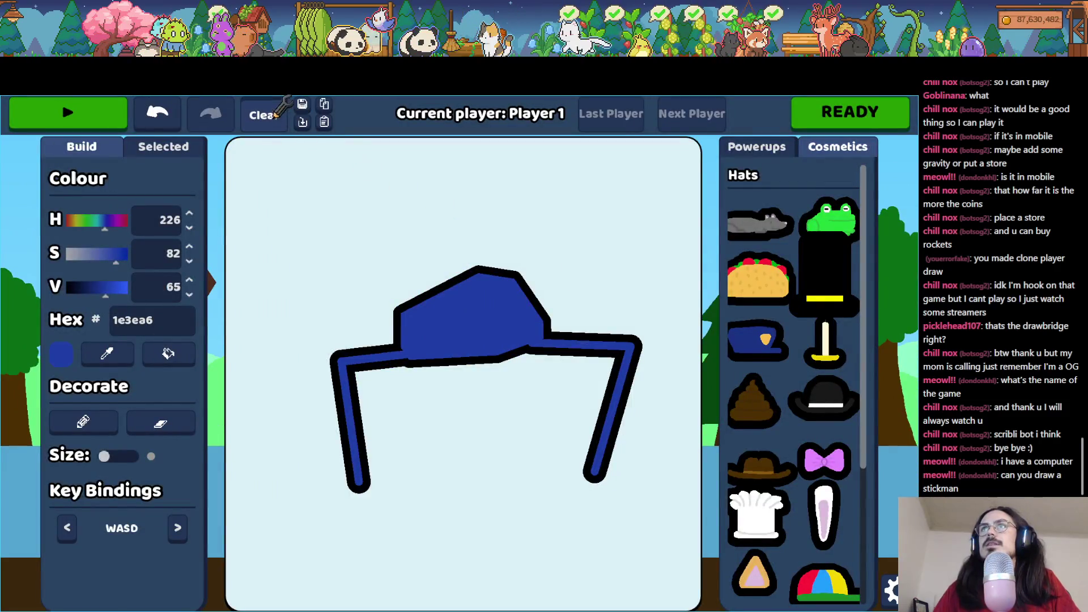
left_click(277, 110)
mouse_move(524, 175)
left_mouse_down()
mouse_move(408, 242)
mouse_move(485, 165)
mouse_move(502, 176)
left_mouse_up()
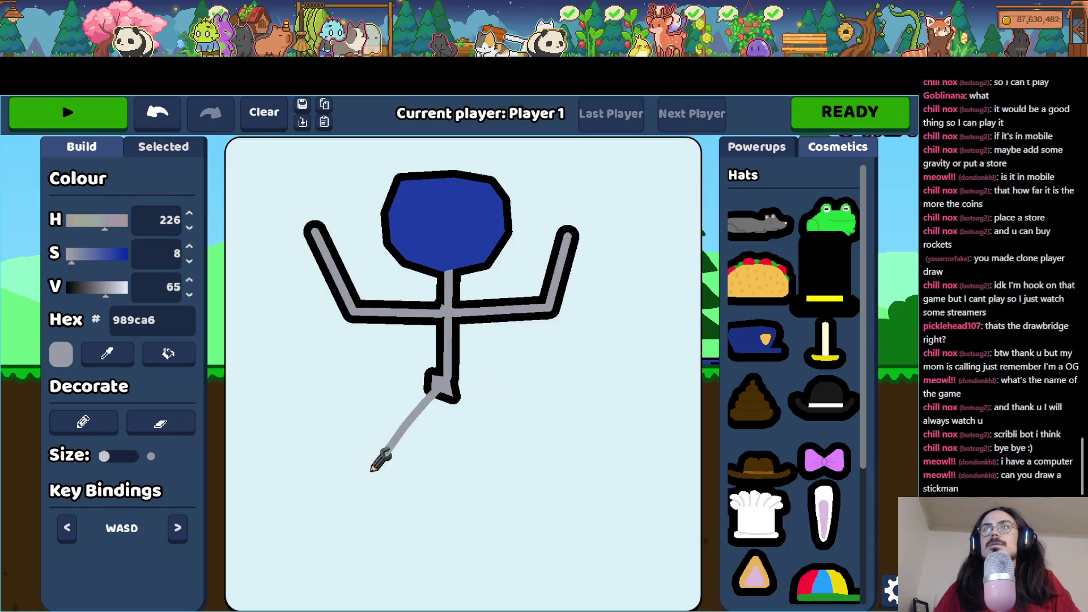
Step: Draw a second leg on the stick figure and briefly test-run it
left_click_drag(403, 553, 406, 568)
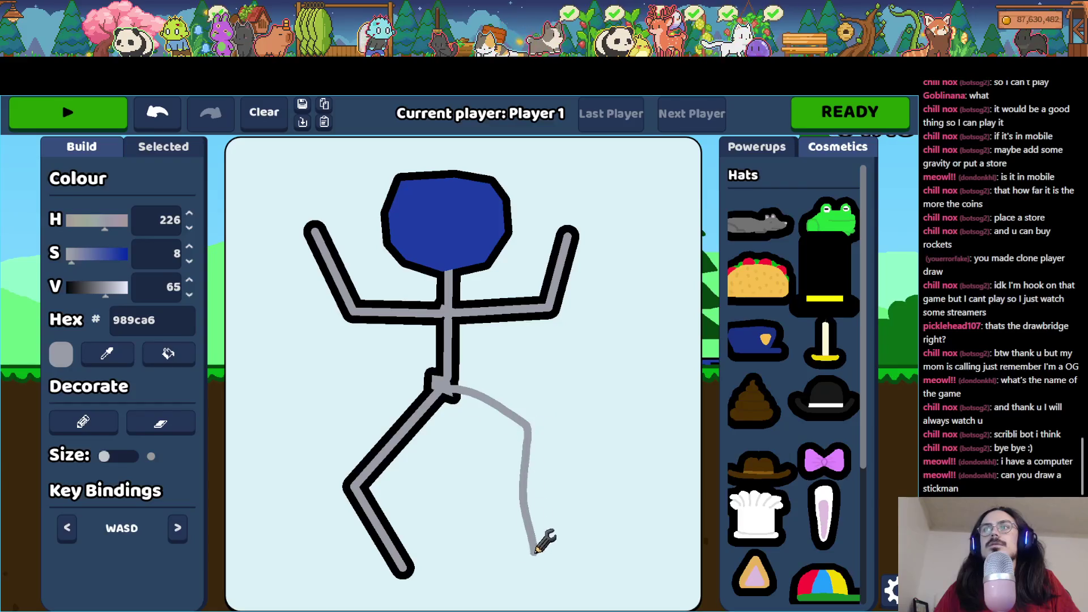
left_click(71, 101)
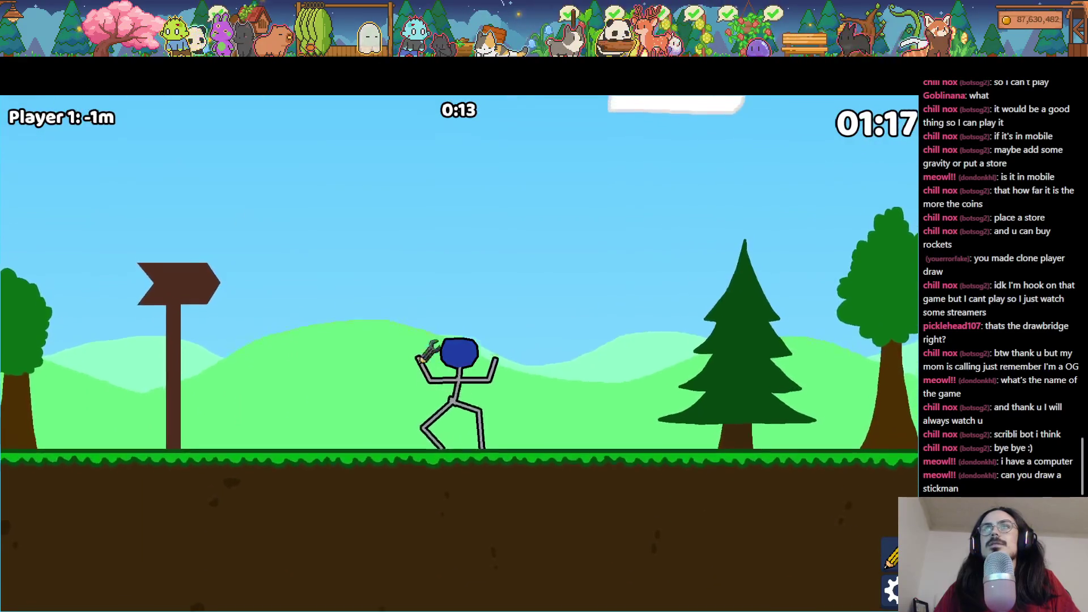
left_click(71, 101)
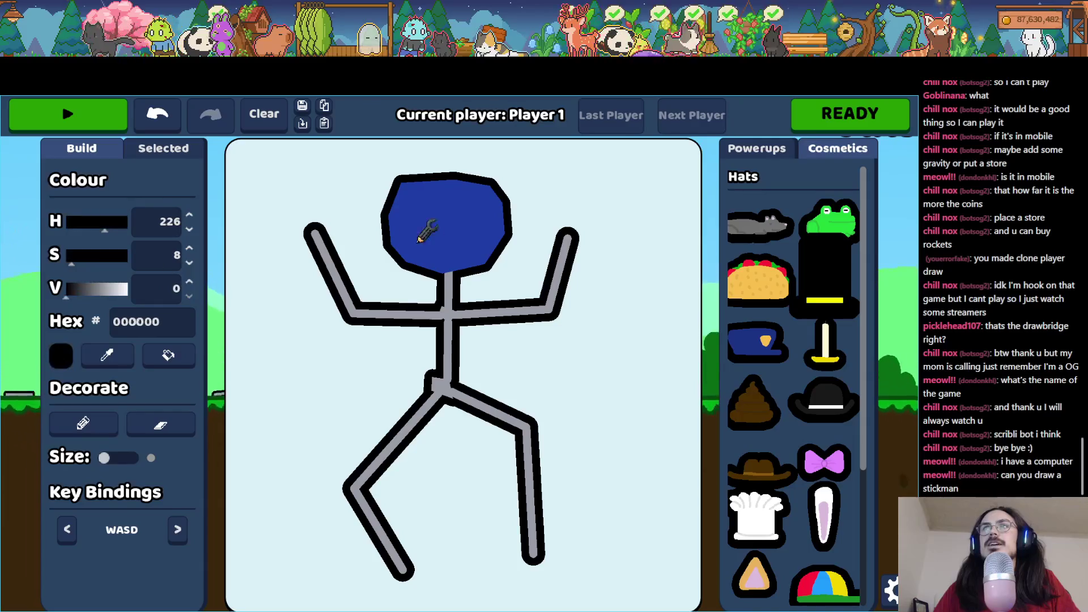
Step: Desaturate the blue head to grey, run the castle level, then close the game
left_click(413, 238)
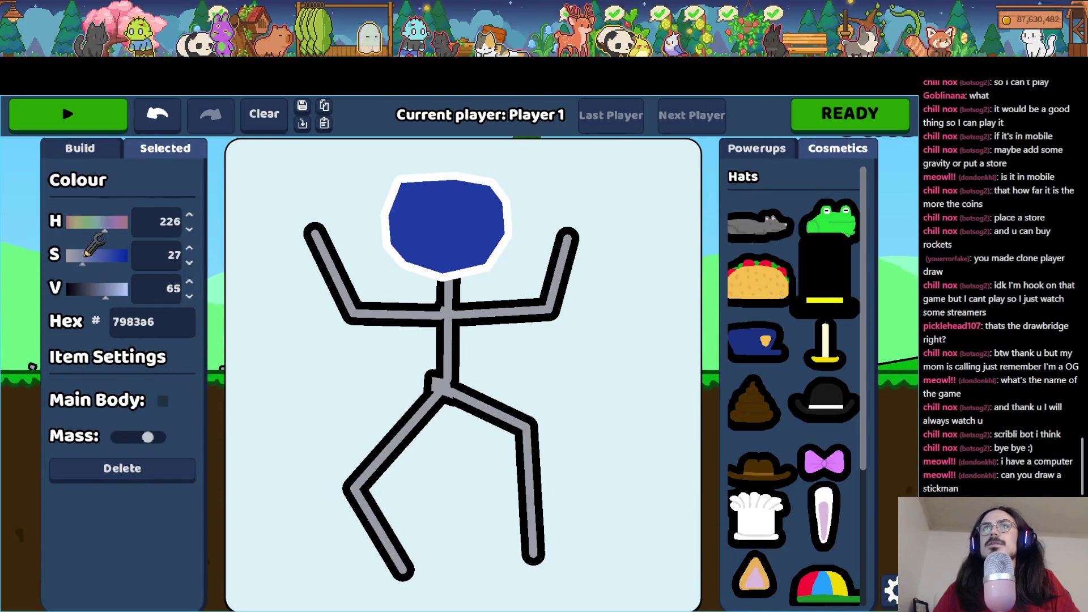
left_click_drag(86, 255, 85, 256)
left_click(309, 336)
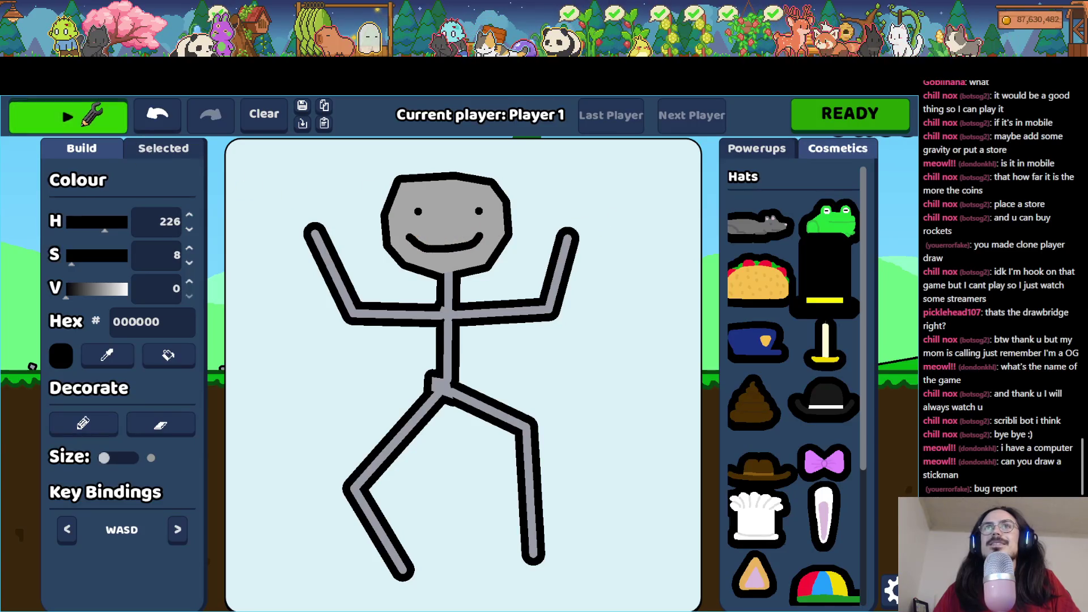
left_click(68, 116)
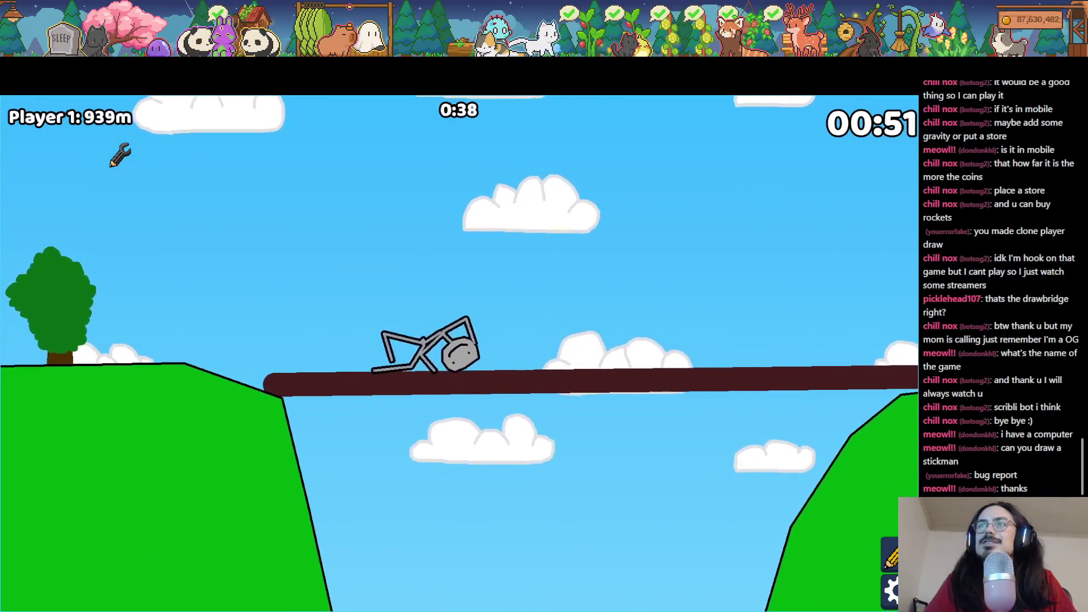
key("F8")
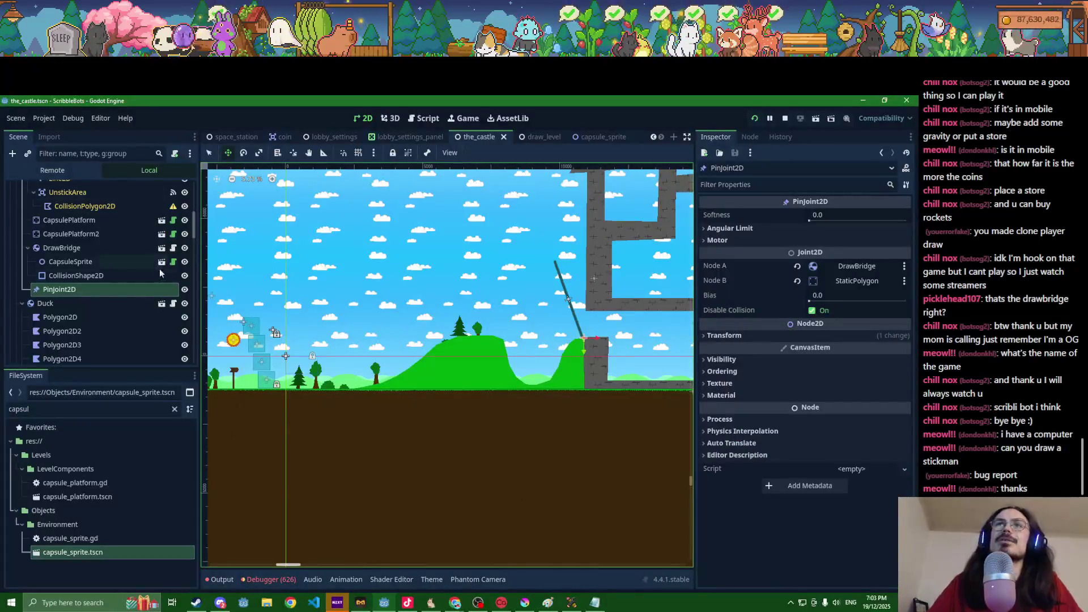
Step: Enable Collision Mask bits 6, 7 and 8 on DrawBridge and save the scene
left_click(99, 250)
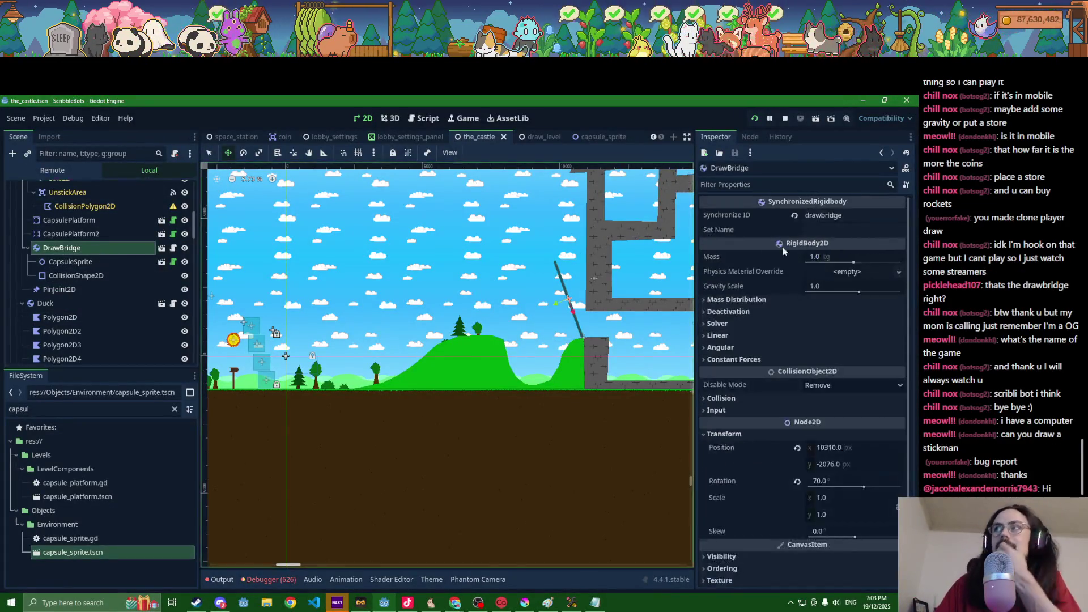
left_click(721, 398)
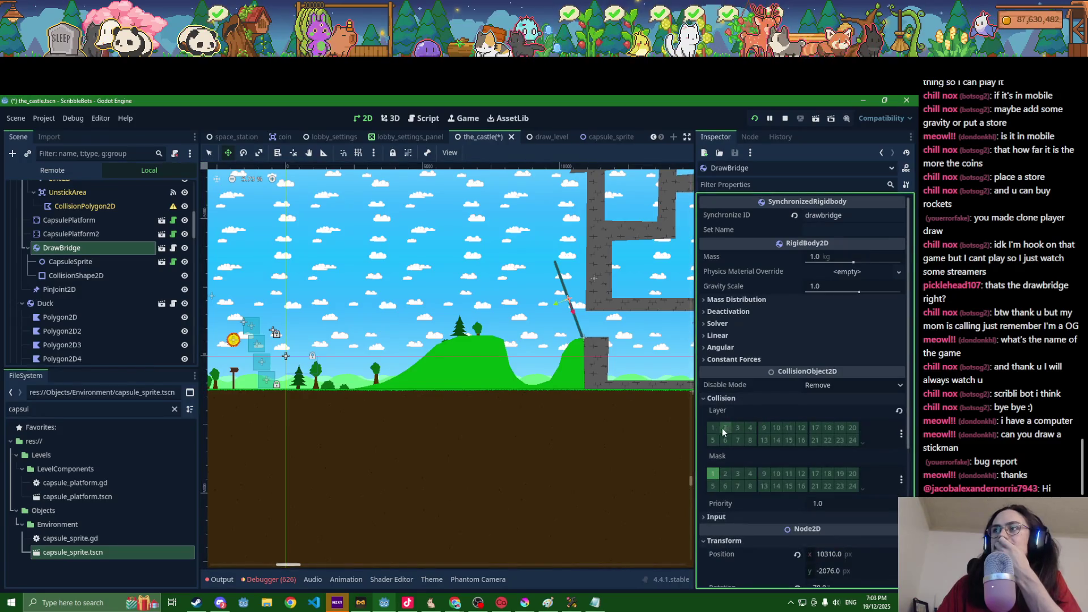
left_click(725, 485)
left_click(737, 485)
left_click(750, 486)
key("ctrl+s")
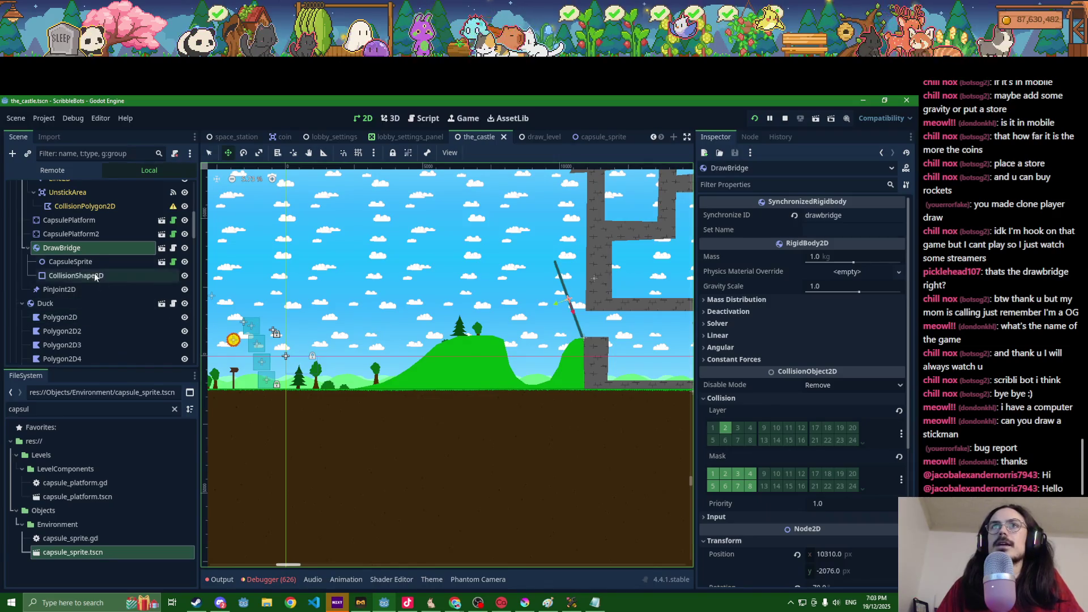
Step: Duplicate CapsuleSprite and give the copy height 120, width 3020 and black colour
left_click(78, 263)
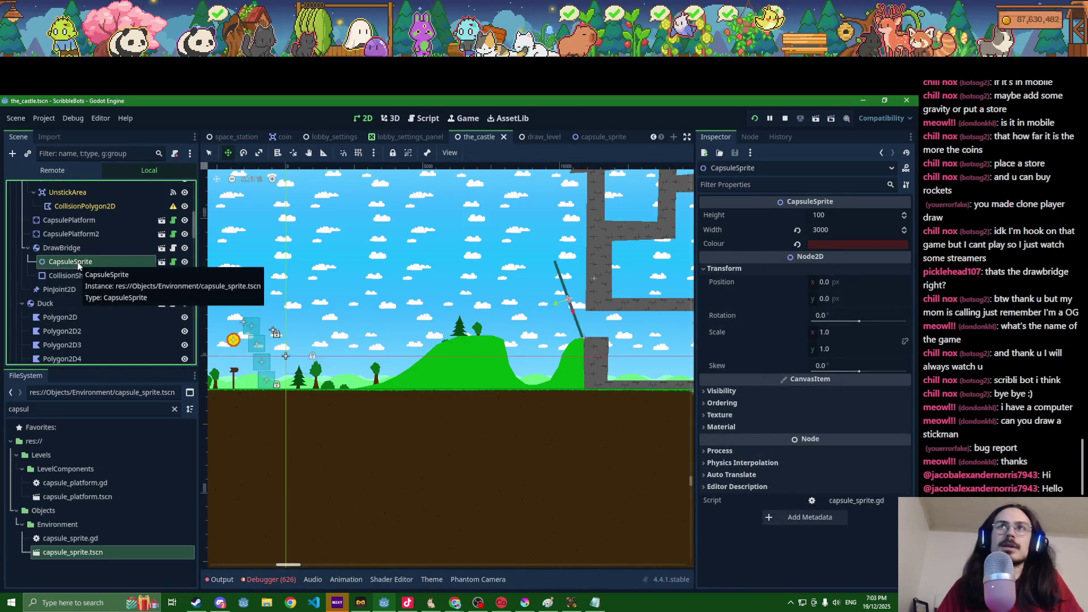
key("ctrl+d")
left_click(831, 219)
type("110")
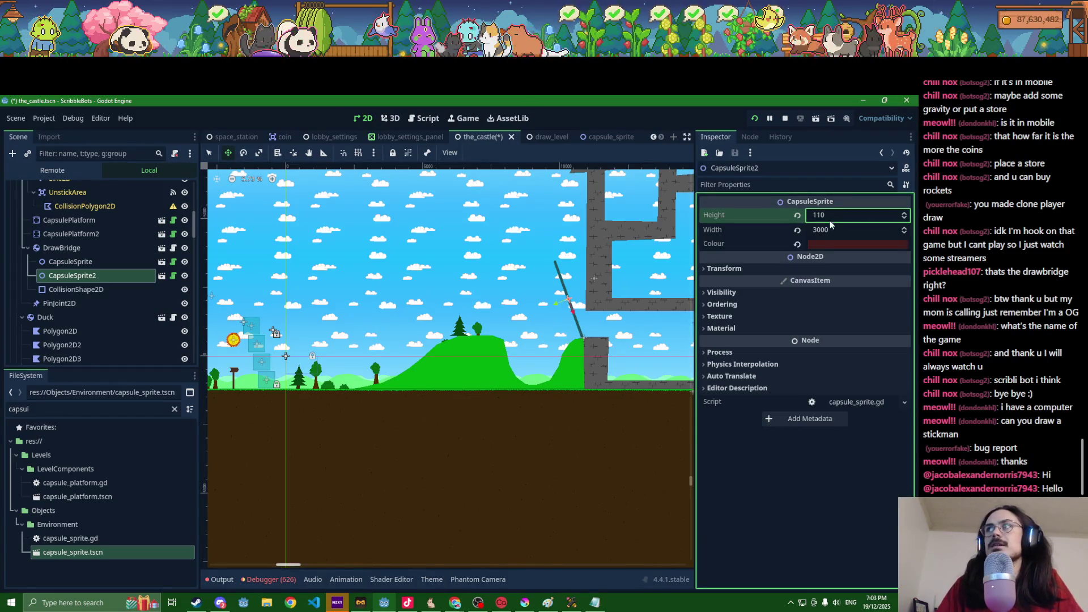
scroll(552, 284, "up", 5)
left_click(834, 216)
type("3020")
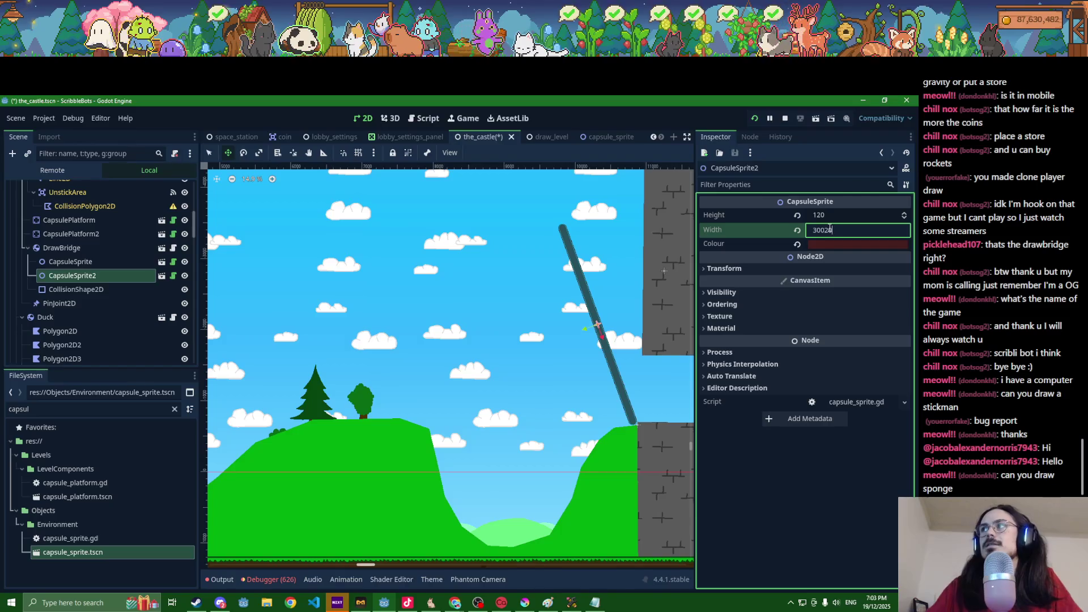
key("ctrl+s")
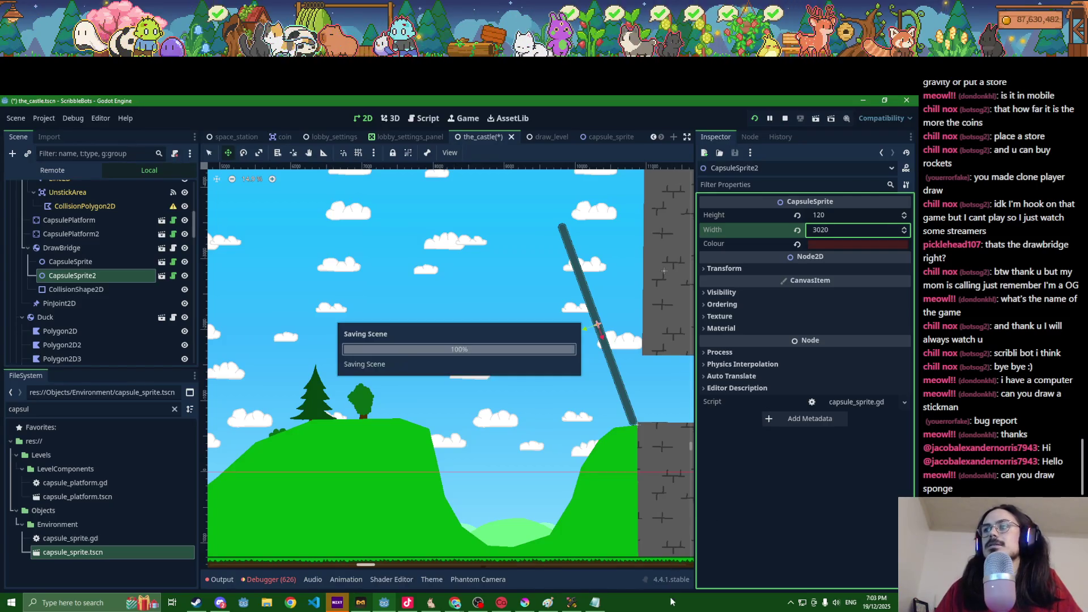
scroll(617, 381, "up", 6)
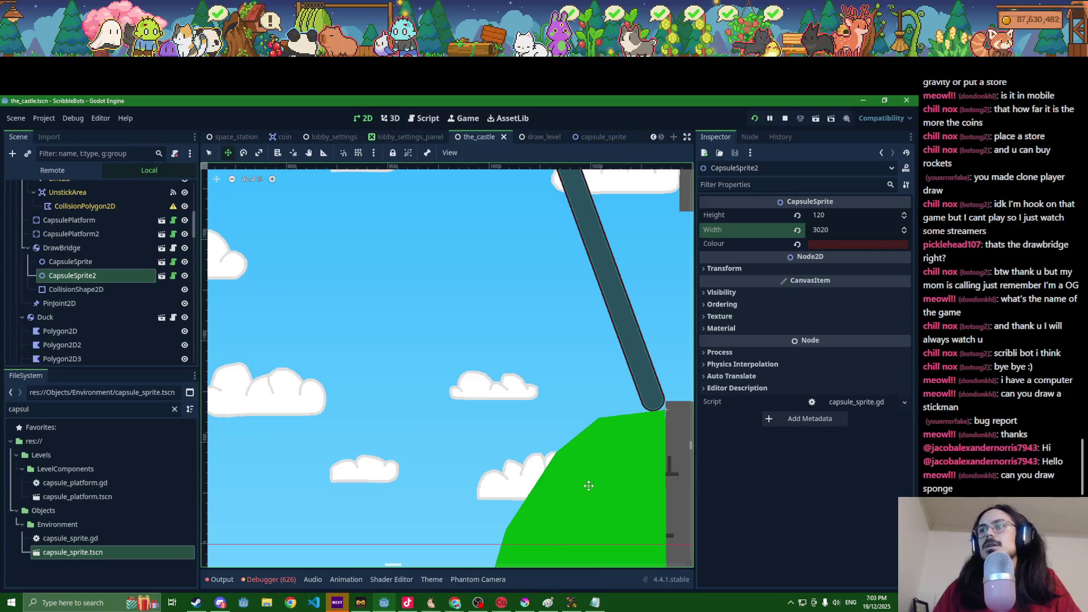
left_click(834, 247)
left_click(909, 363)
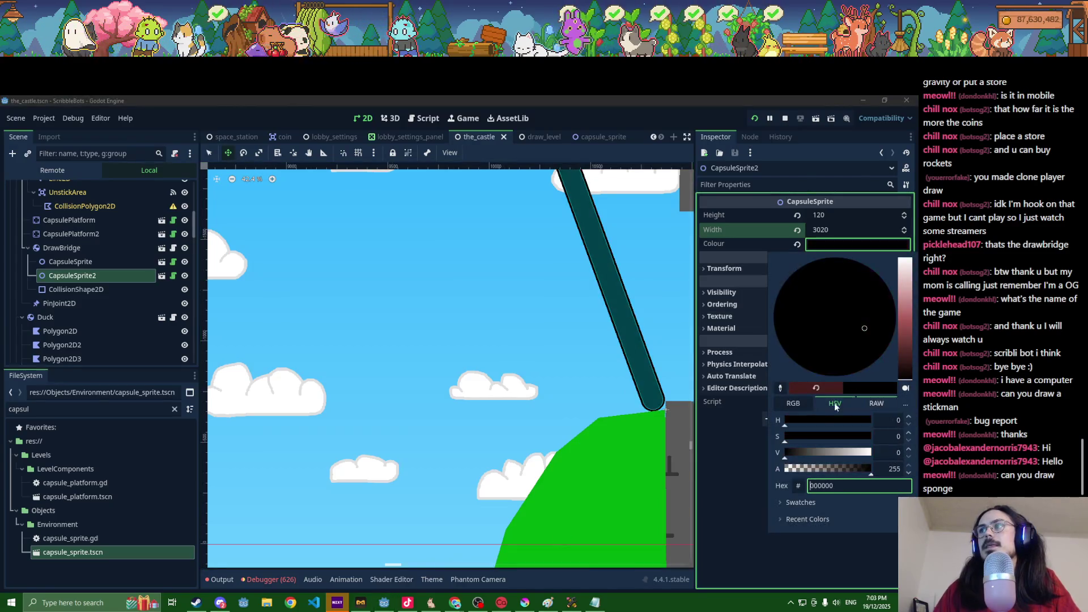
scroll(522, 413, "down", 5)
left_click(108, 276)
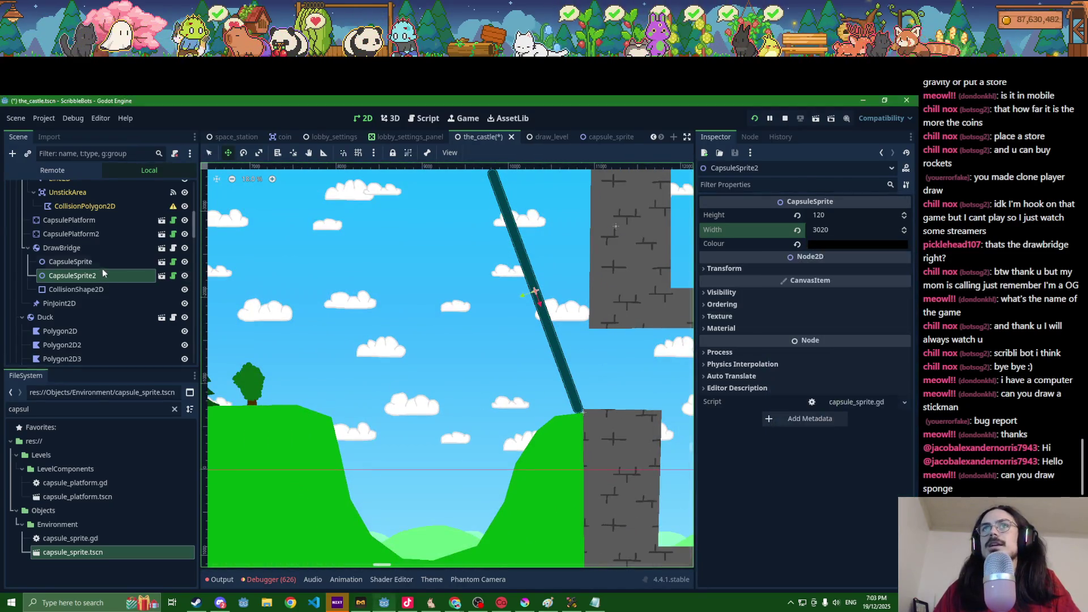
Step: Place CapsuleSprite2 behind the red capsule using Z Indexes 9 and 12, then save and run
left_click_drag(91, 277, 95, 262)
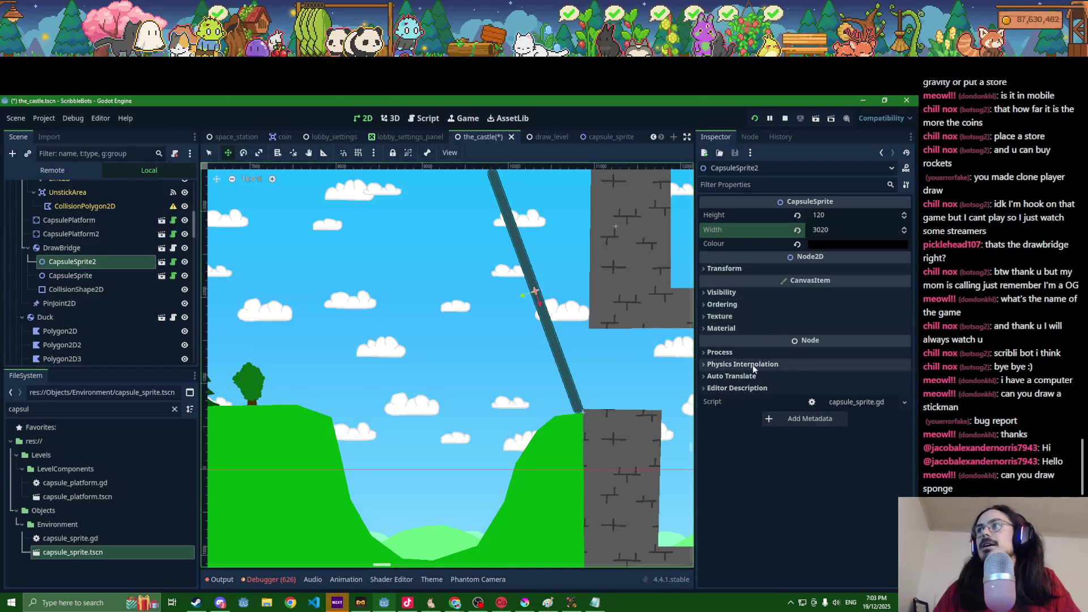
left_click(734, 305)
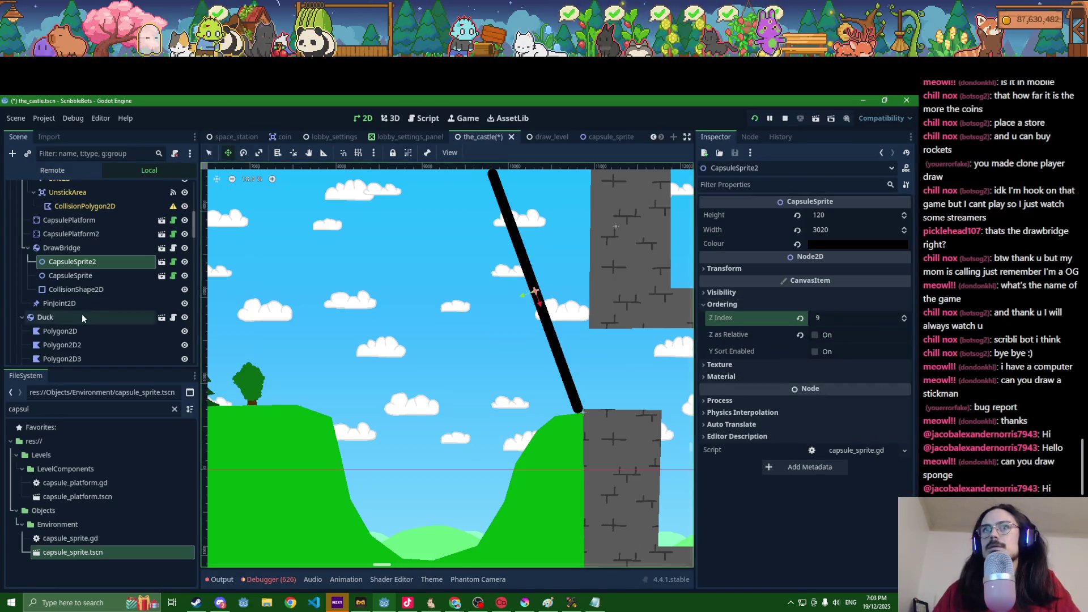
left_click(74, 276)
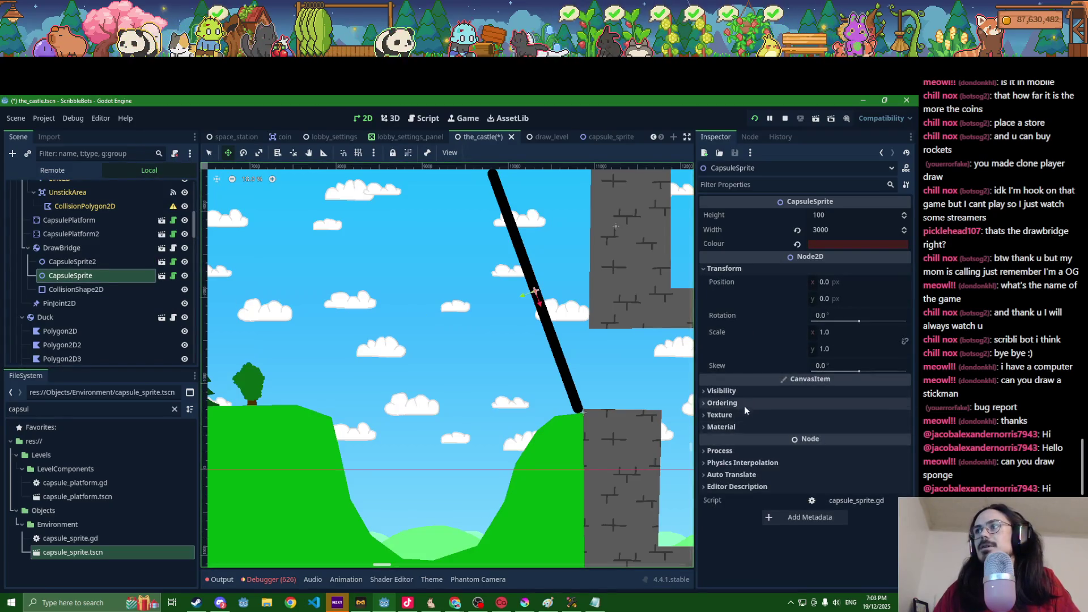
left_click(744, 405)
key("Return")
key("F6")
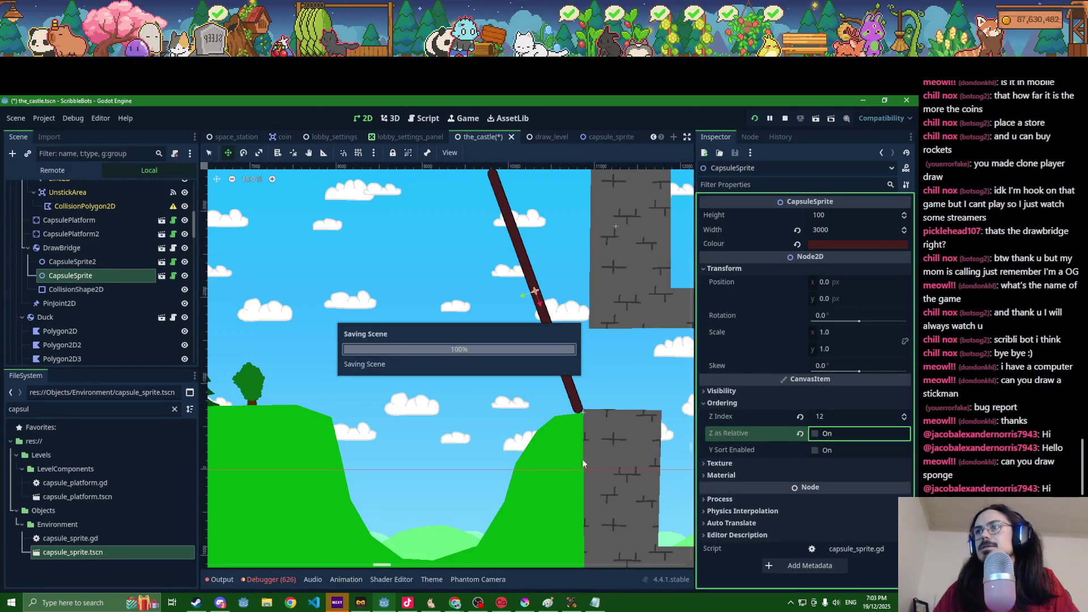
key("Escape")
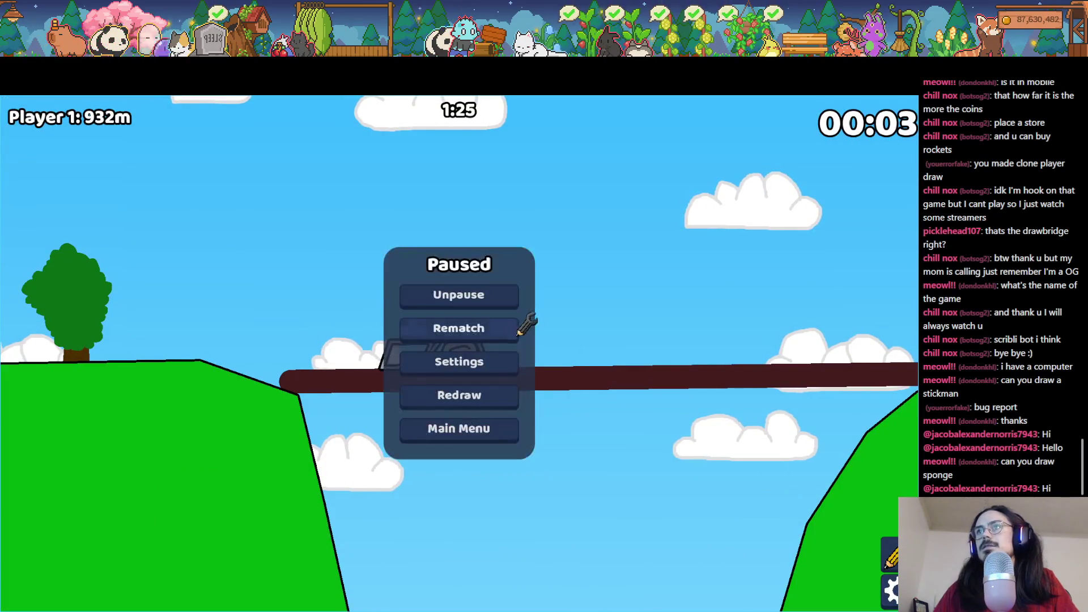
Step: Start a rematch with the 'skateboard spongebob' drawing minus its skateboard
left_click(500, 334)
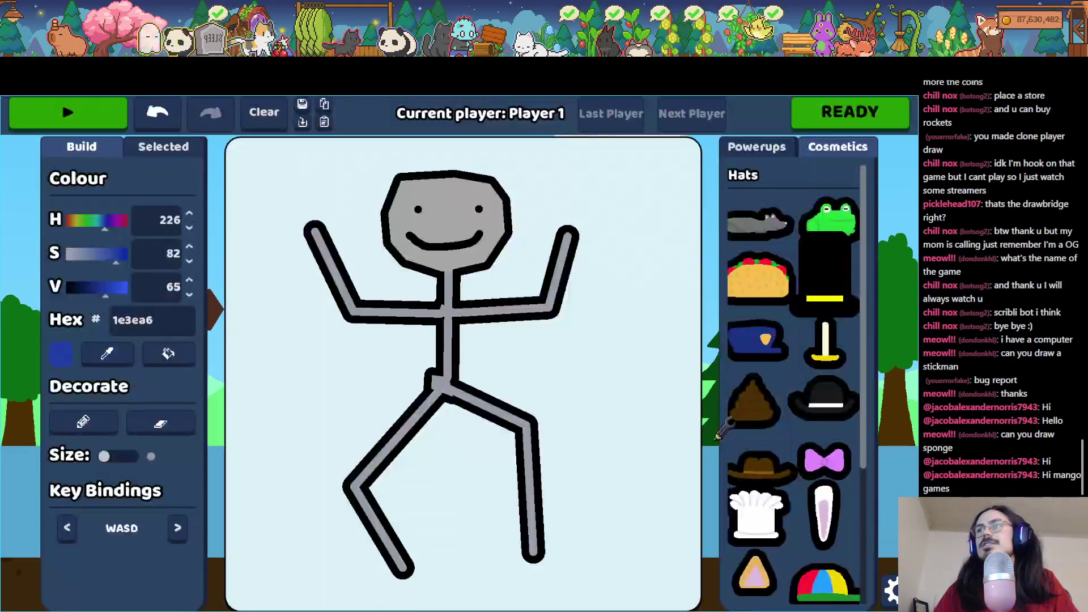
left_click(302, 103)
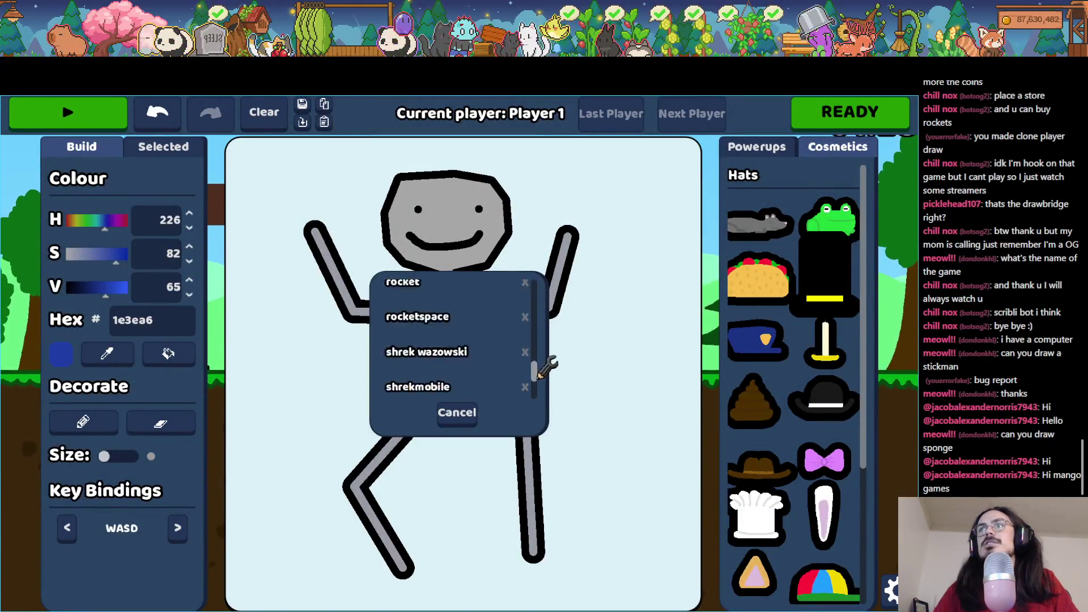
left_click(452, 327)
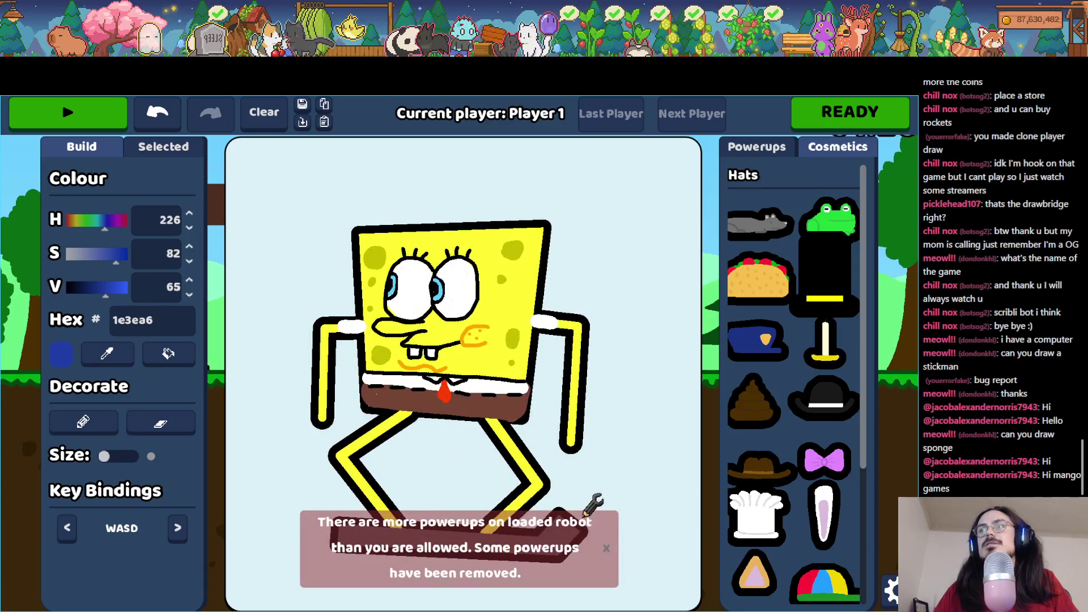
left_click(561, 535)
left_click(181, 466)
left_click(79, 110)
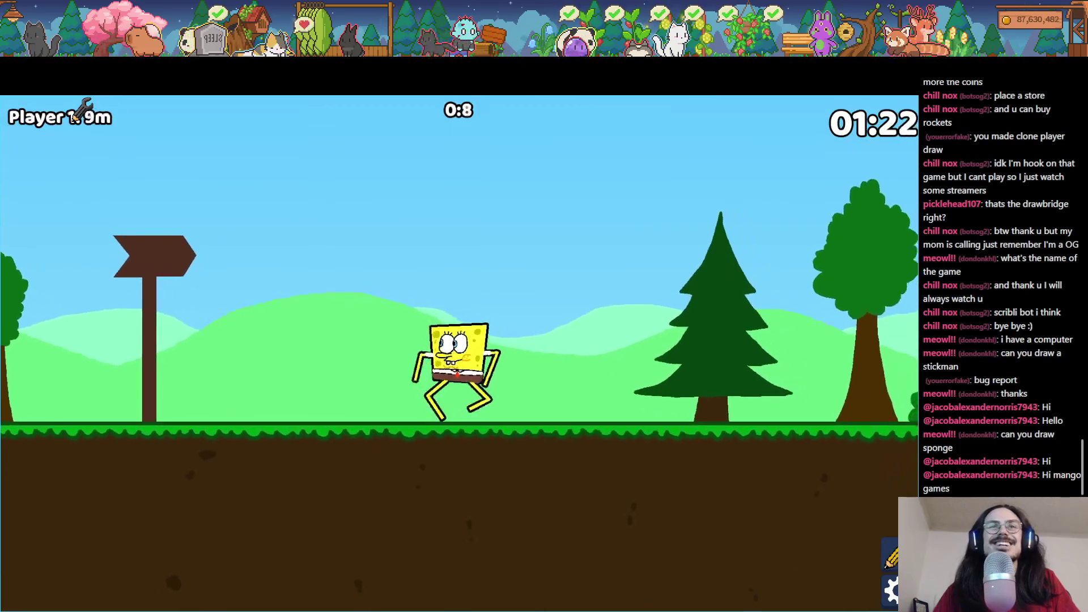
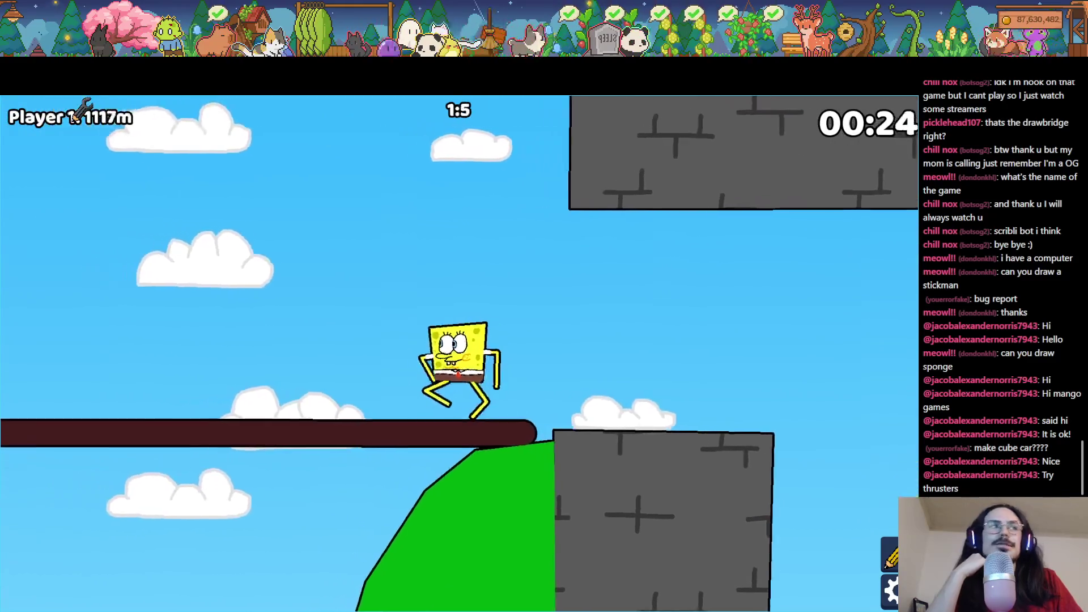
Step: Give the SpongeBob bot the Hover Module and race the castle level to a Player 1 win
key("alt+Tab")
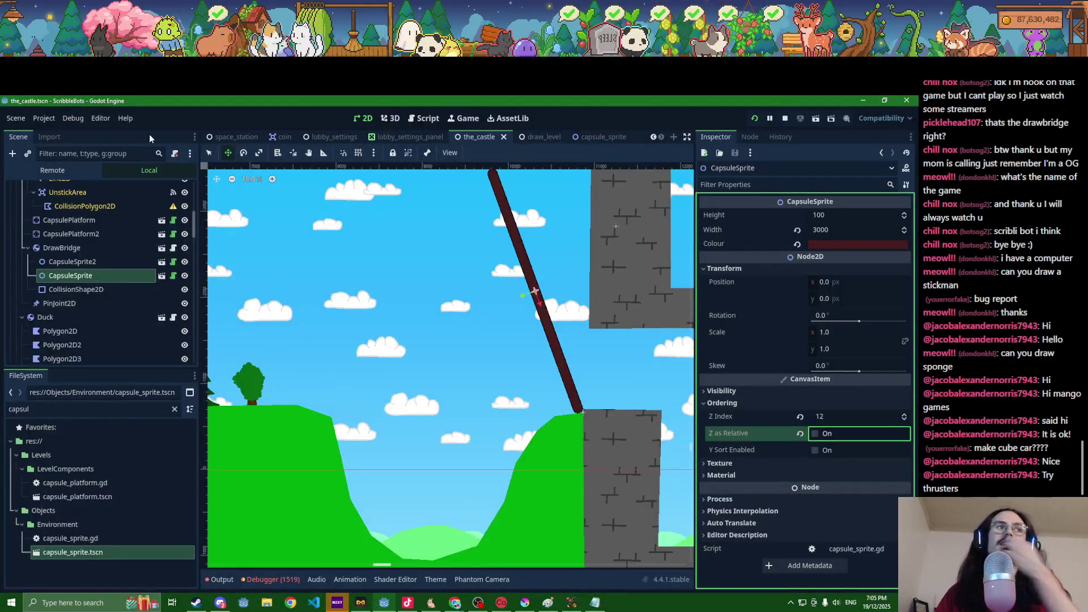
key("alt+Tab")
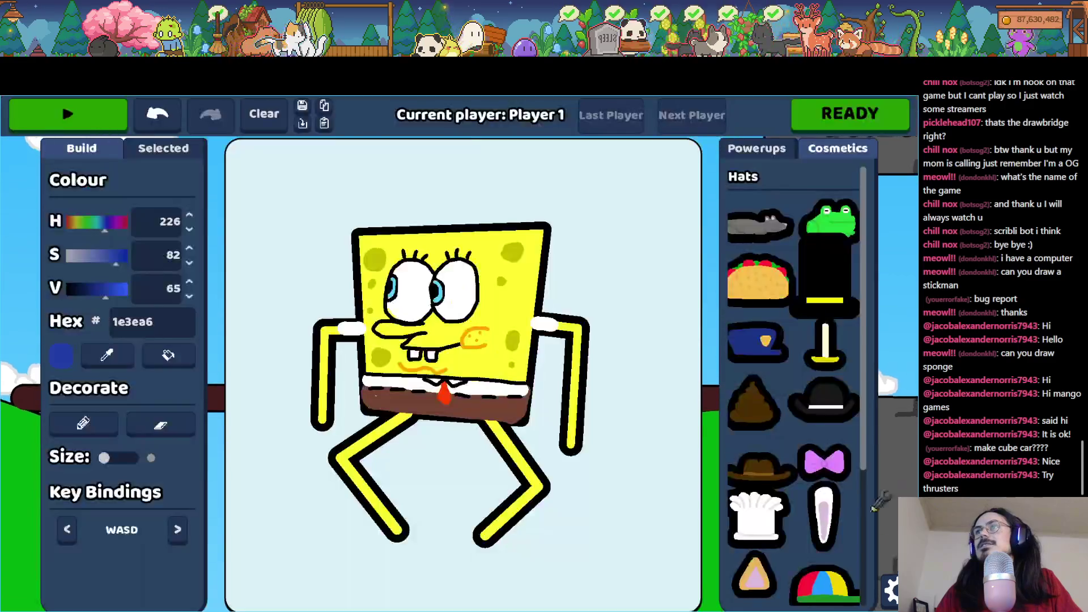
left_click(772, 149)
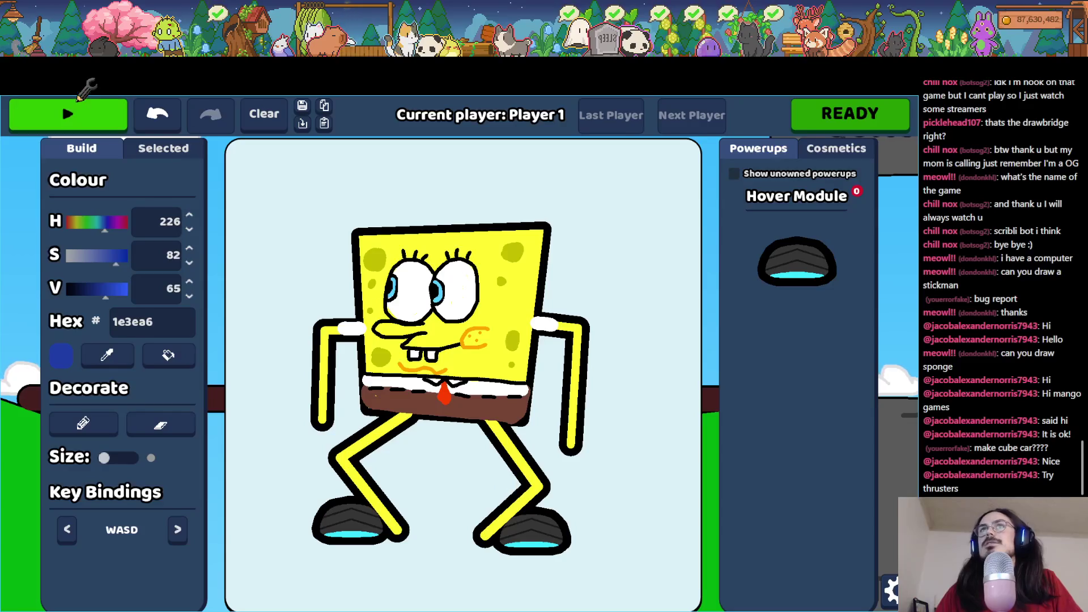
left_click(79, 101)
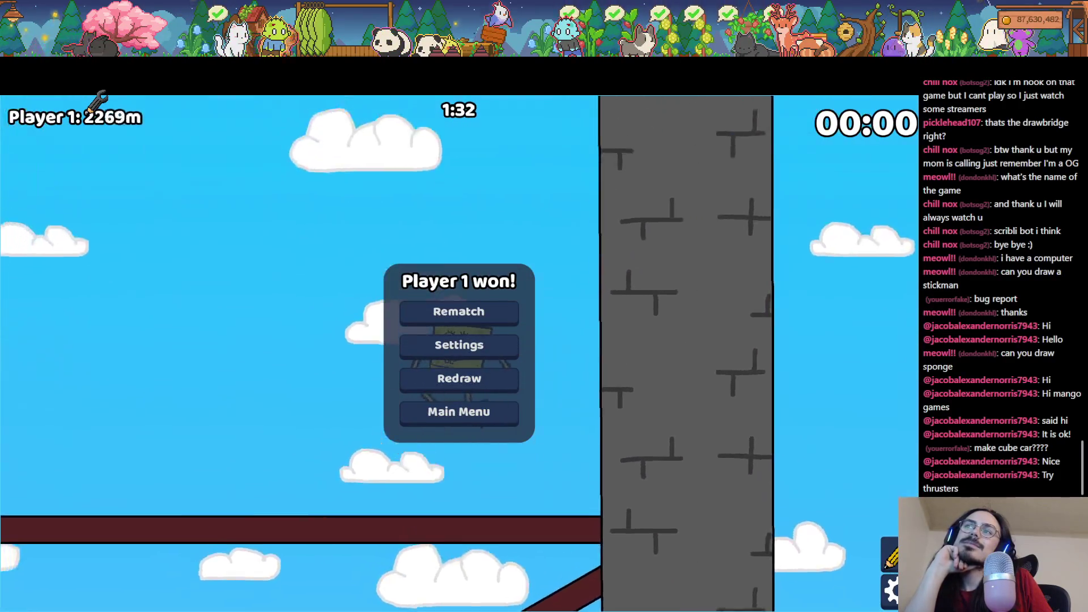
key("alt+Tab")
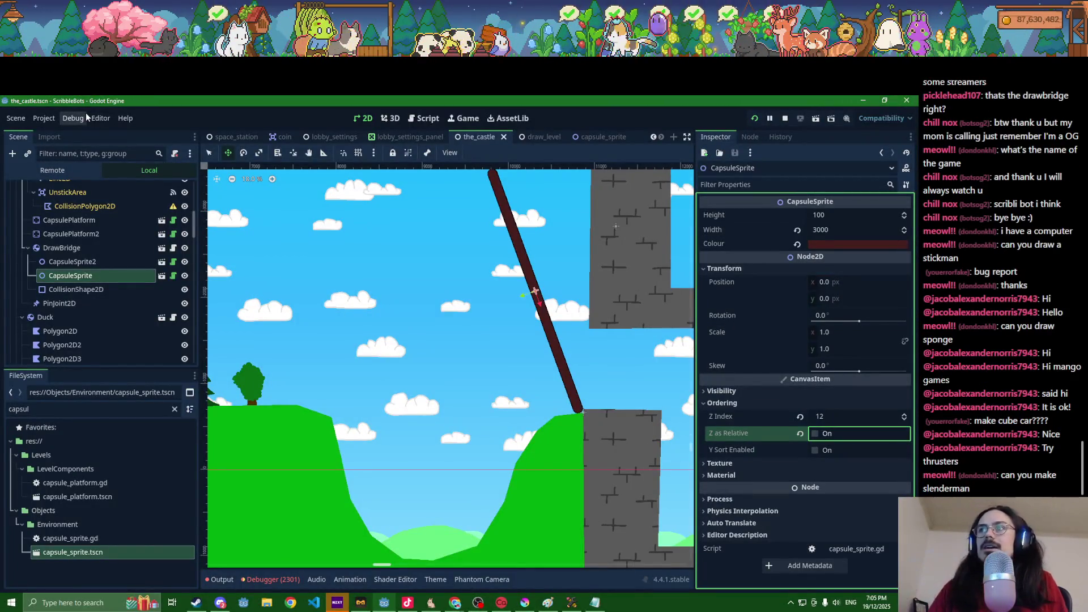
Step: Select the drawbridge's PinJoint2D and open the node picker for its Node B
left_click(87, 306)
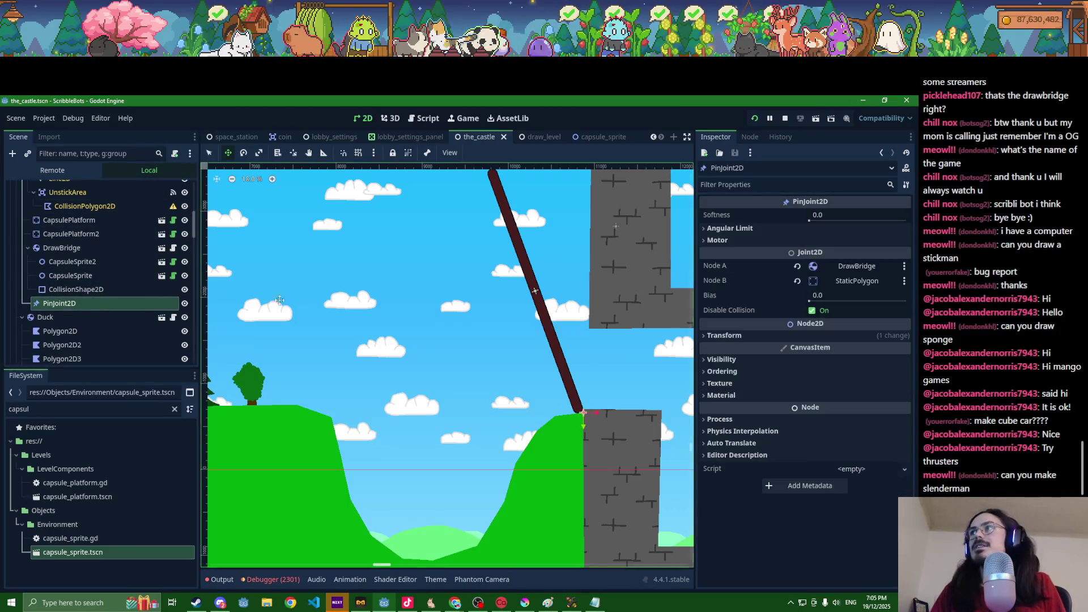
scroll(423, 353, "down", 4)
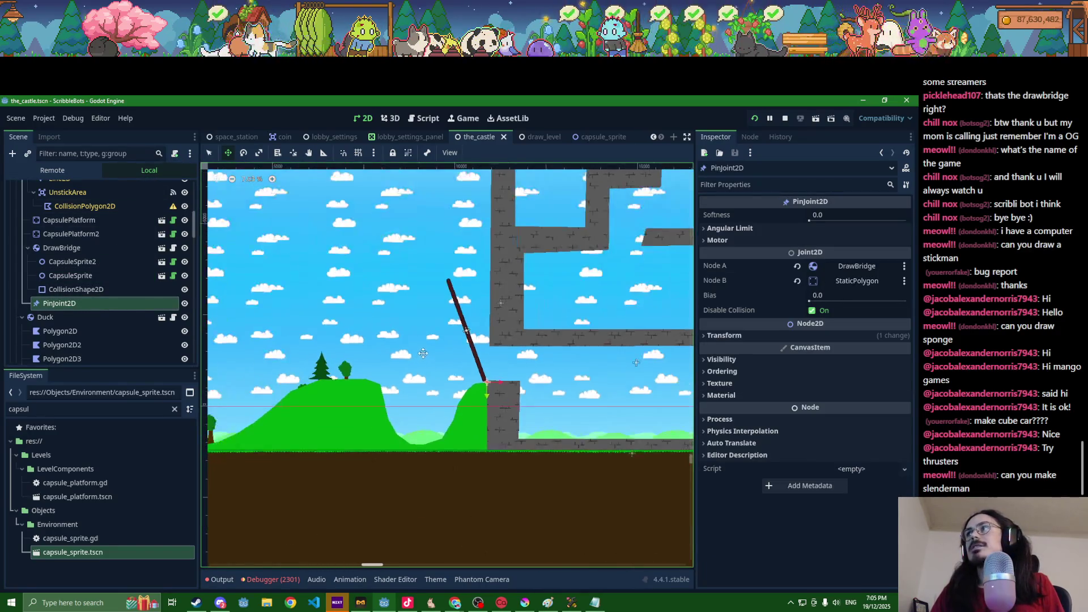
left_click(825, 281)
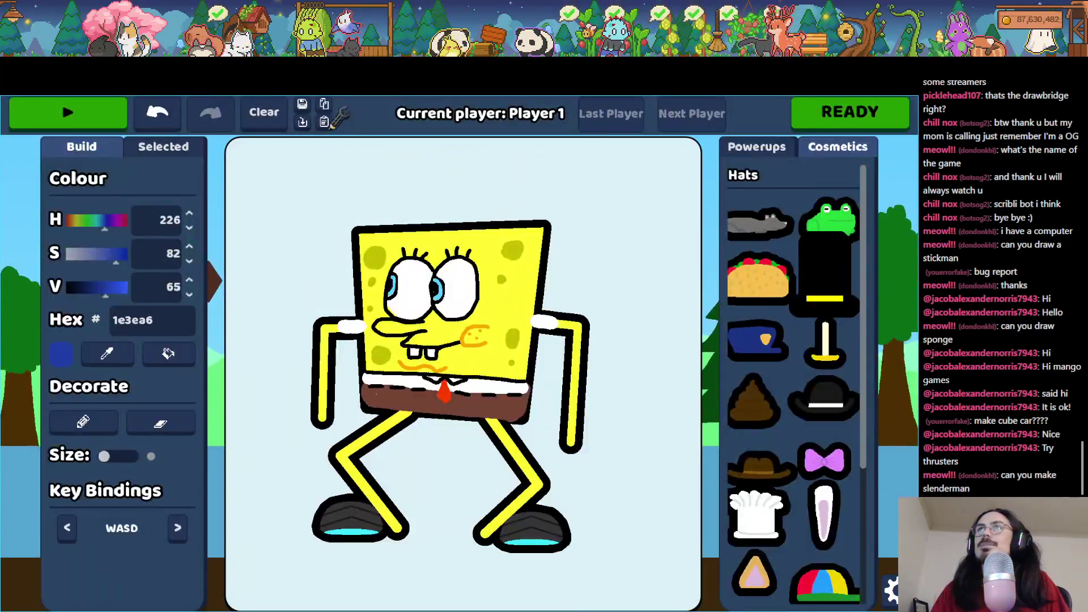
Step: Load the saved Slenderman drawing as the bot and race it onto the drawbridge
left_click(302, 122)
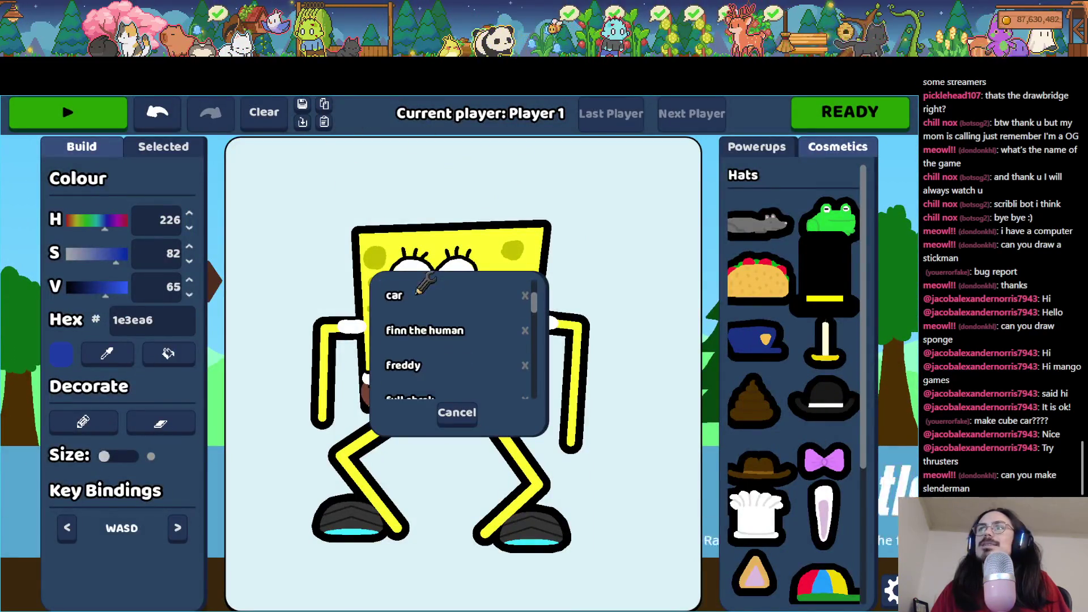
scroll(419, 289, "down", 5)
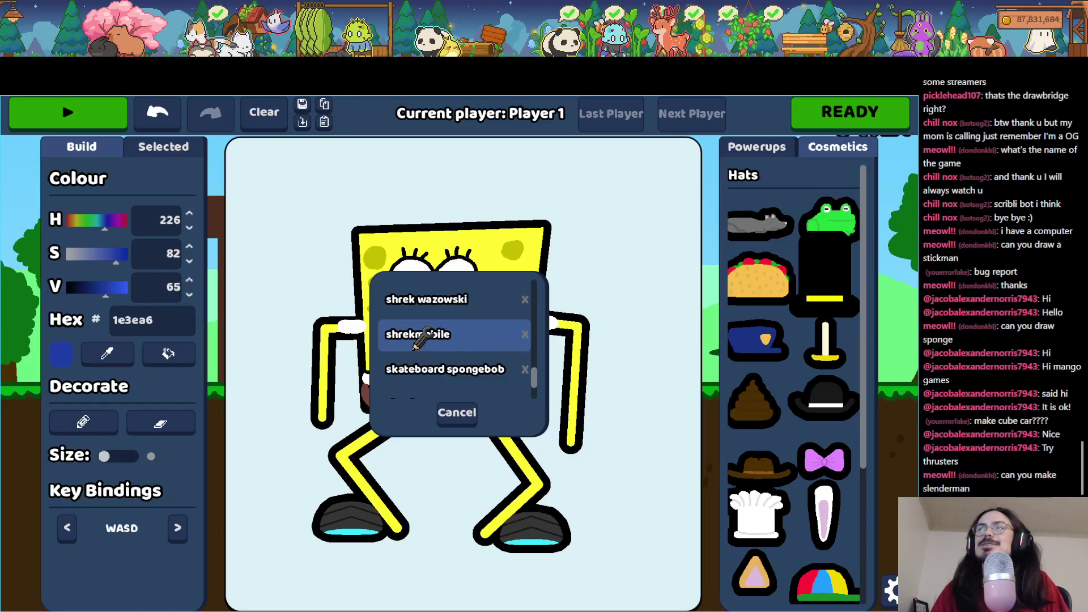
left_click(417, 357)
left_click(68, 111)
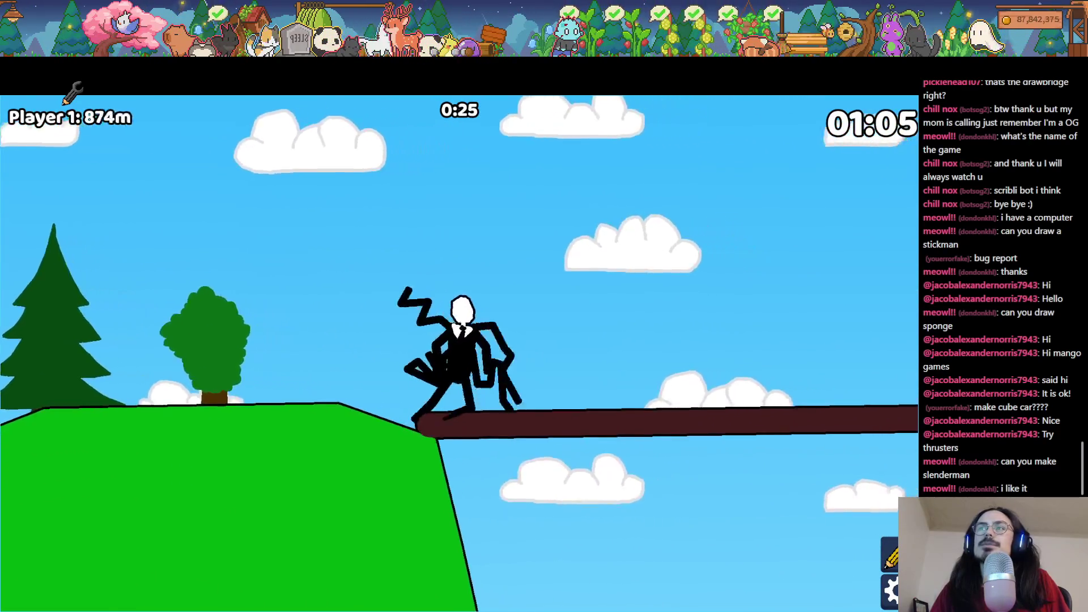
key("alt+Tab")
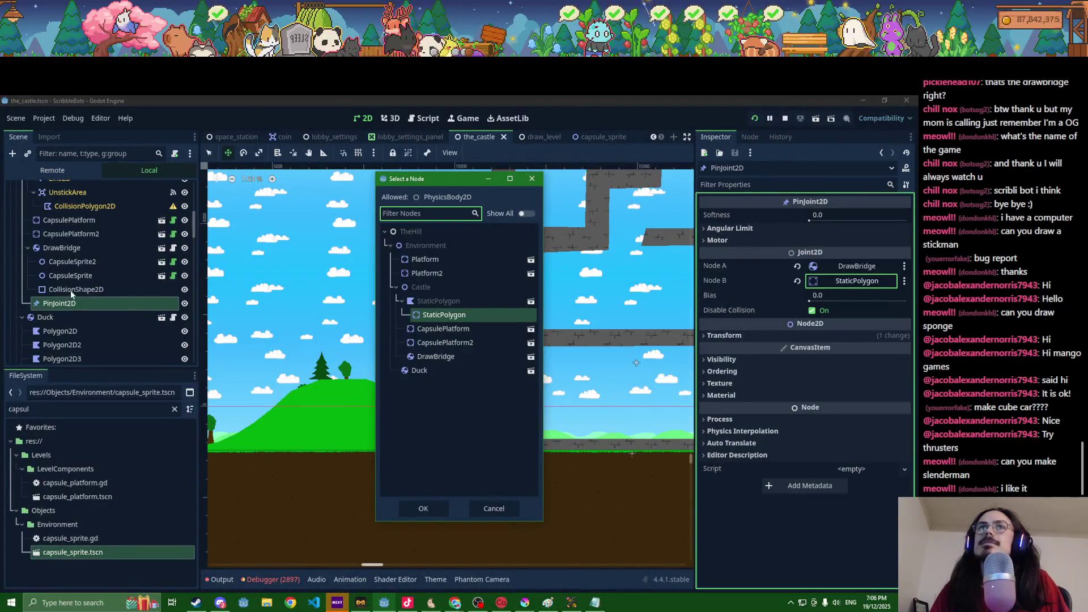
Step: Turn off Disable Collision on the drawbridge PinJoint2D, save the castle scene, and rerun the game
left_click(71, 290)
left_click(535, 178)
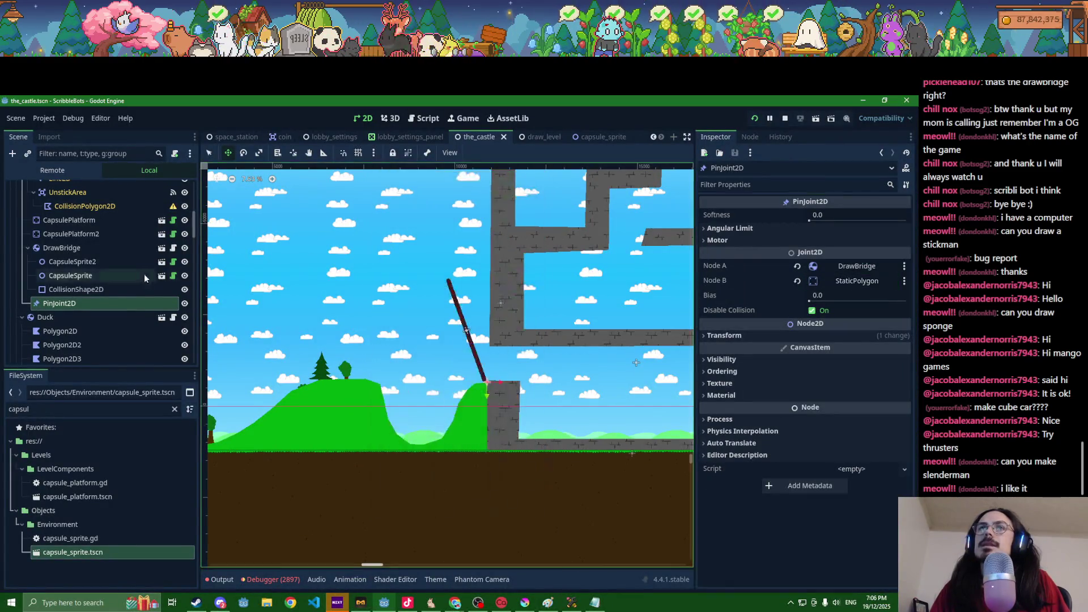
left_click(62, 247)
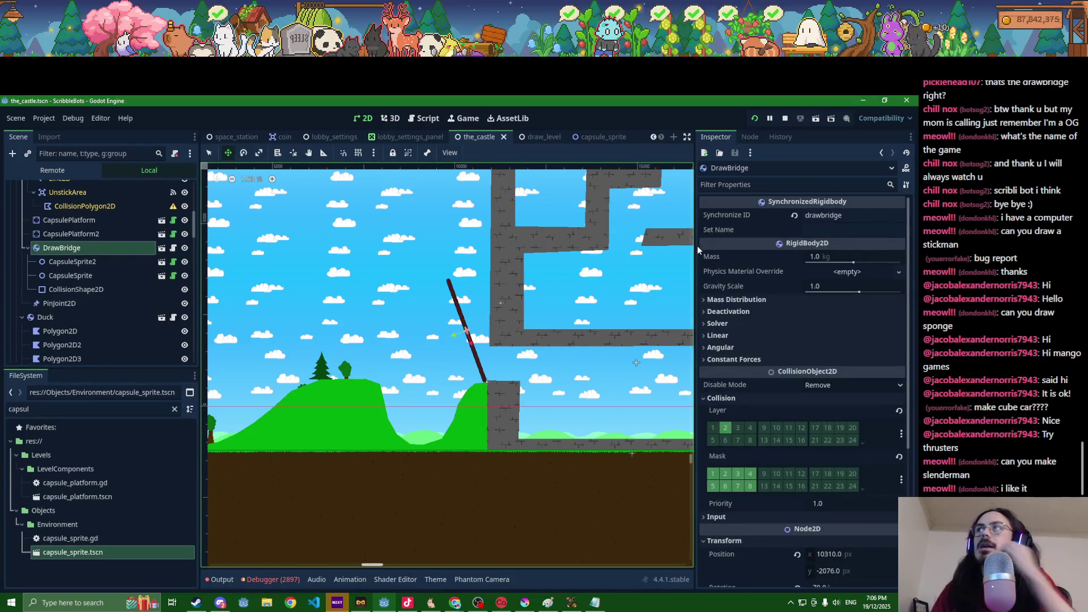
left_click(104, 304)
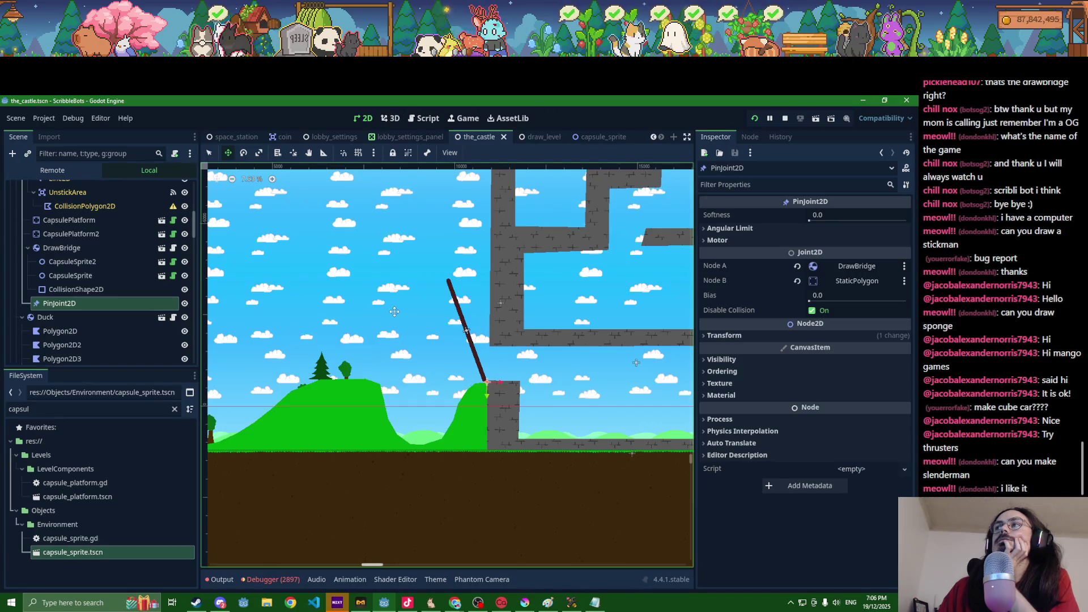
left_click(813, 311)
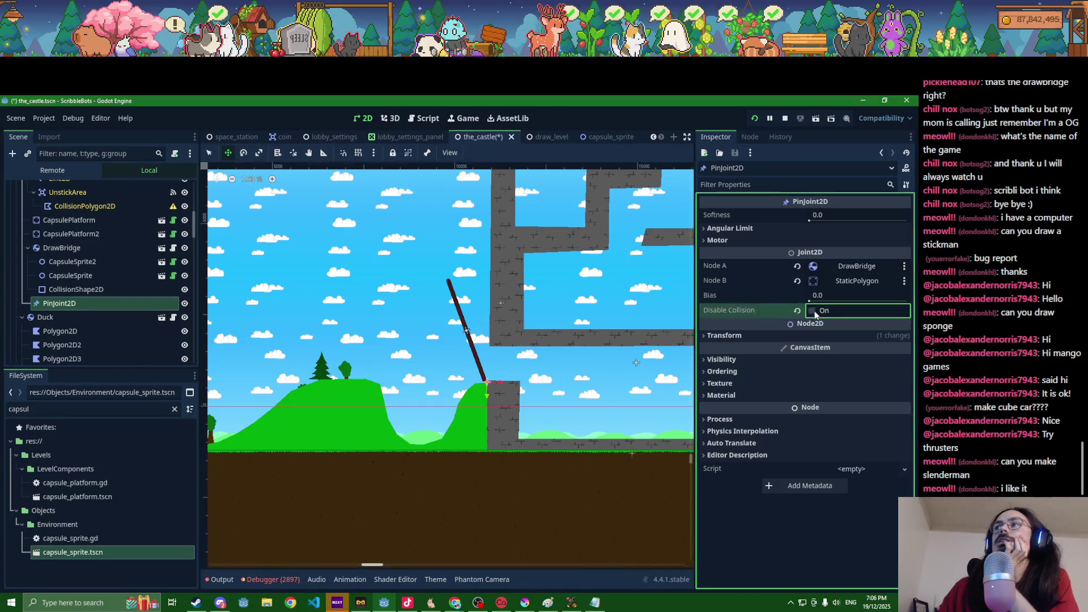
key("ctrl+s")
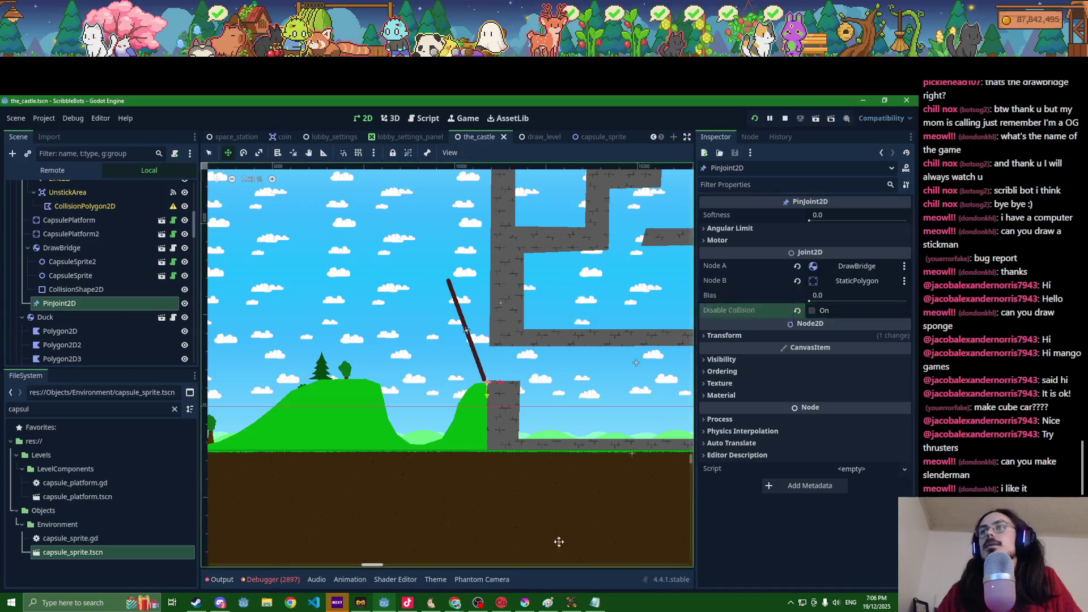
left_click(573, 605)
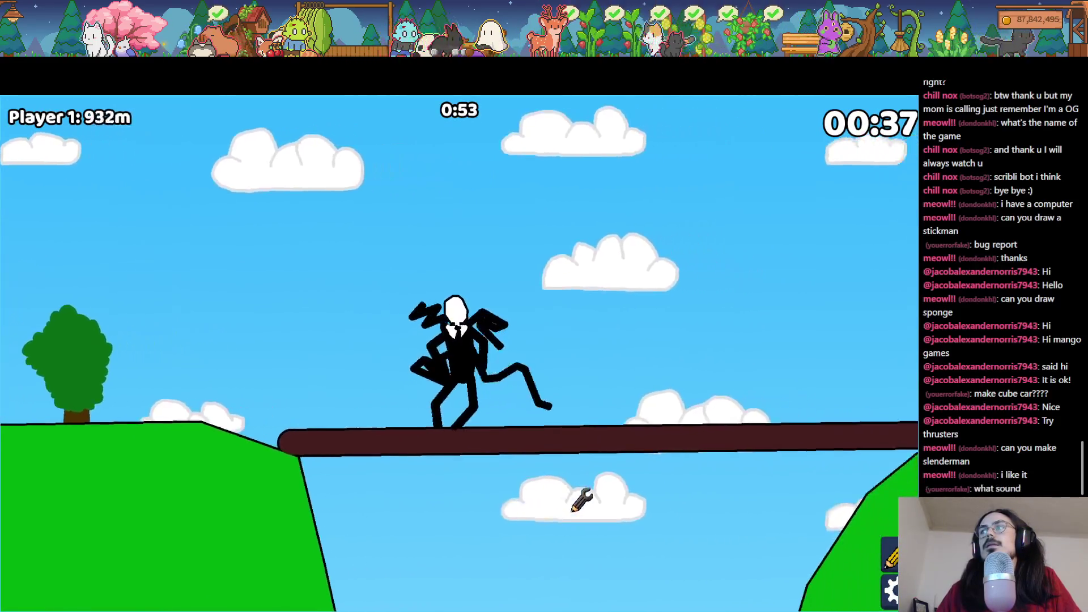
Step: Rematch the castle race and walk the Slenderman bot right across the drawbridge
key("Escape")
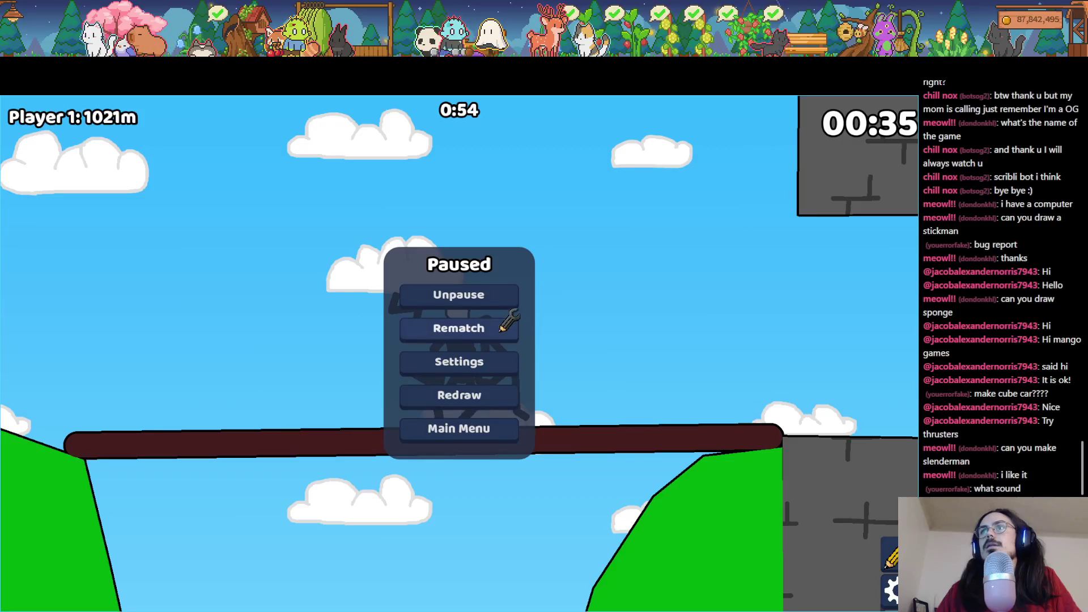
left_click(501, 327)
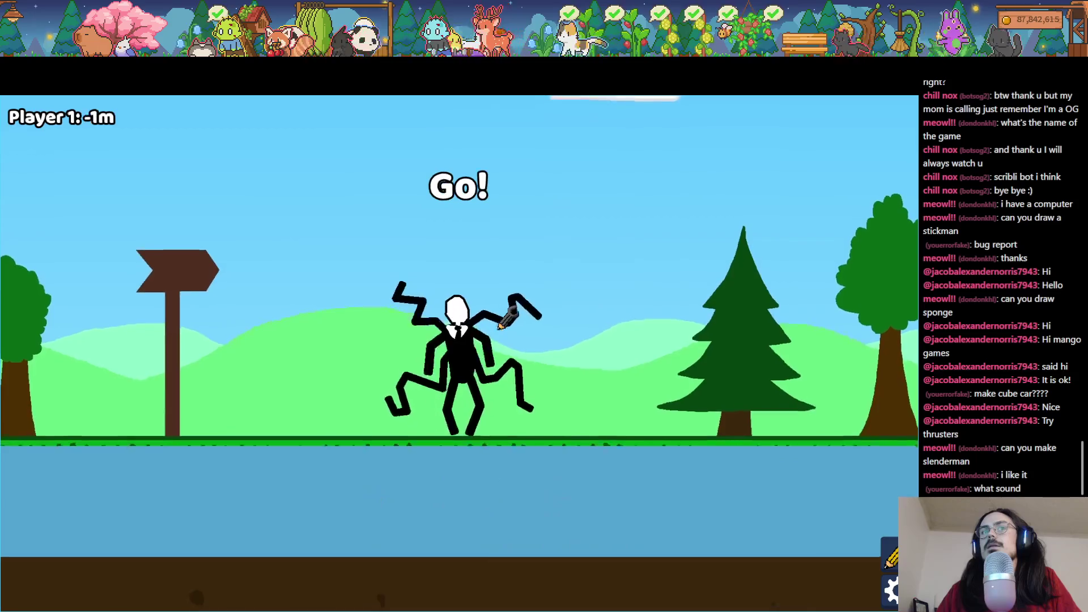
key("Right")
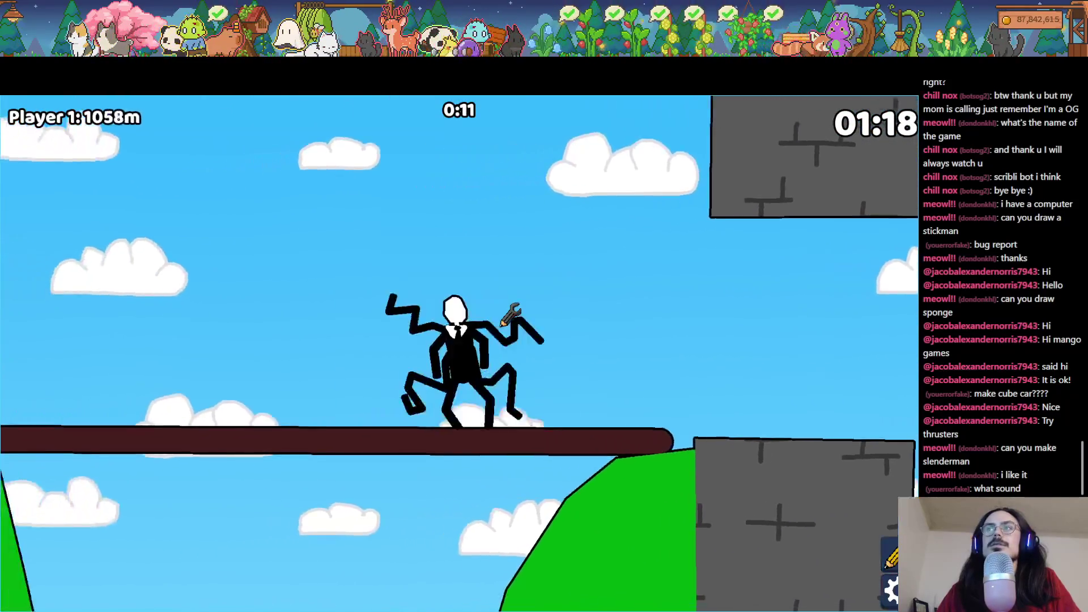
key("alt+Tab")
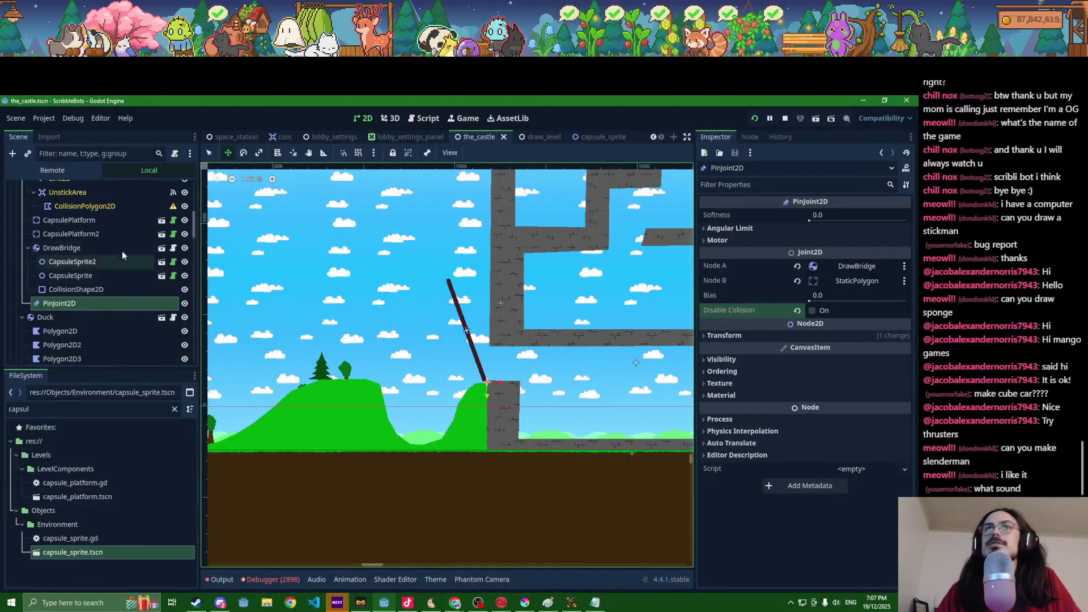
Step: Pull the StaticPolygon3 hill's top vertex down into a sharp peak, then save and relaunch
scroll(100, 233, "up", 5)
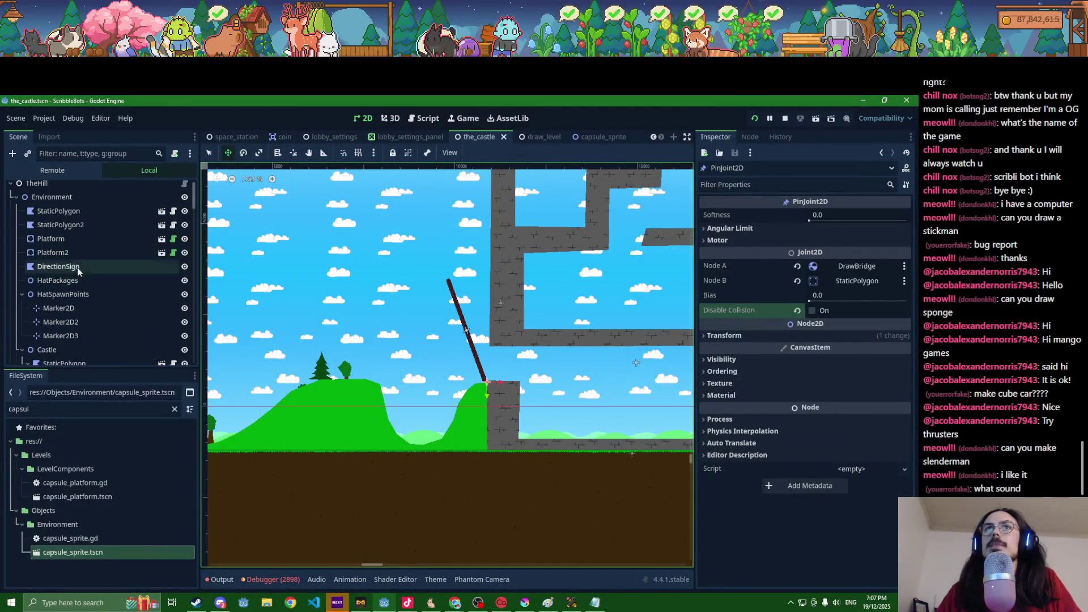
left_click(74, 224)
scroll(73, 255, "down", 3)
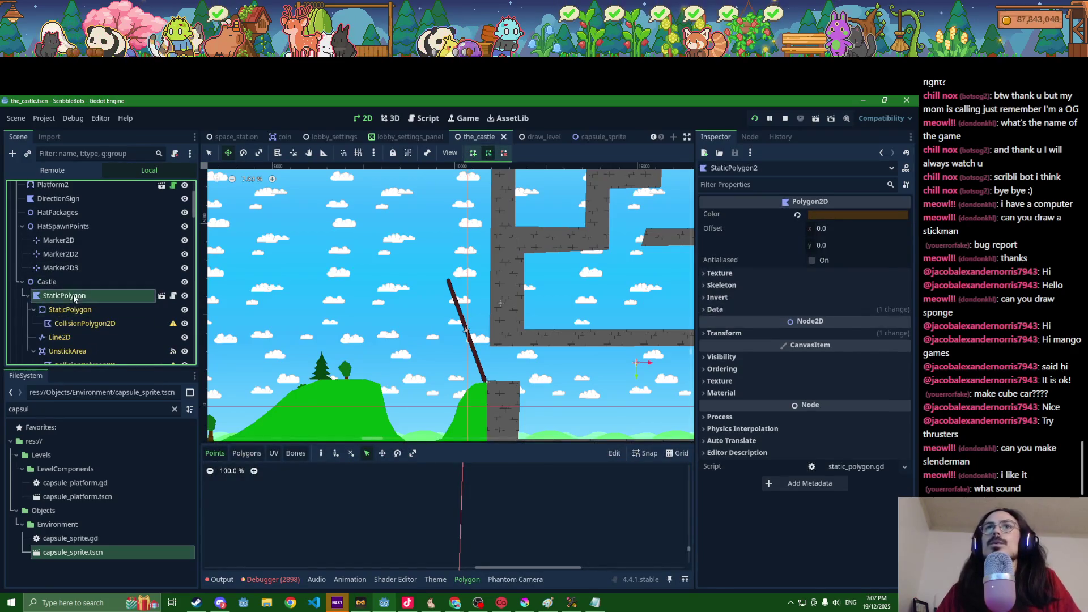
left_click(73, 296)
scroll(73, 294, "down", 5)
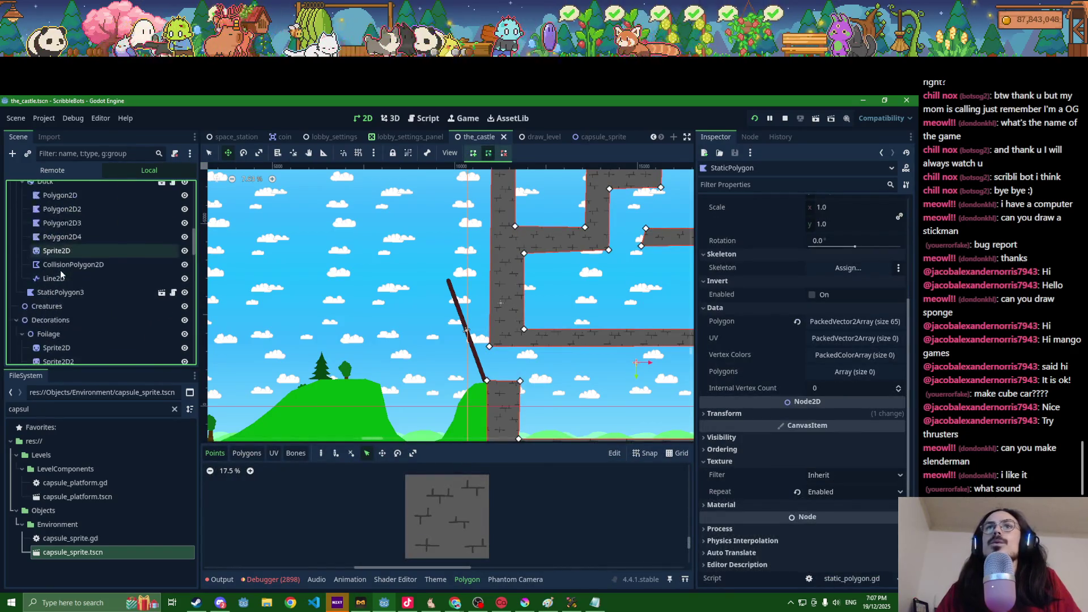
left_click(60, 293)
key("f")
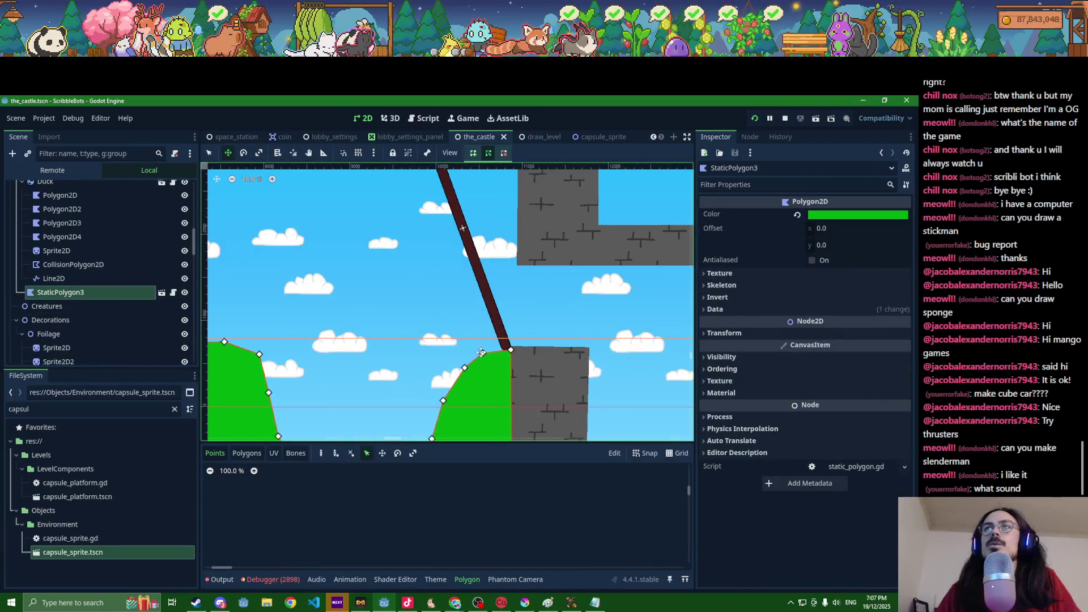
left_click_drag(485, 352, 495, 426)
key("F5")
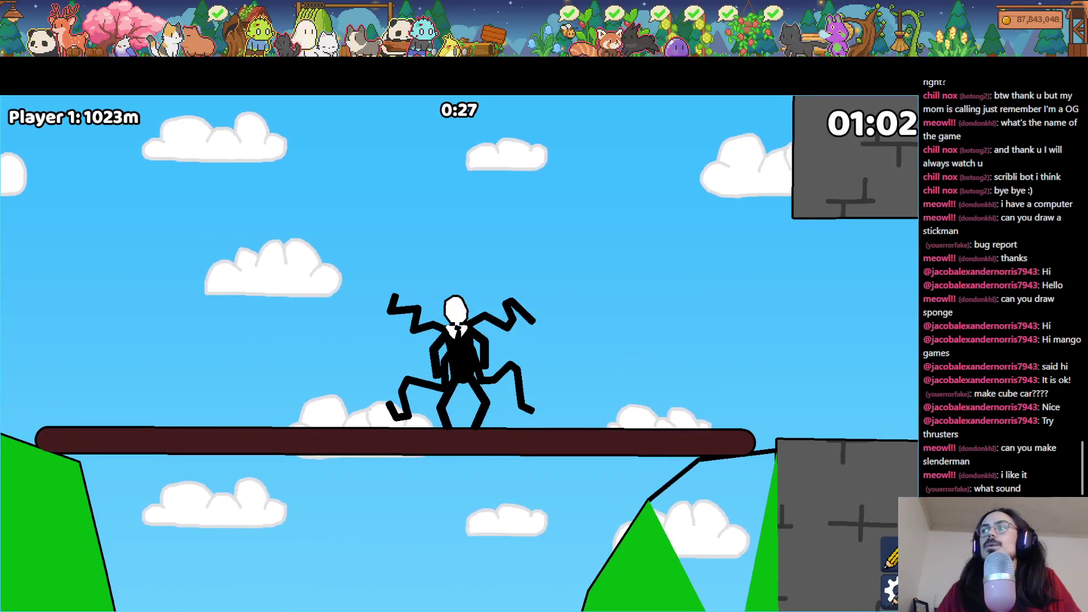
Step: Rematch the race and play Slenderman to the tipping drawbridge beside the reshaped hill
key("Escape")
left_click(464, 326)
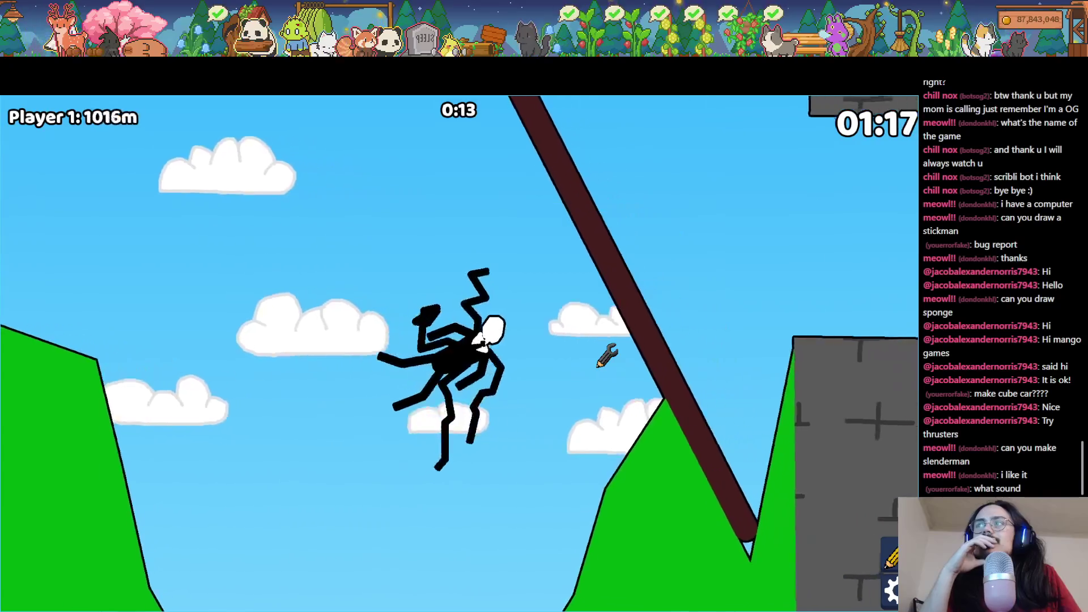
key("F8")
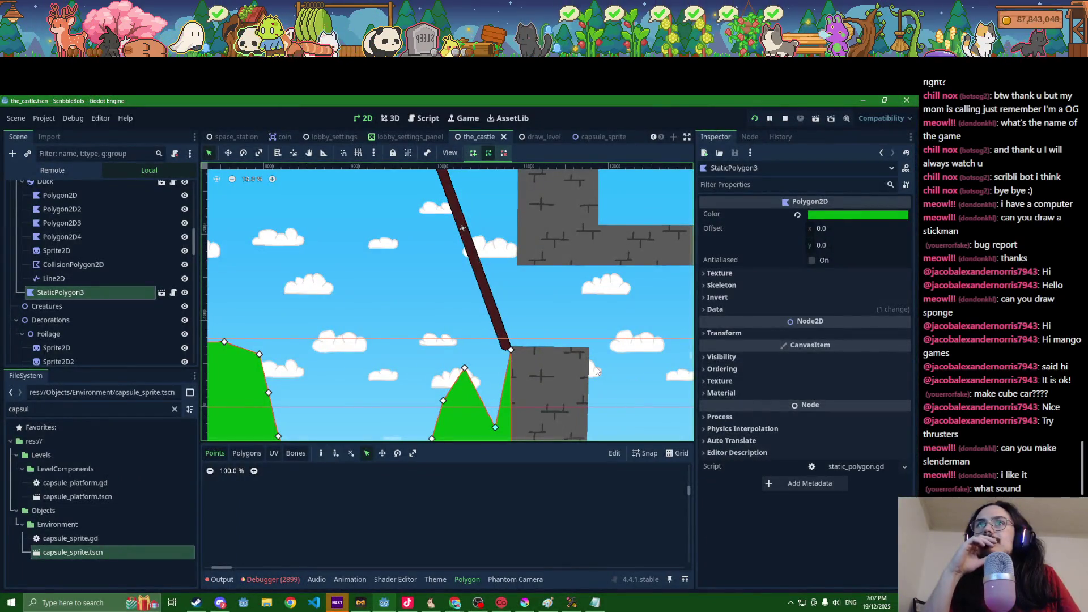
Step: Scroll the Scene dock back to the Castle branch and bring the running game forward
scroll(141, 272, "down", 5)
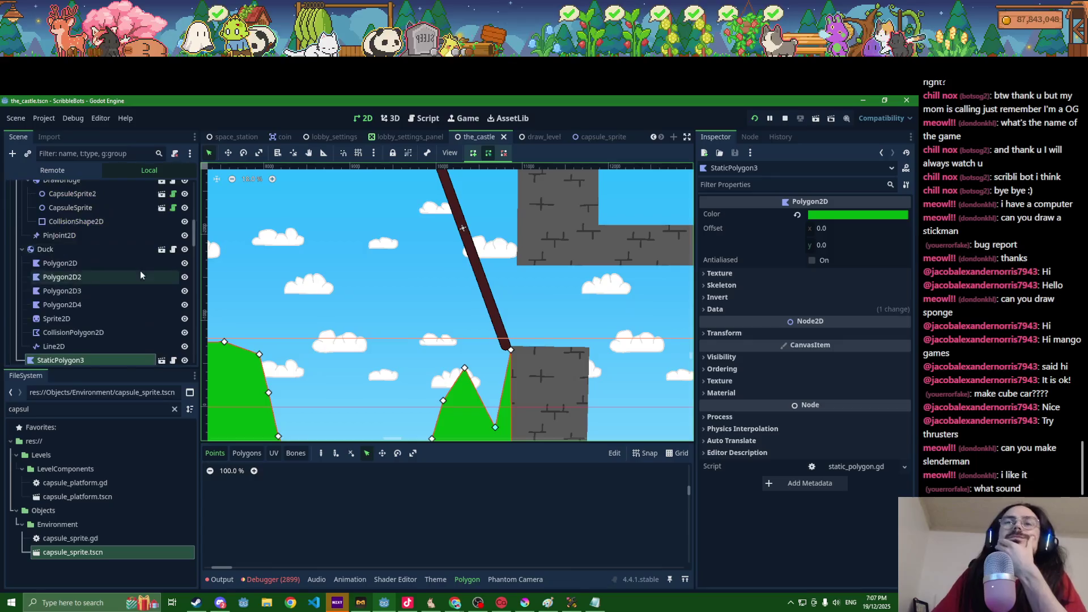
scroll(121, 265, "up", 10)
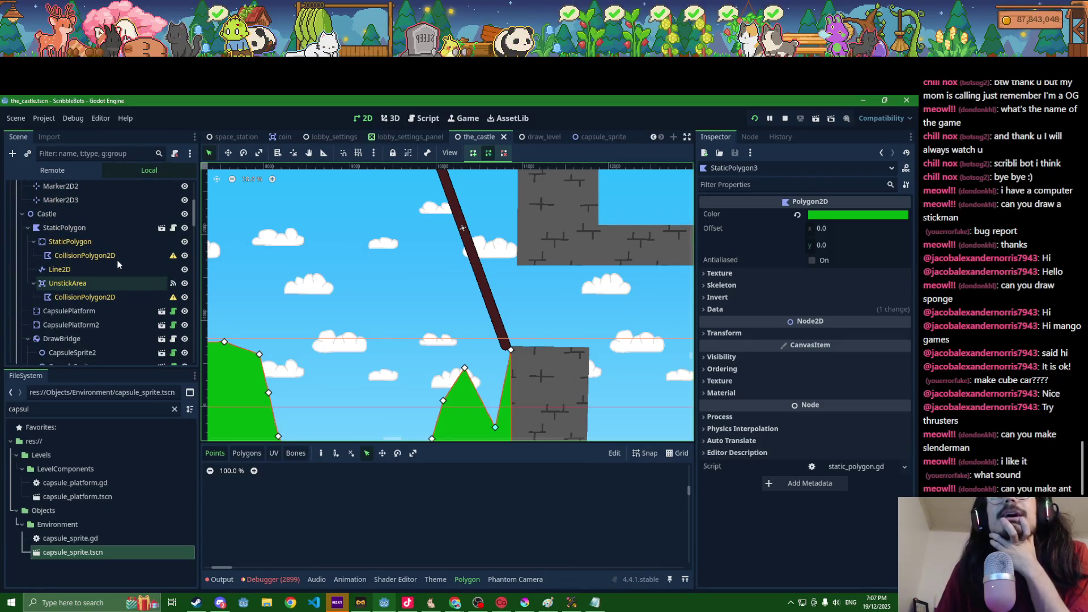
left_click(570, 602)
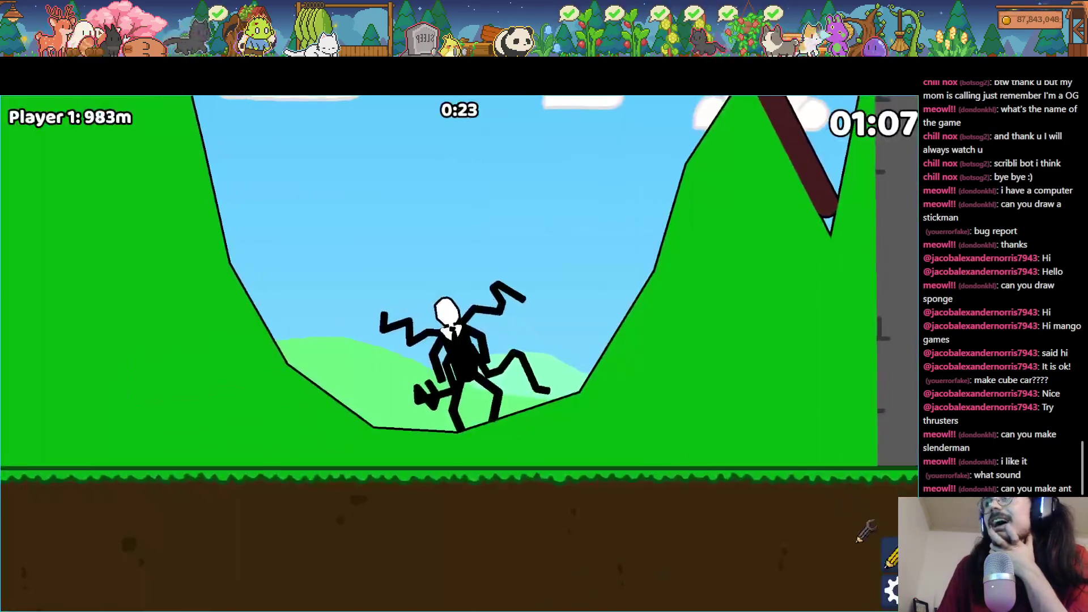
Step: Replace the slenderman drawing with a small black shape and race it to 830m
left_click(281, 123)
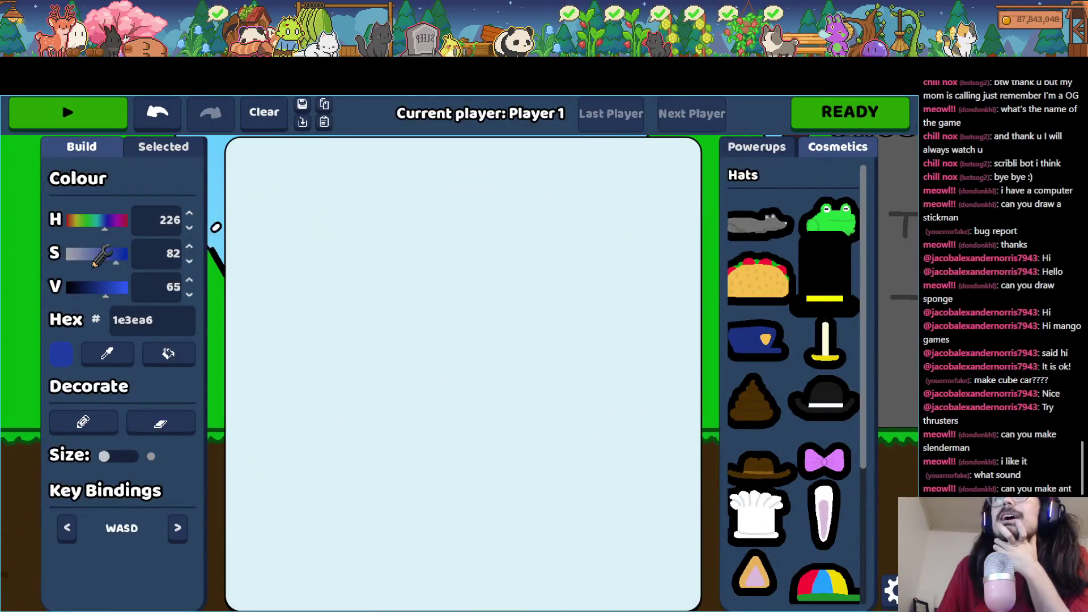
left_click_drag(105, 295, 27, 292)
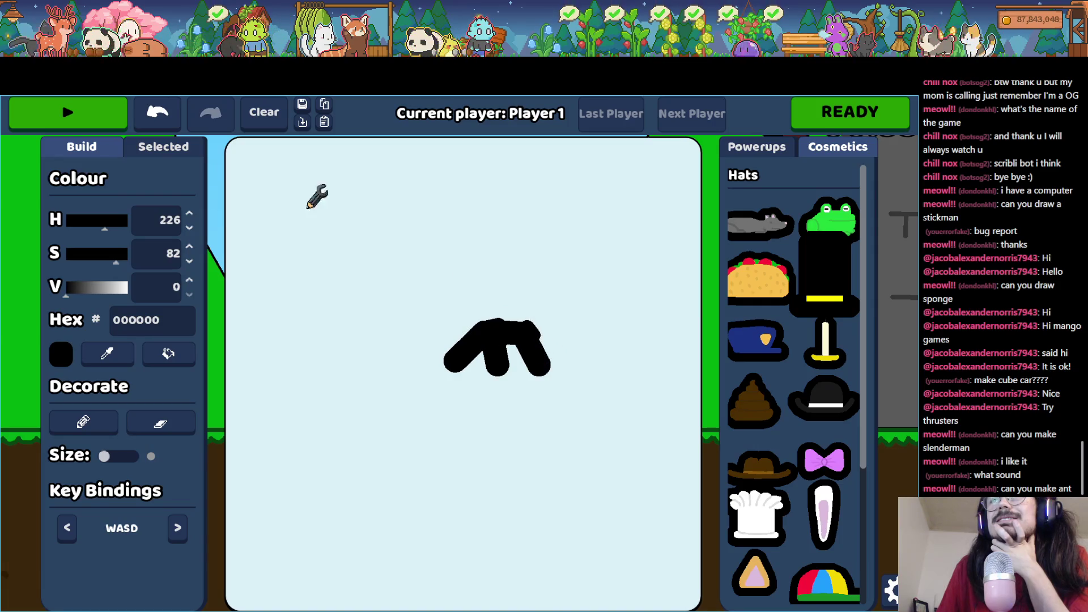
left_click(111, 116)
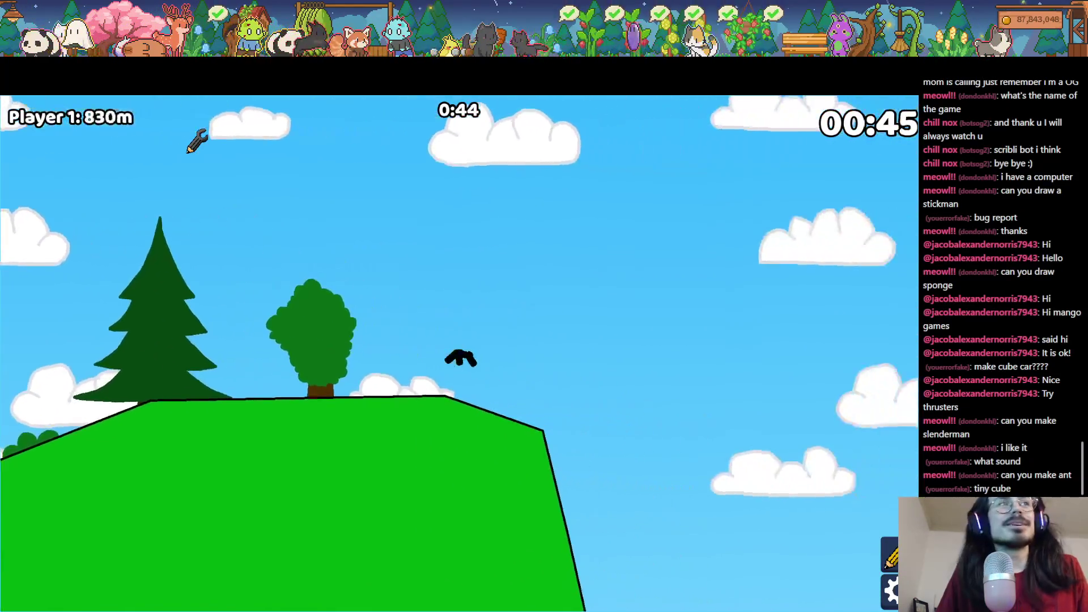
key("F8")
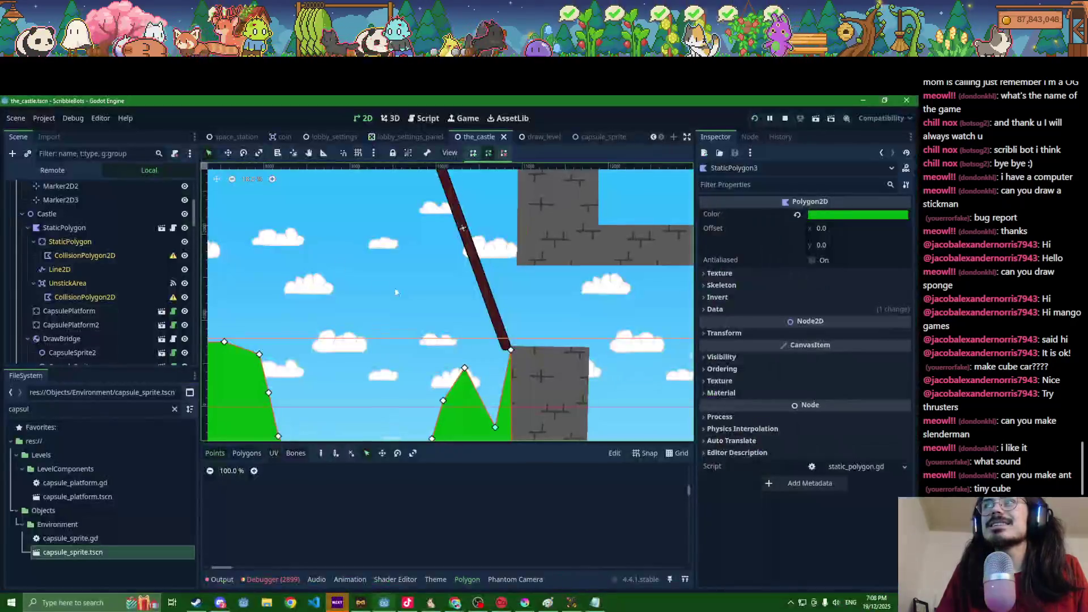
Step: Turn off Editable Children on StaticPolygon, reverting its child edits, and save the scene
scroll(447, 353, "up", 3)
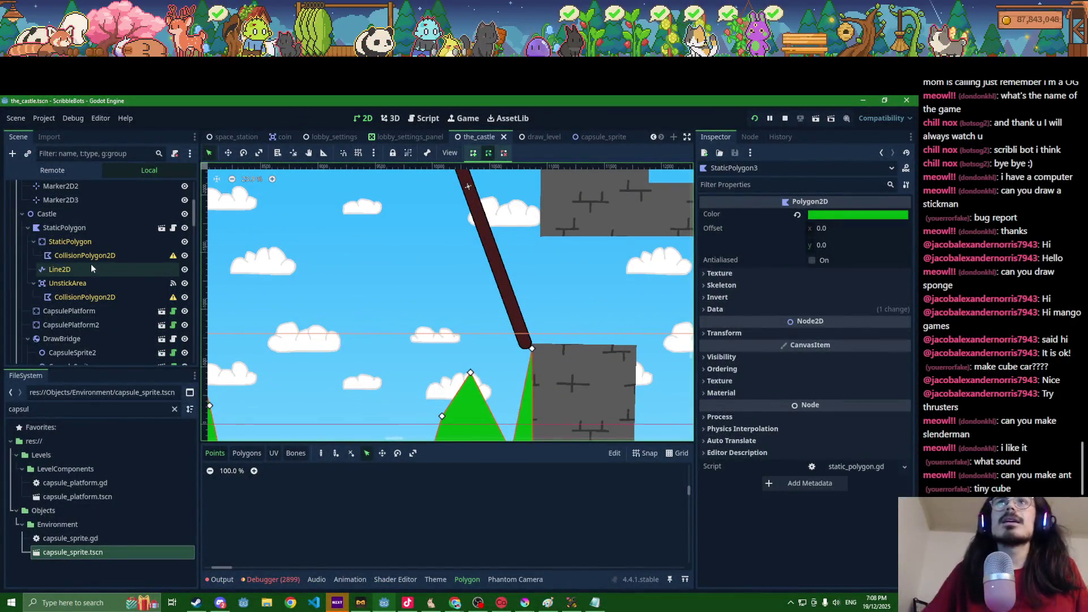
right_click(57, 227)
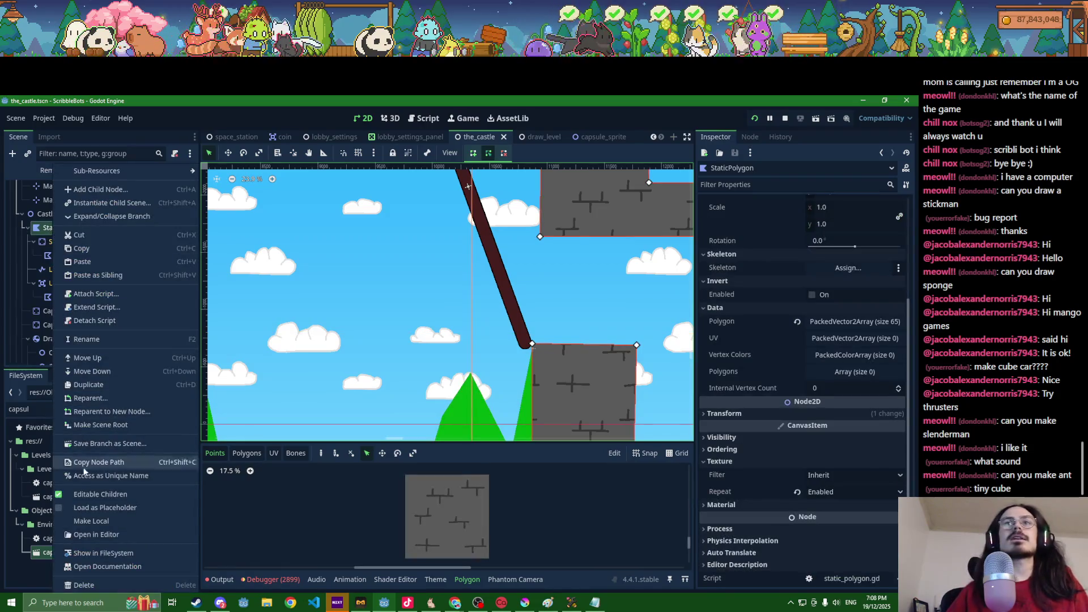
left_click(91, 494)
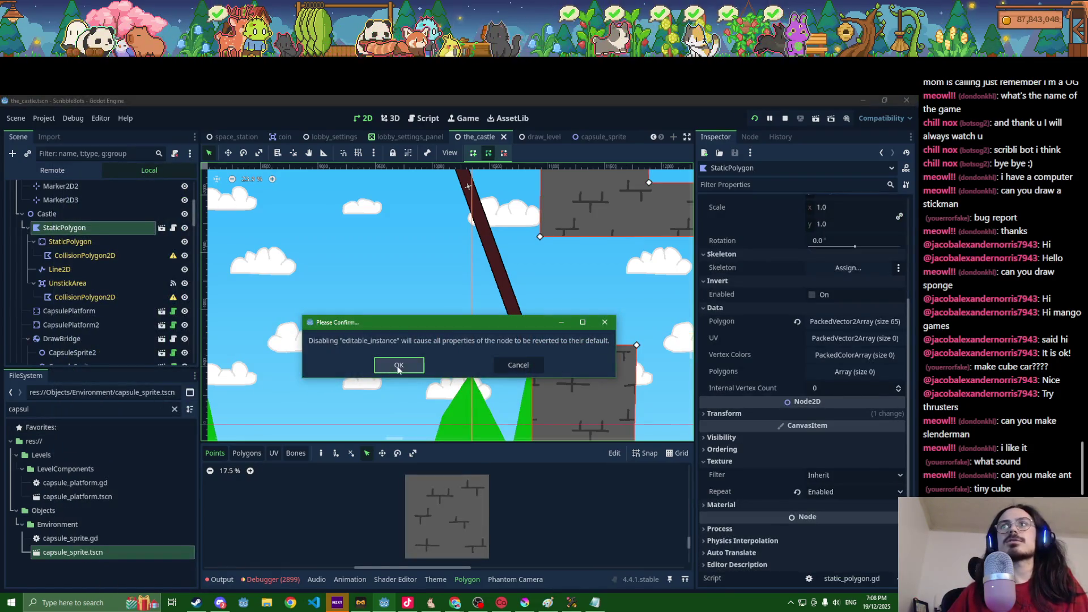
left_click(398, 366)
key("ctrl+s")
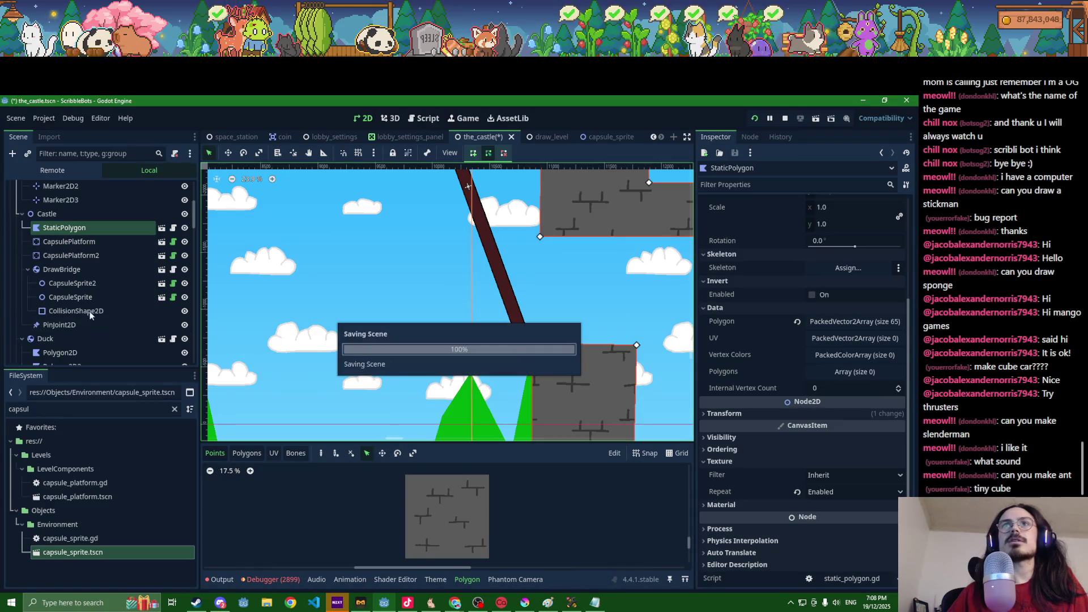
Step: Add a StaticBody2D under Castle with a CollisionShape2D child using a RectangleShape2D
left_click(49, 271)
left_click(43, 215)
key("ctrl+a")
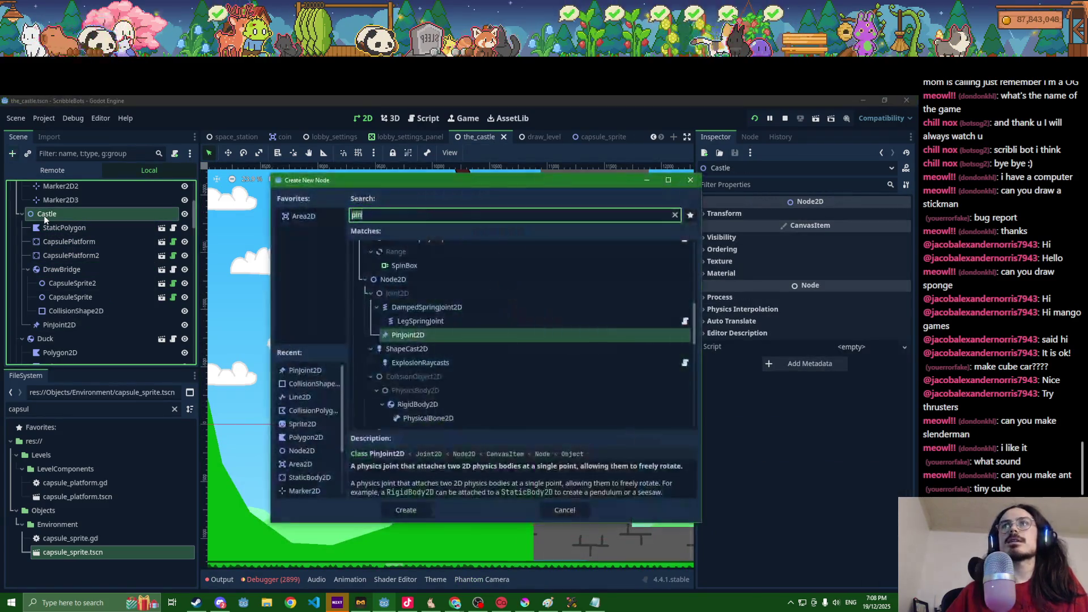
type("static")
key("Return")
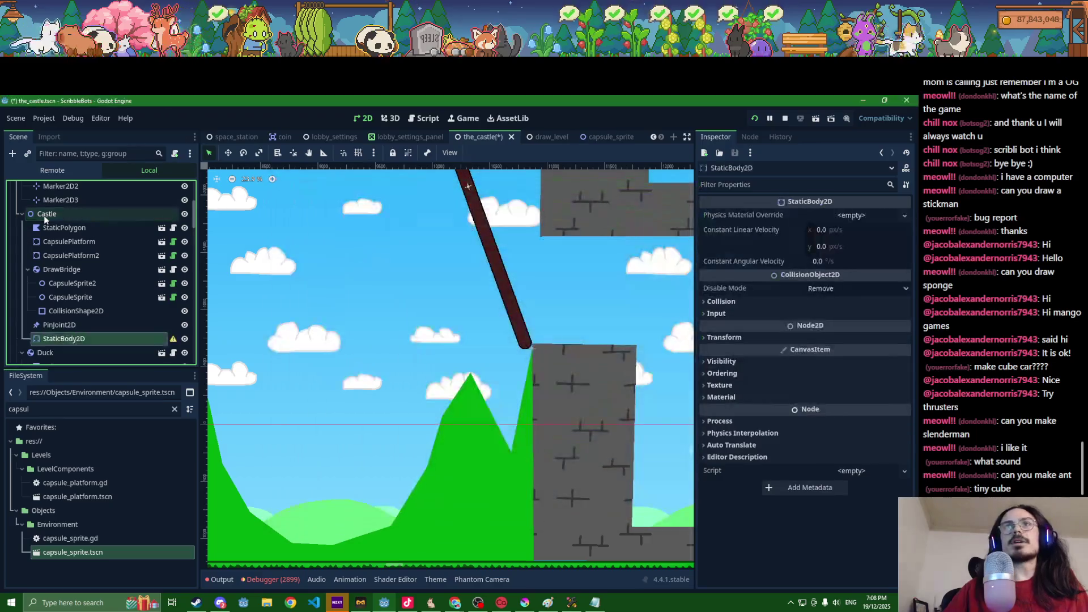
key("ctrl+a")
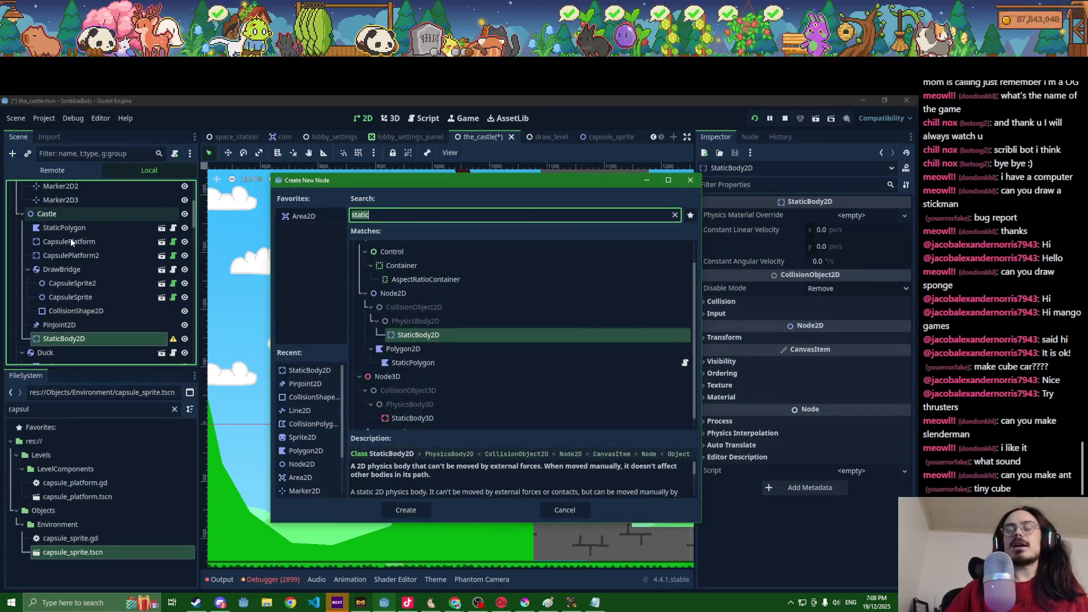
type("collision")
key("Return")
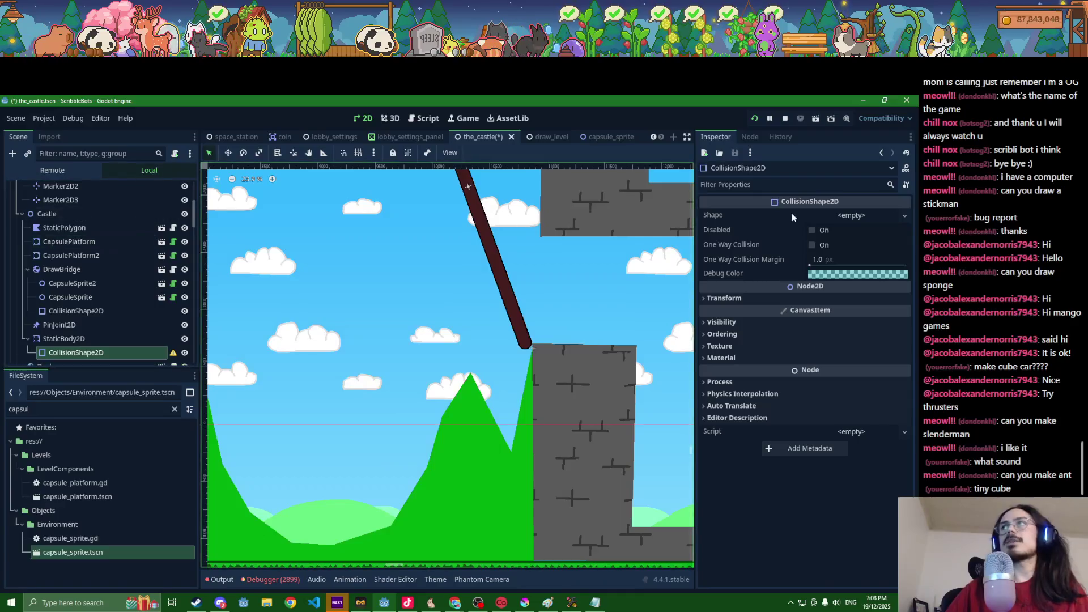
left_click(905, 216)
left_click(850, 284)
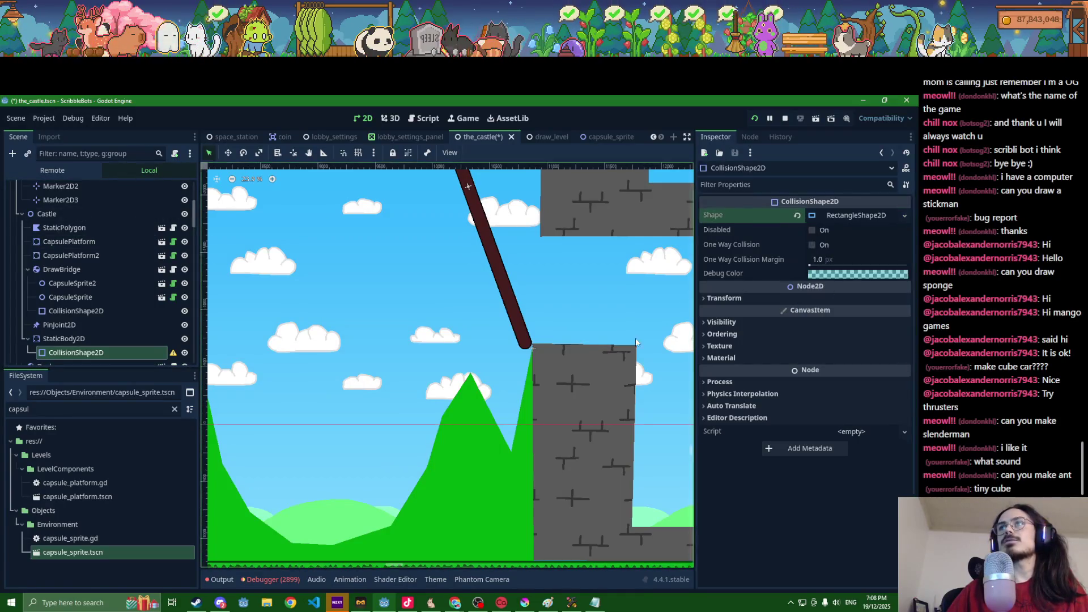
Step: Move the new static body to the stone pillar's corner and save the scene
scroll(504, 368, "down", 2)
scroll(504, 367, "down", 2)
left_click(164, 340)
left_click(228, 153)
left_click_drag(273, 327, 280, 327)
scroll(504, 371, "up", 3)
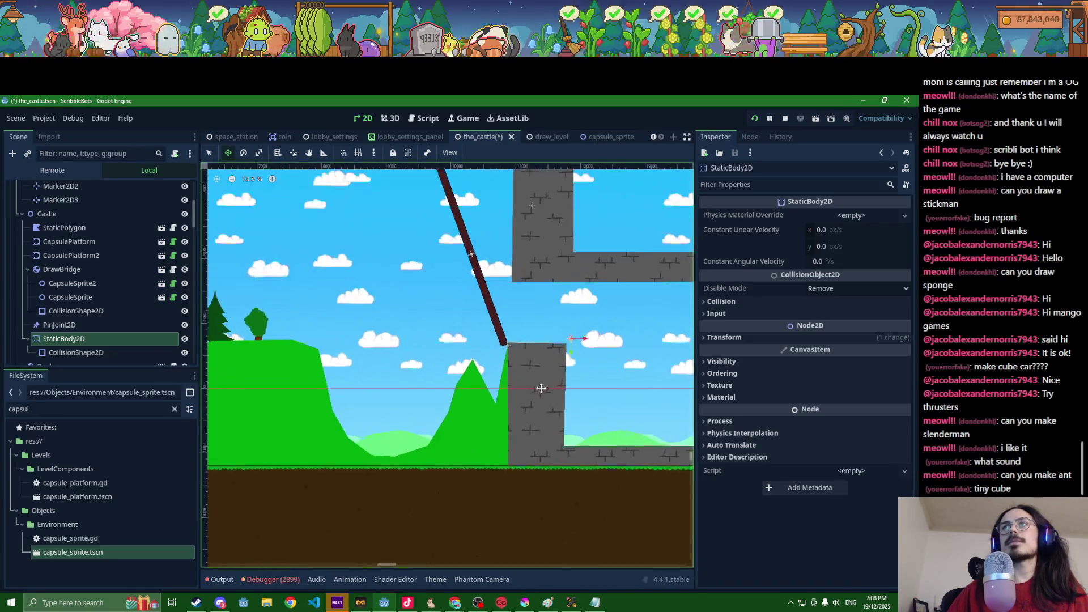
scroll(578, 325, "up", 2)
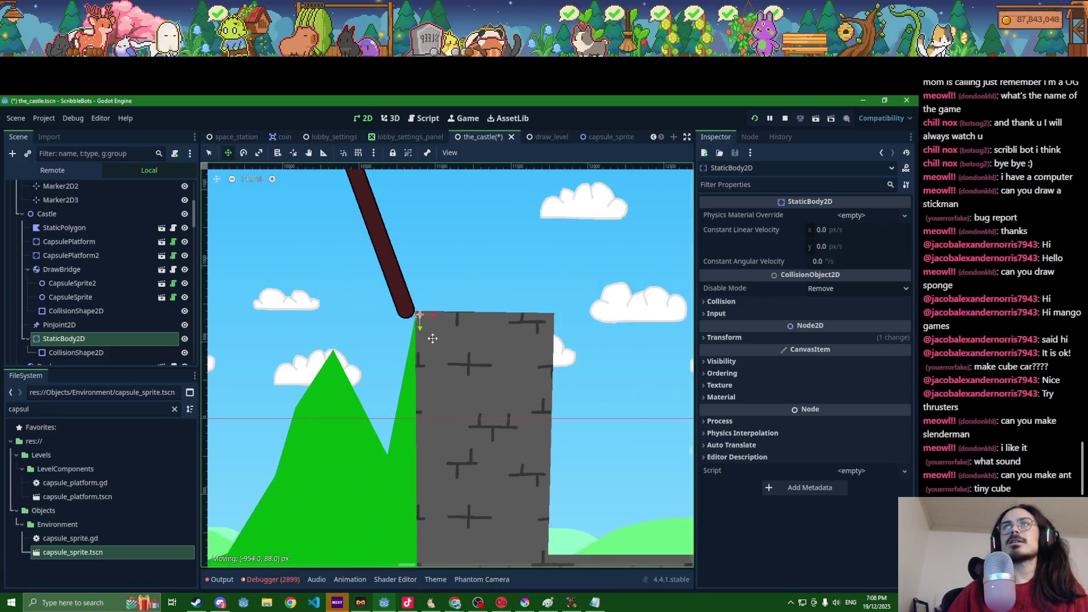
scroll(428, 332, "up", 6)
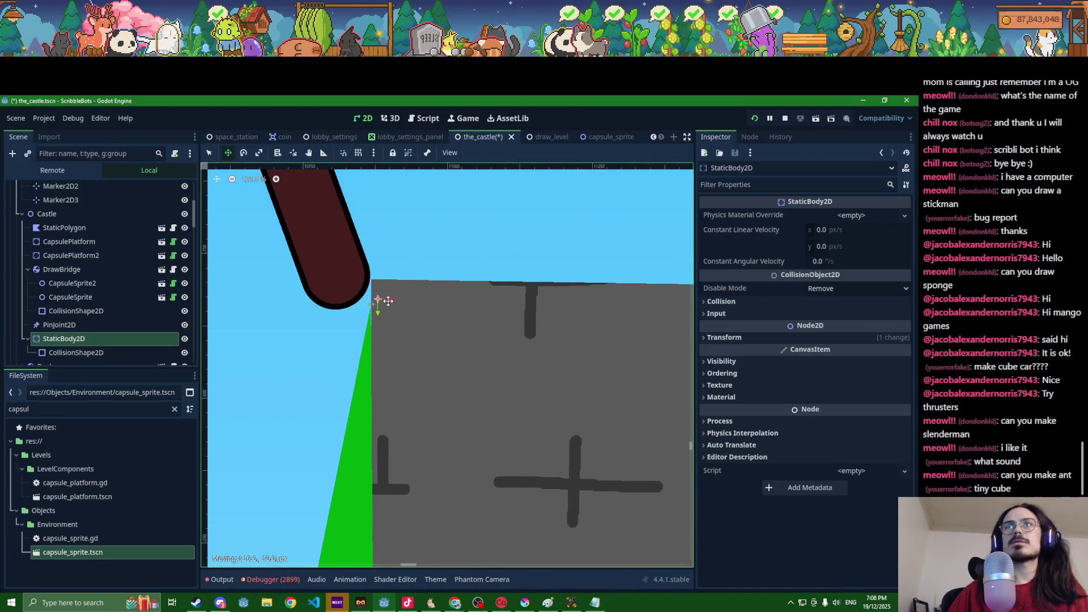
key("ctrl+s")
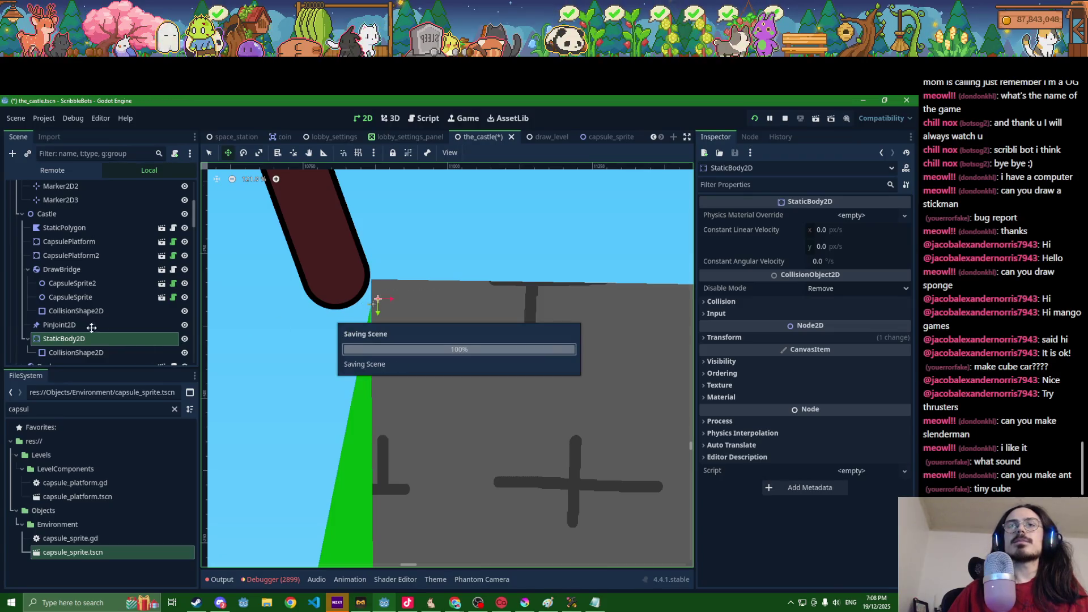
Step: Rename the body PinBody, set it as PinJoint2D's Node B, and save
double_click(94, 341)
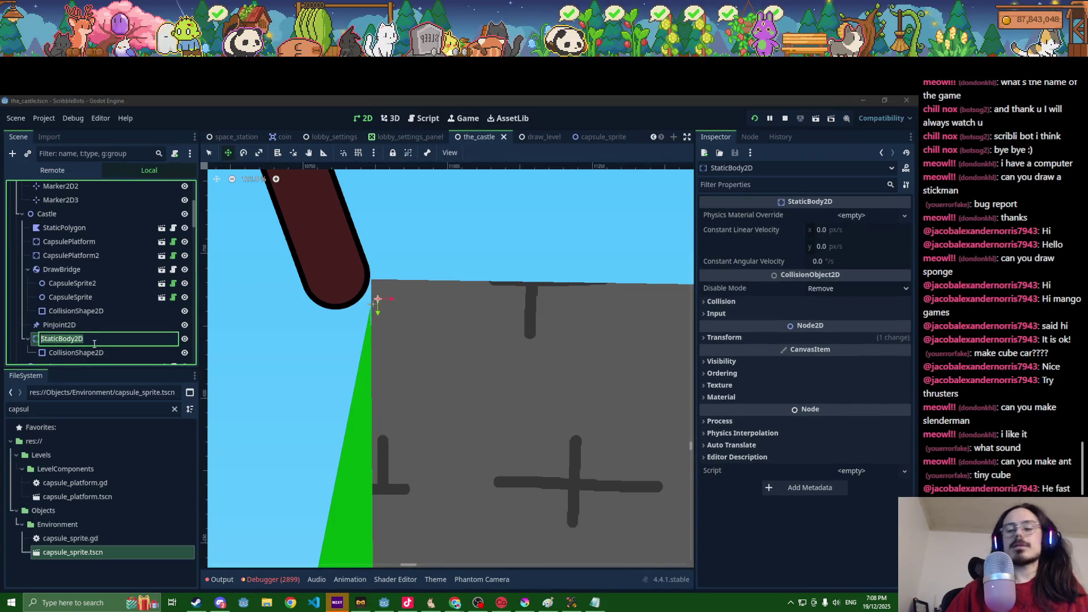
type("PinBody")
key("Return")
left_click(94, 325)
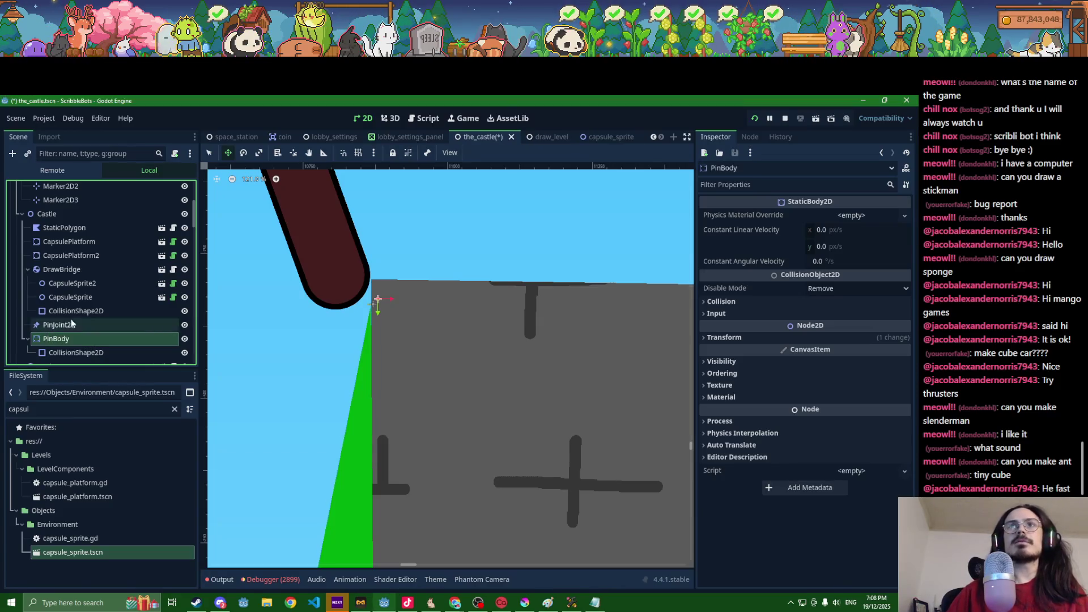
left_click(798, 282)
left_click(850, 281)
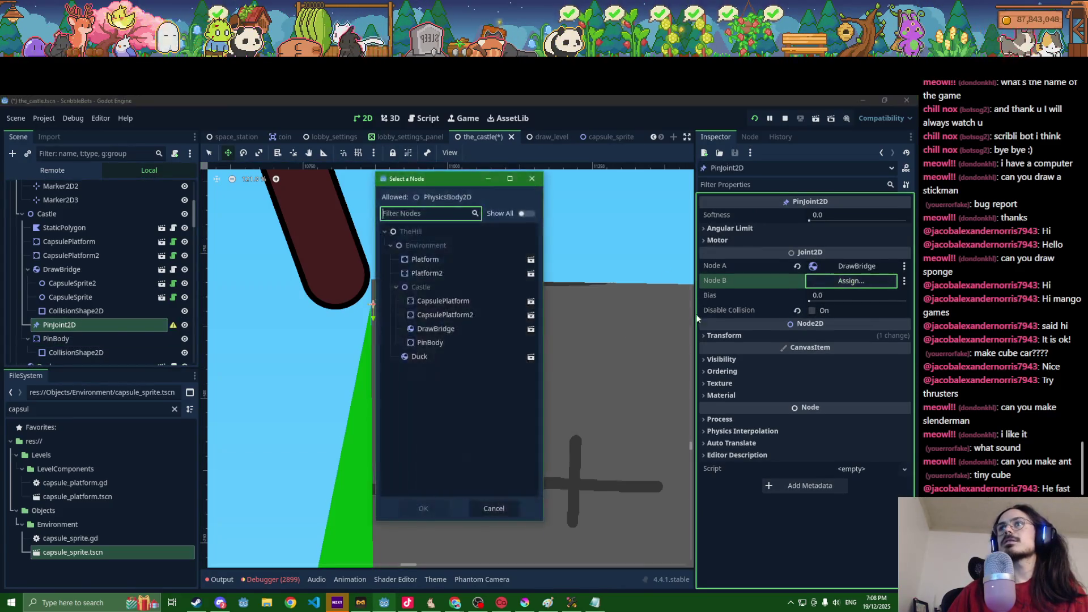
double_click(430, 343)
key("ctrl+s")
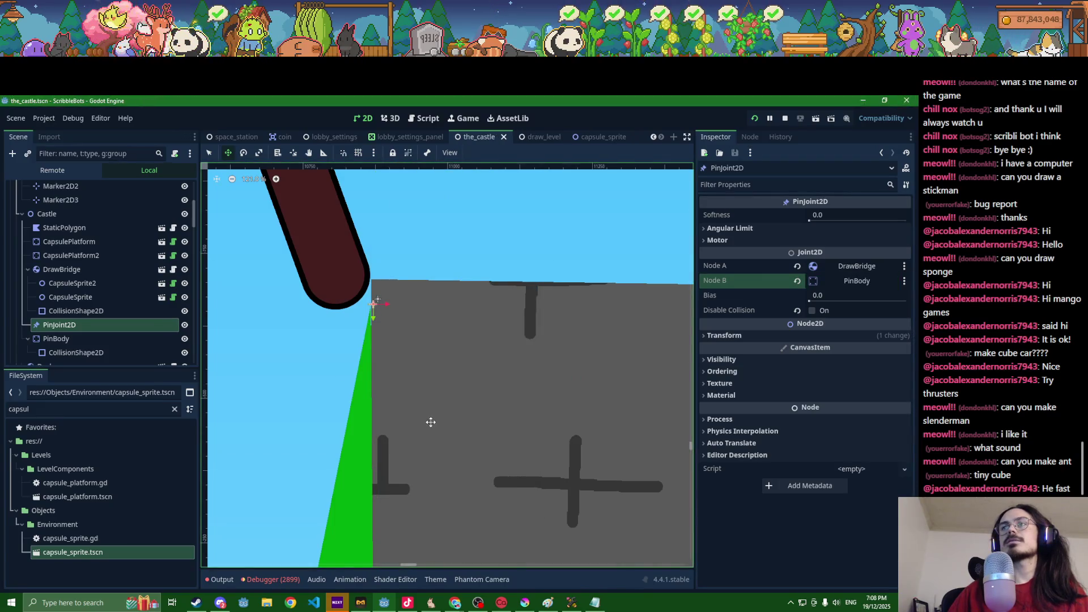
scroll(429, 455, "down", 4)
left_click(593, 604)
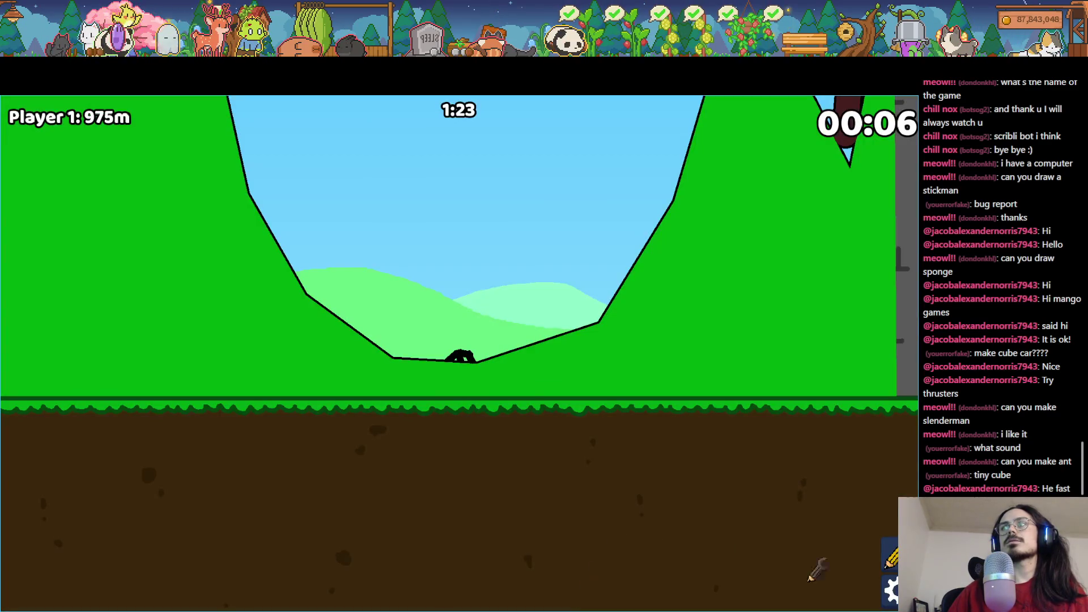
Step: Rematch on The Castle so the black bot races to the drawbridge, then return to Godot
key("Escape")
left_click(504, 338)
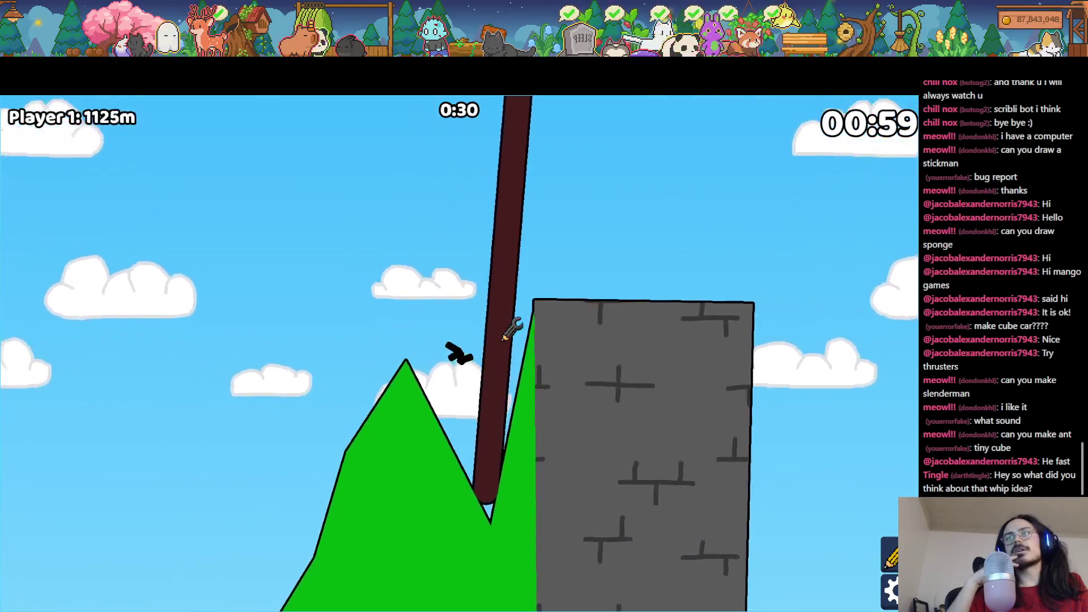
key("alt+Tab")
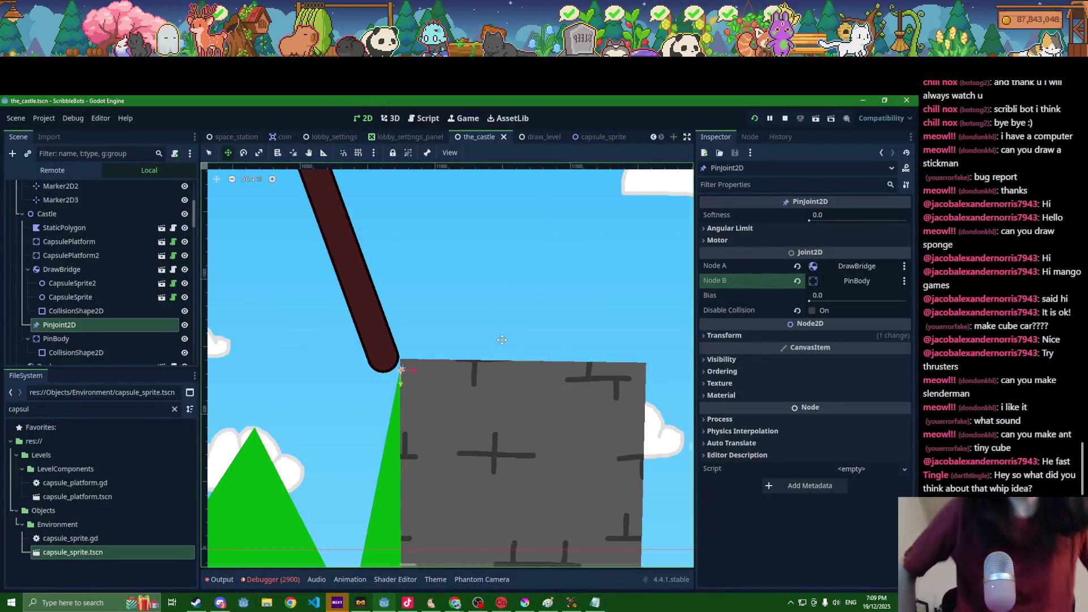
Step: Restart the project and start a local game with Player Count set to 1
left_click(785, 118)
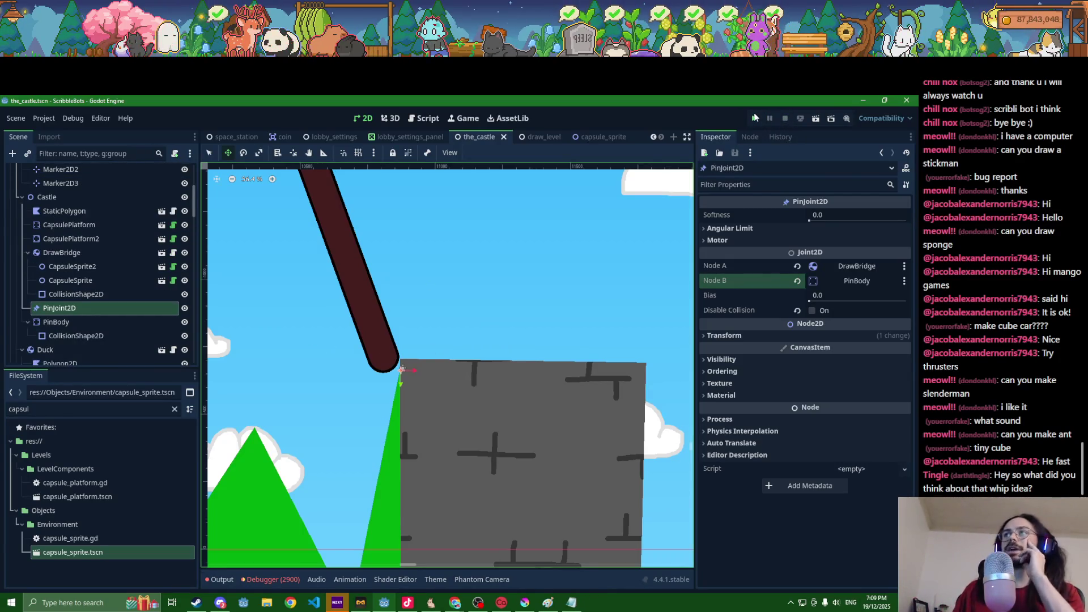
left_click(755, 118)
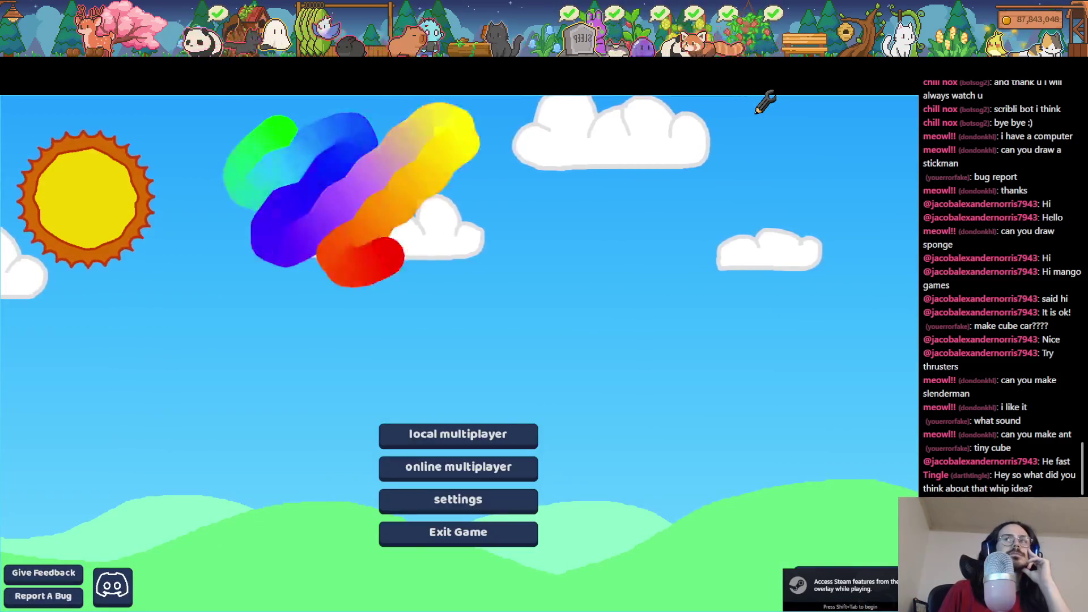
left_click(487, 434)
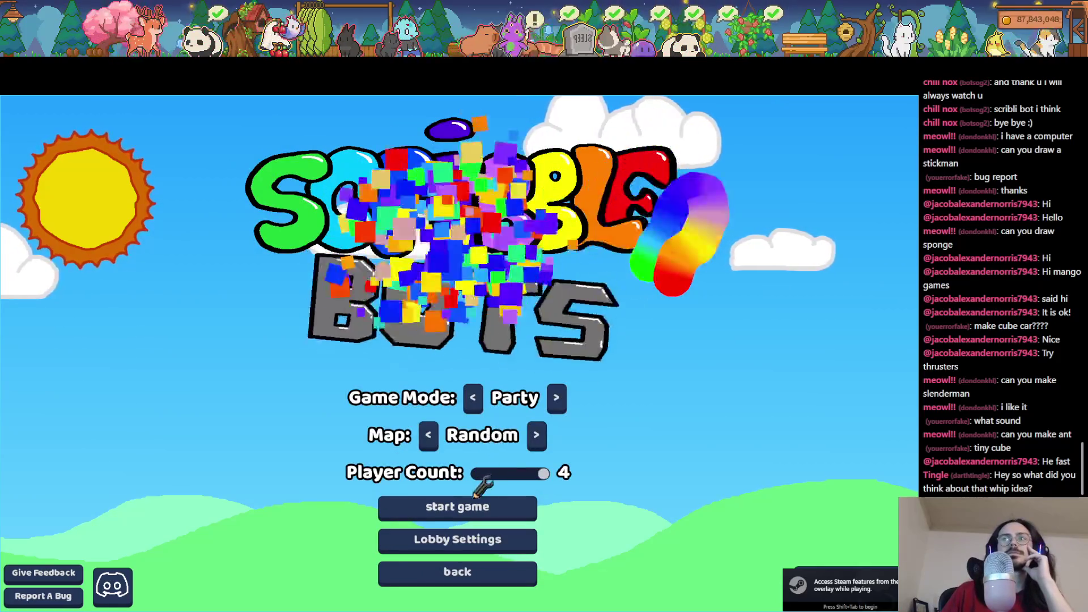
left_click(478, 475)
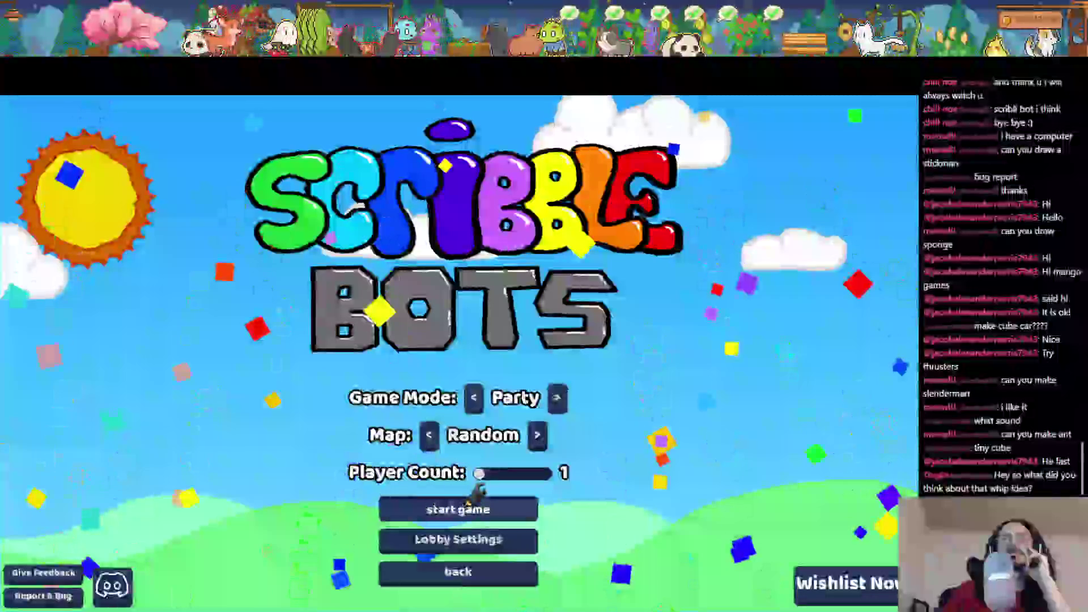
left_click(458, 509)
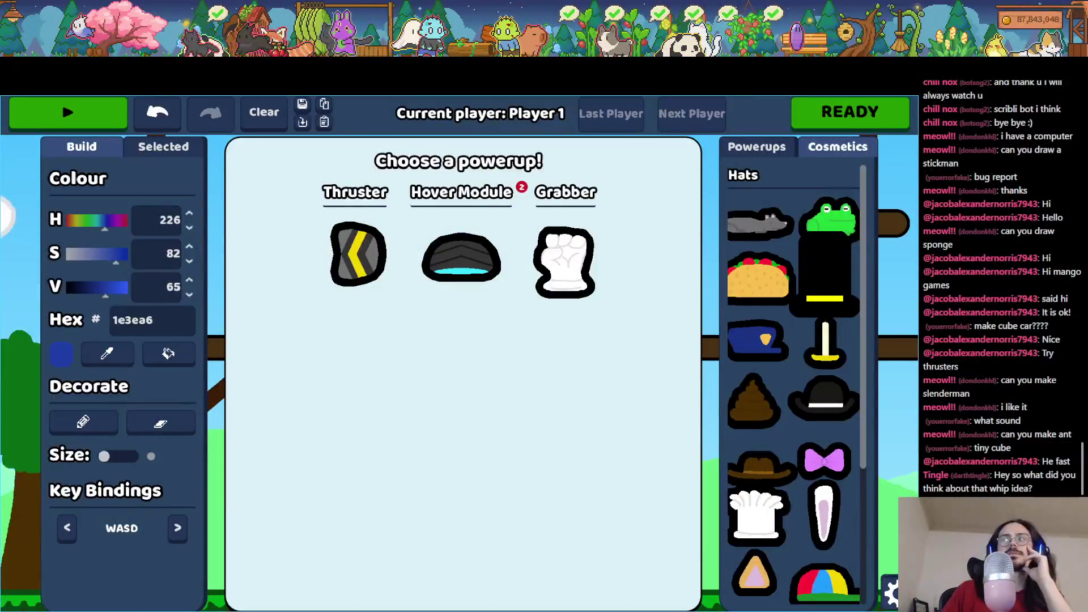
Step: Back in the lobby, draw a bot with a leg, race it on The Castle, then return to Godot
key("Escape")
left_click(442, 442)
left_click(475, 422)
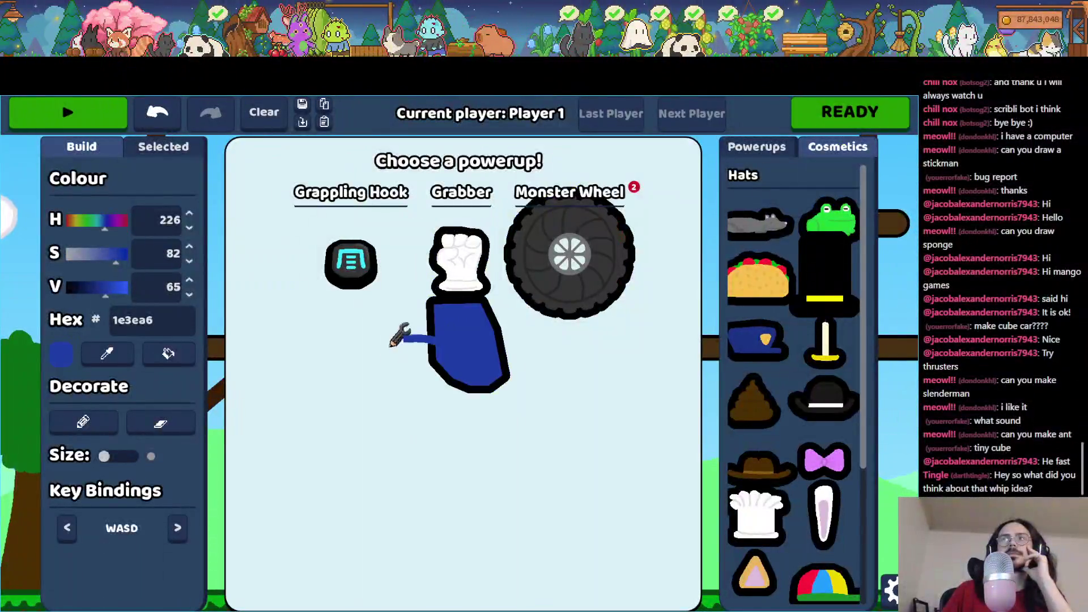
left_click_drag(392, 344, 391, 496)
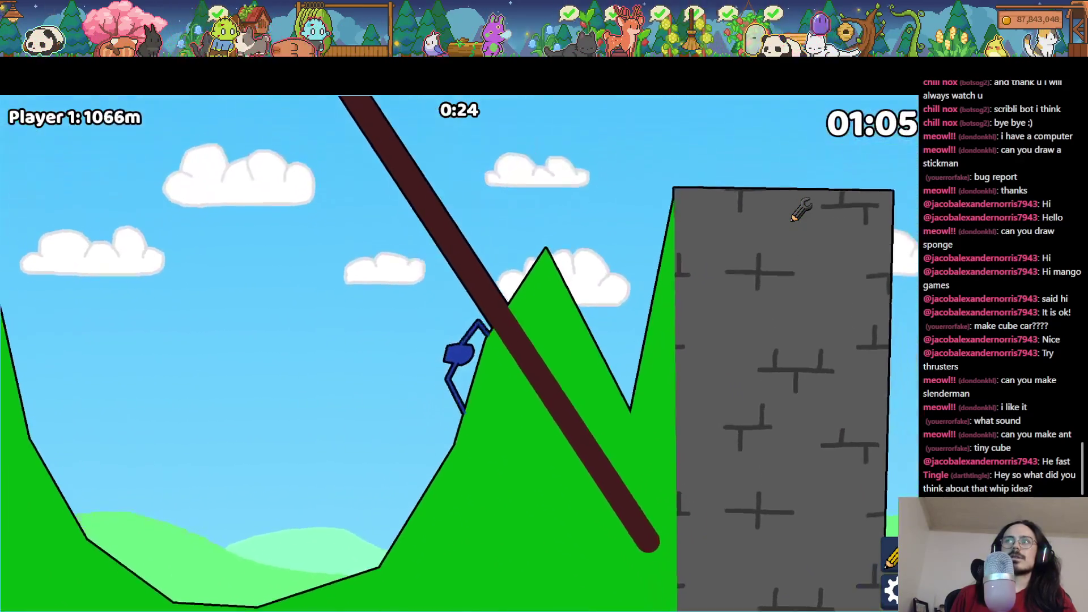
key("alt+Tab")
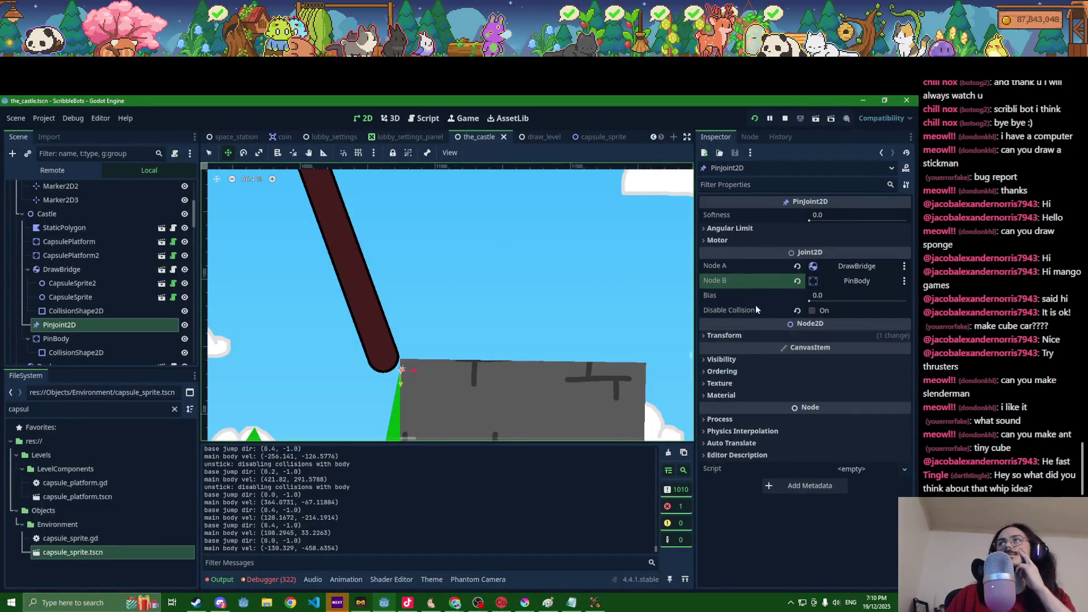
left_click(850, 280)
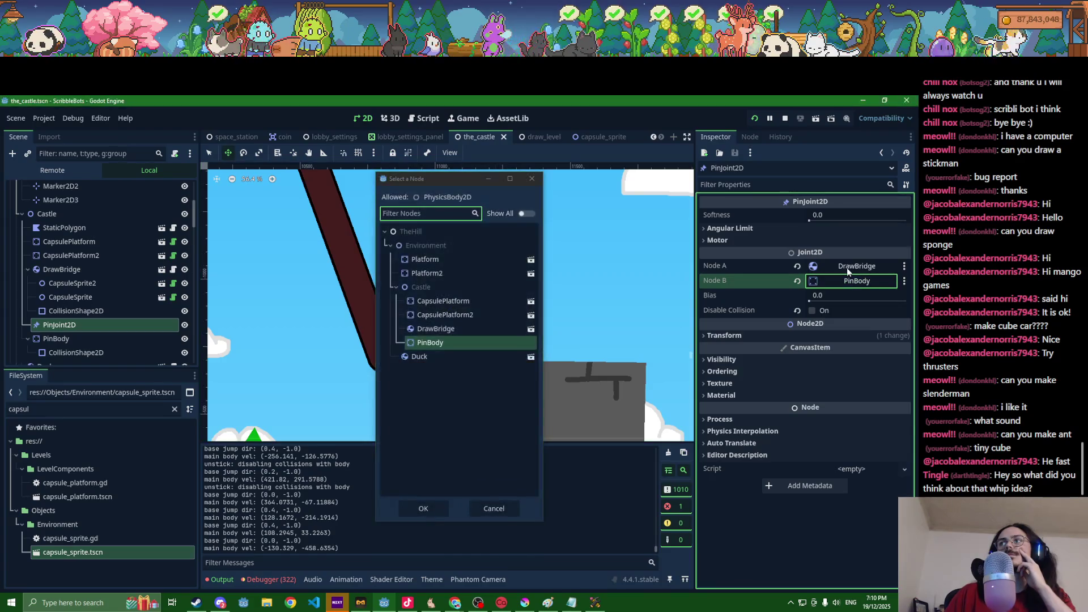
left_click(532, 179)
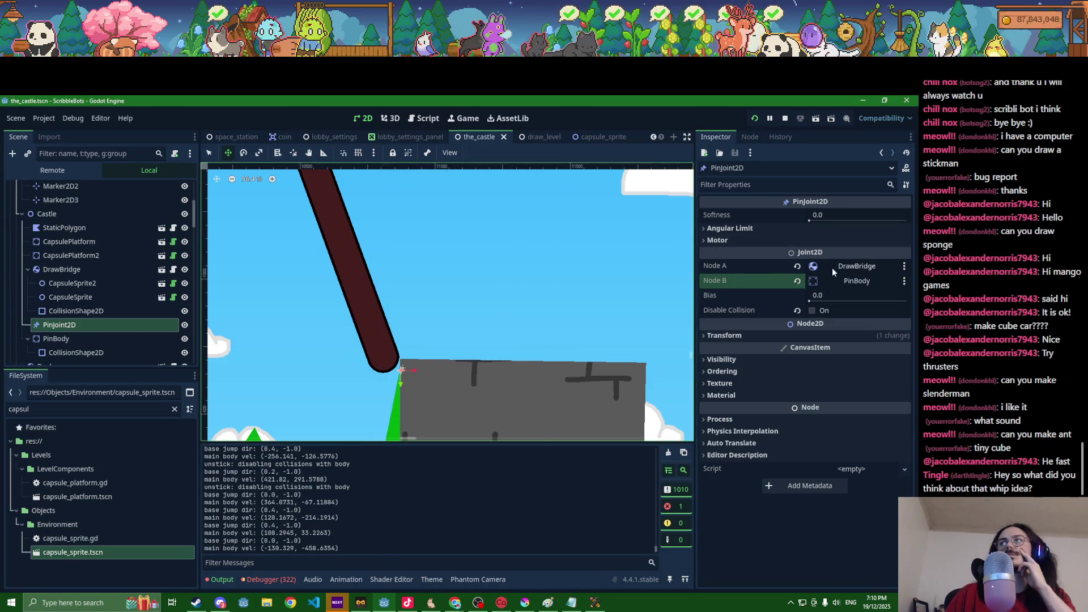
left_click(832, 272)
left_click(537, 180)
scroll(467, 285, "down", 2)
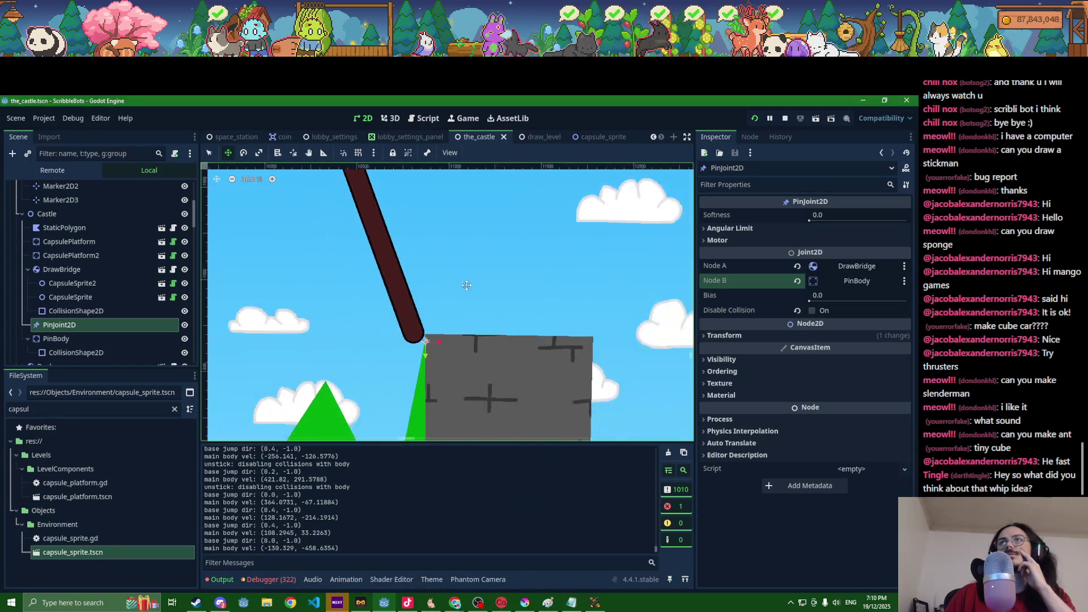
scroll(466, 285, "down", 6)
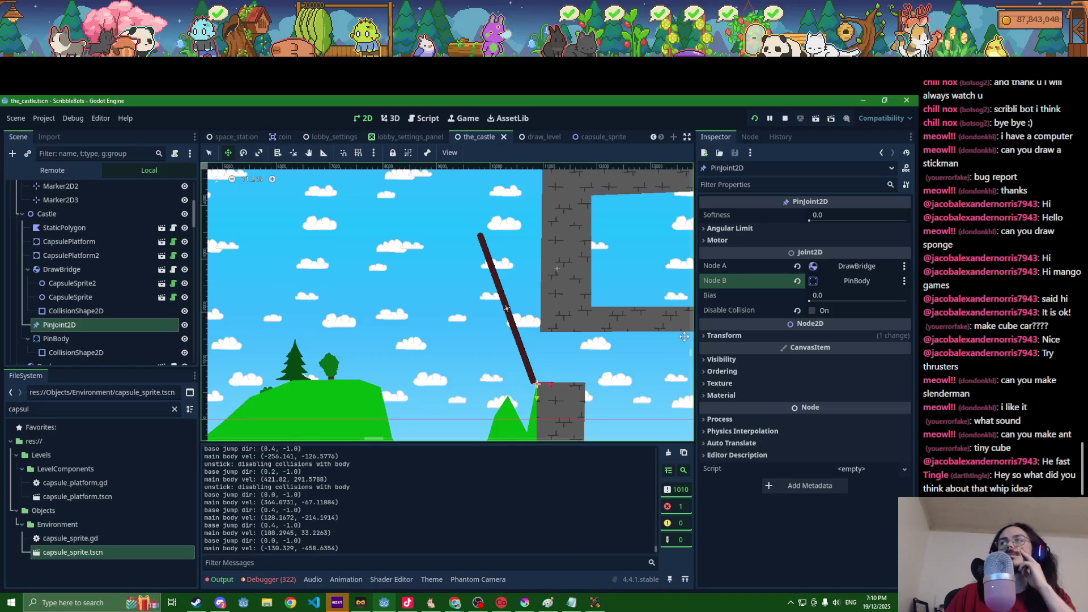
left_click(705, 336)
scroll(475, 393, "down", 2)
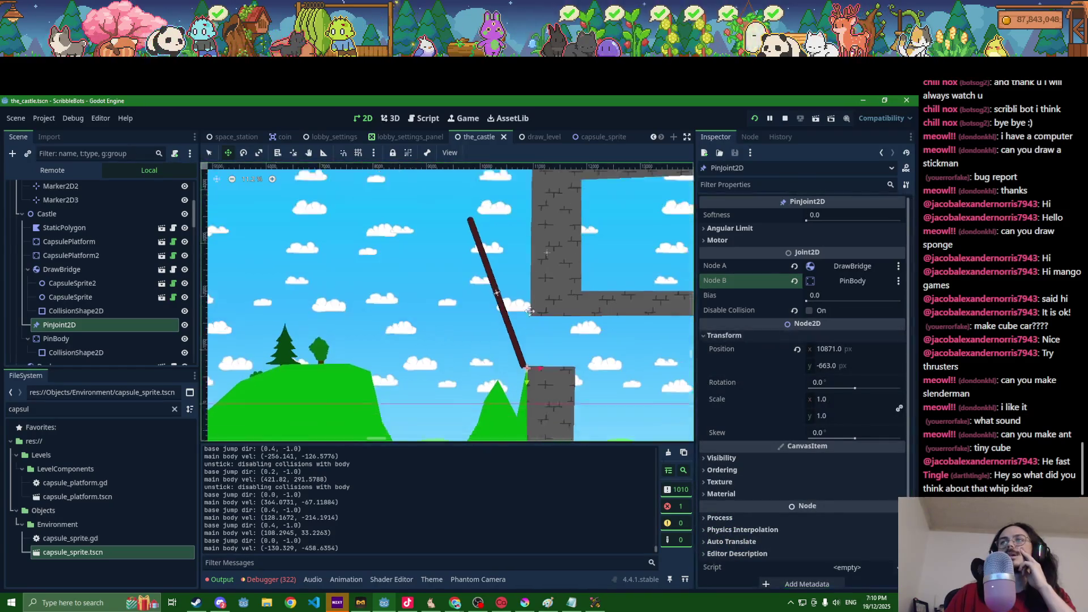
scroll(112, 273, "up", 5)
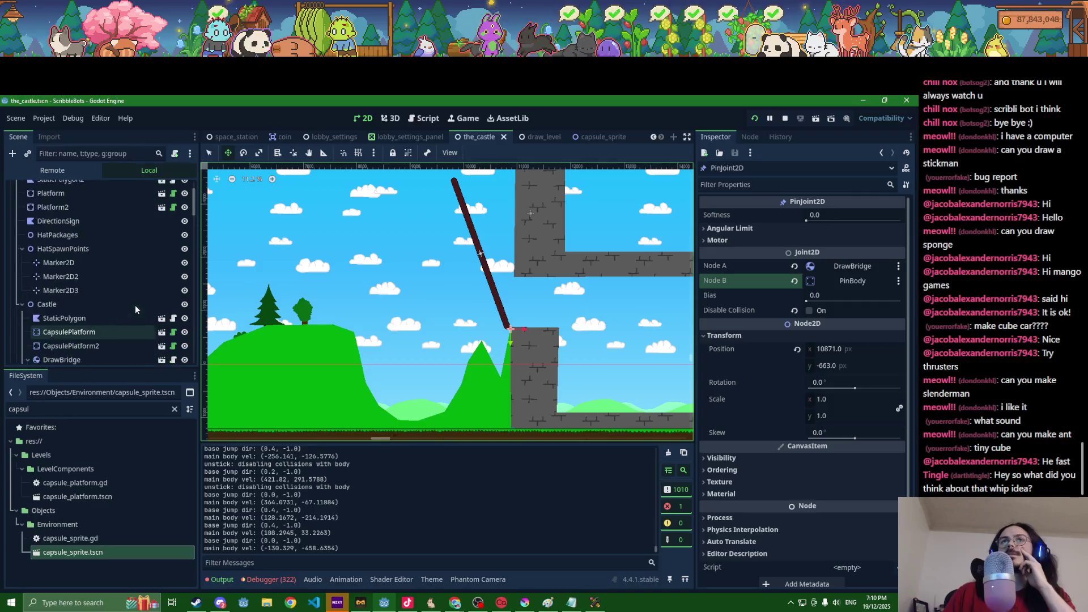
scroll(107, 286, "down", 8)
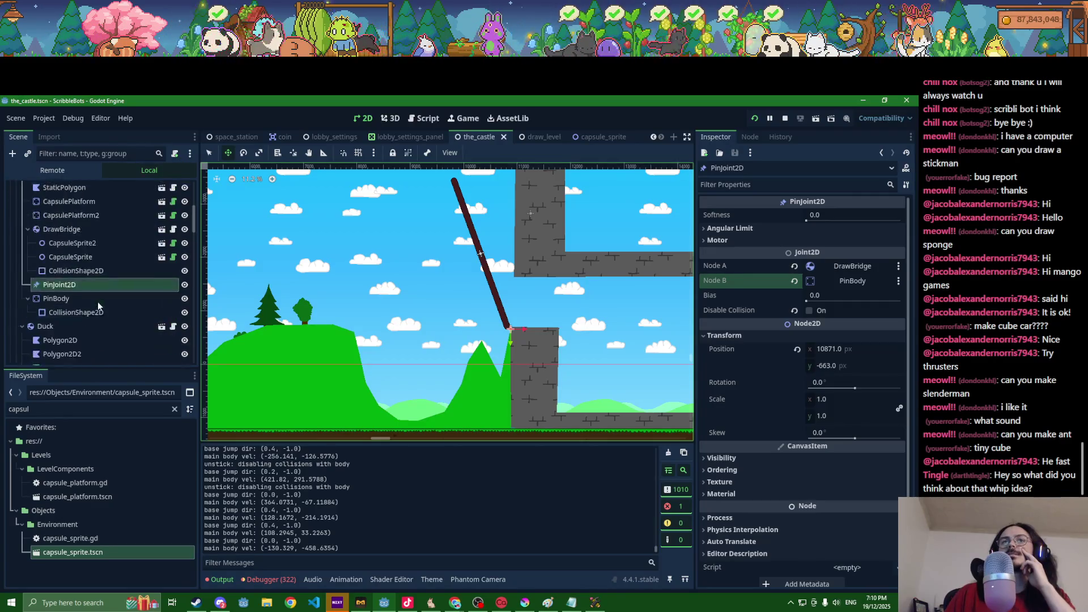
double_click(84, 330)
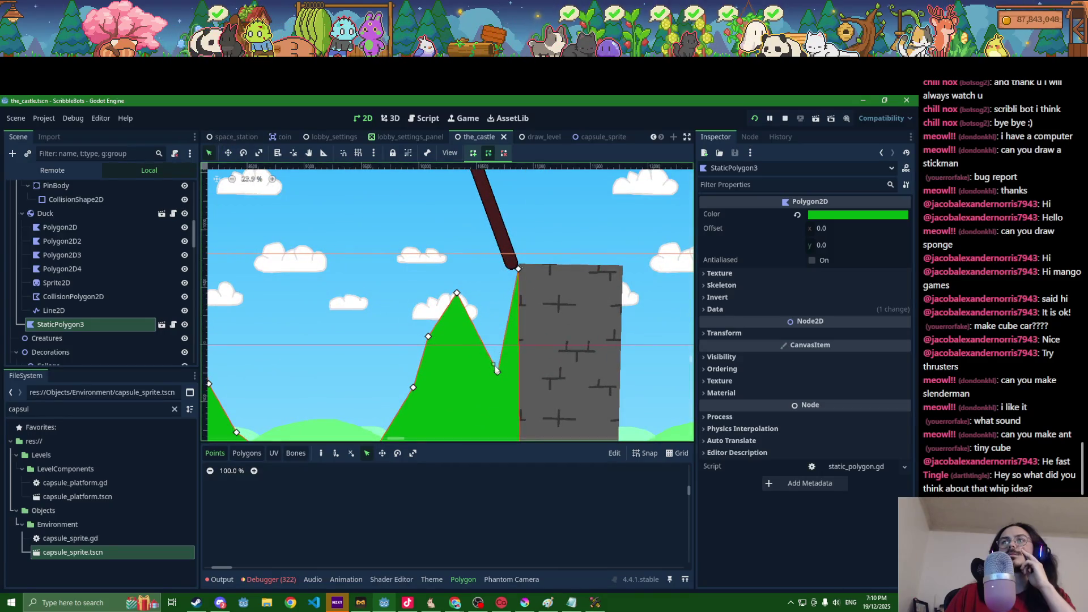
Step: Drag the StaticPolygon3 hill vertex up to the tower's top corner, then deselect the polygon
left_click_drag(497, 355, 500, 277)
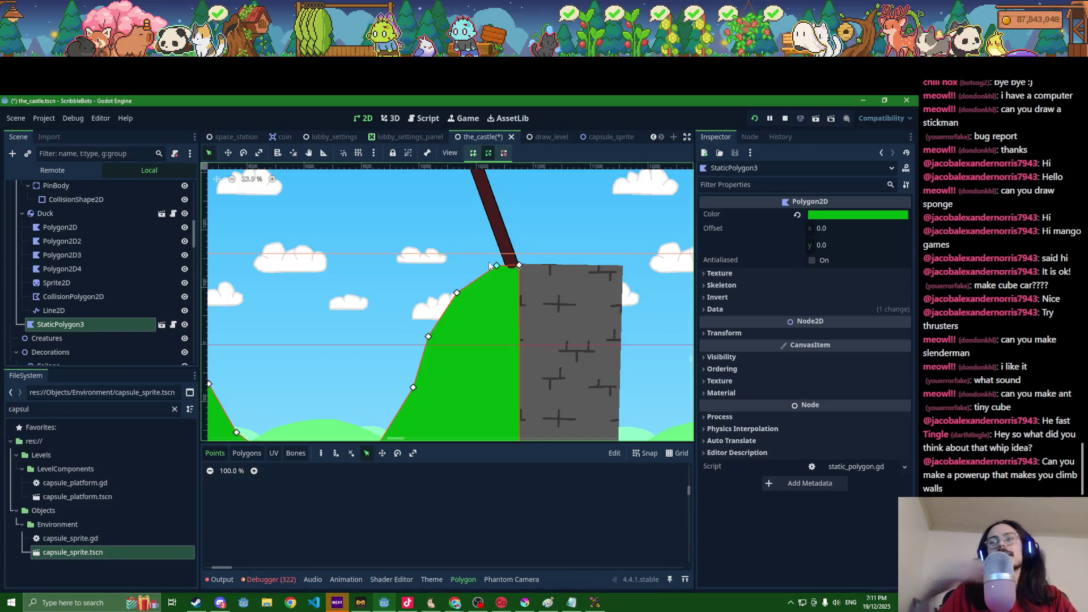
left_click(297, 609)
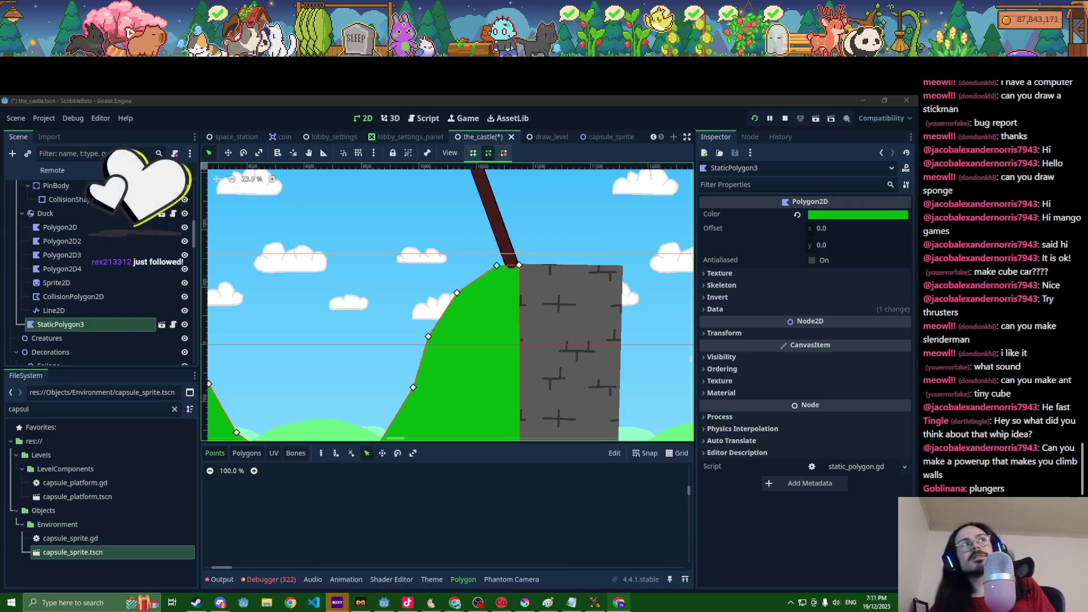
key("alt+Tab")
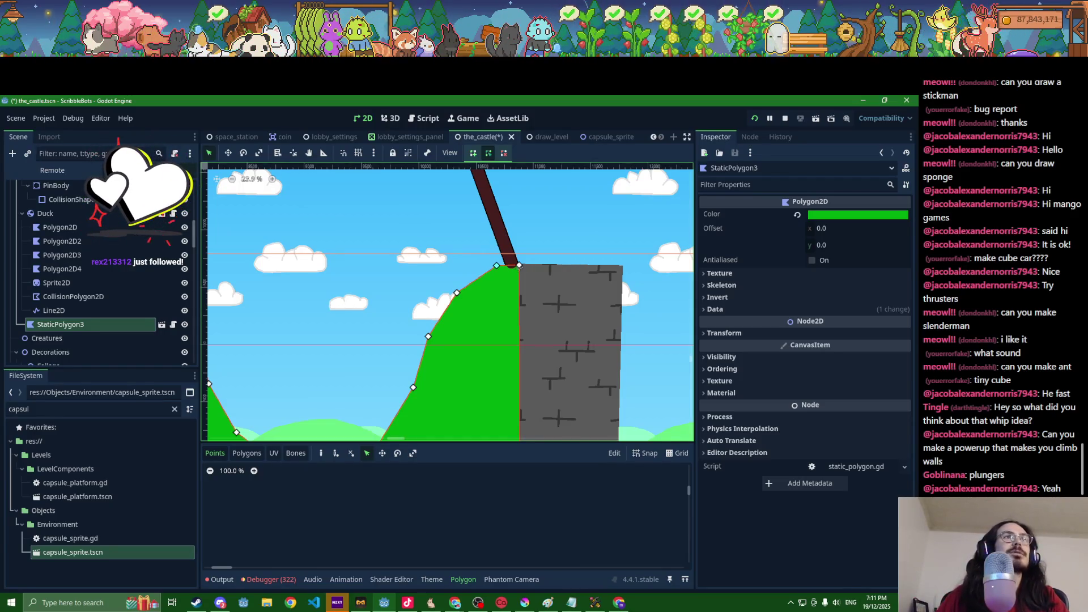
key("alt+Tab")
key("alt+Tab")
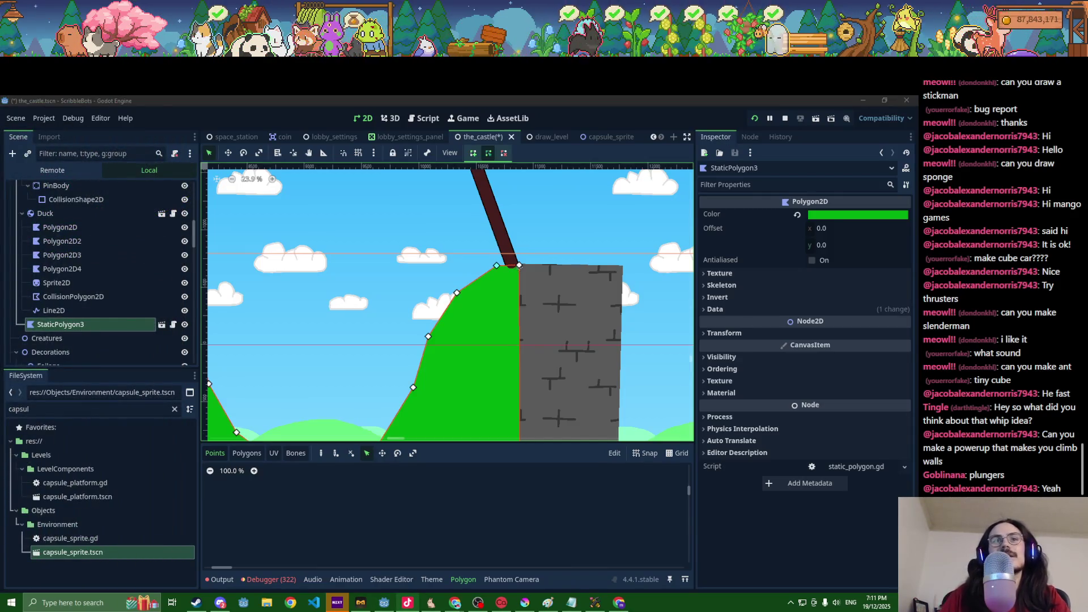
scroll(386, 376, "down", 2)
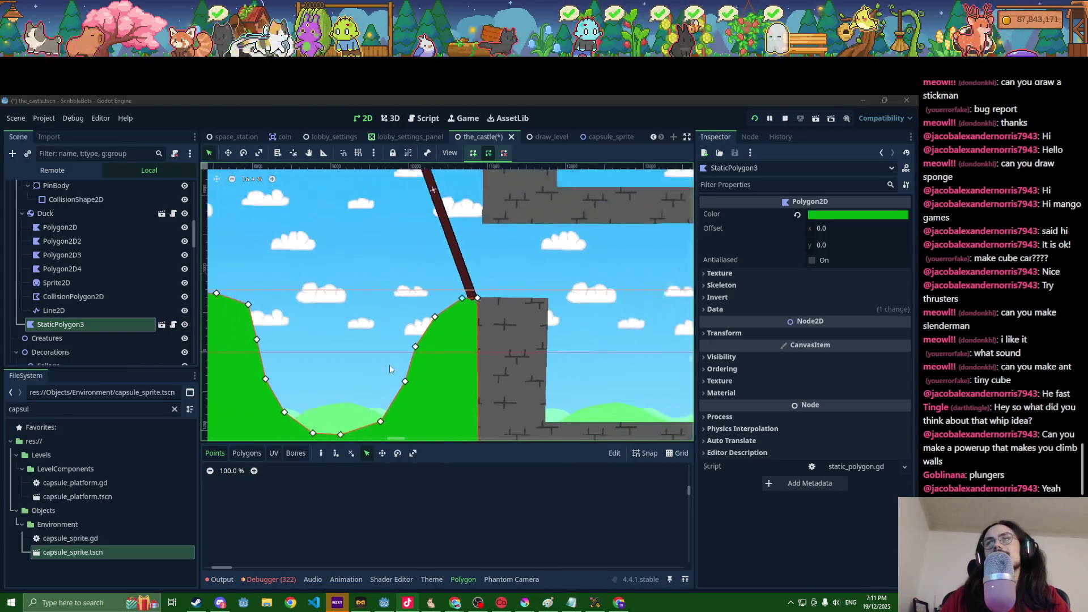
left_click(452, 257)
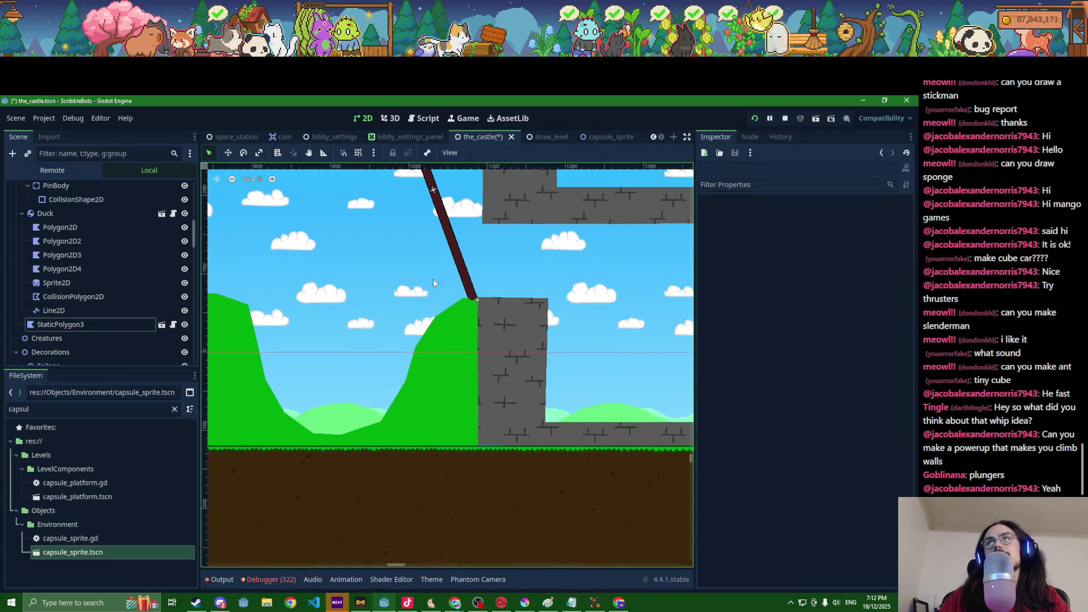
Step: Select the DrawBridge body and nudge it slightly upward with the Move tool
scroll(433, 282, "up", 1)
left_click(439, 232)
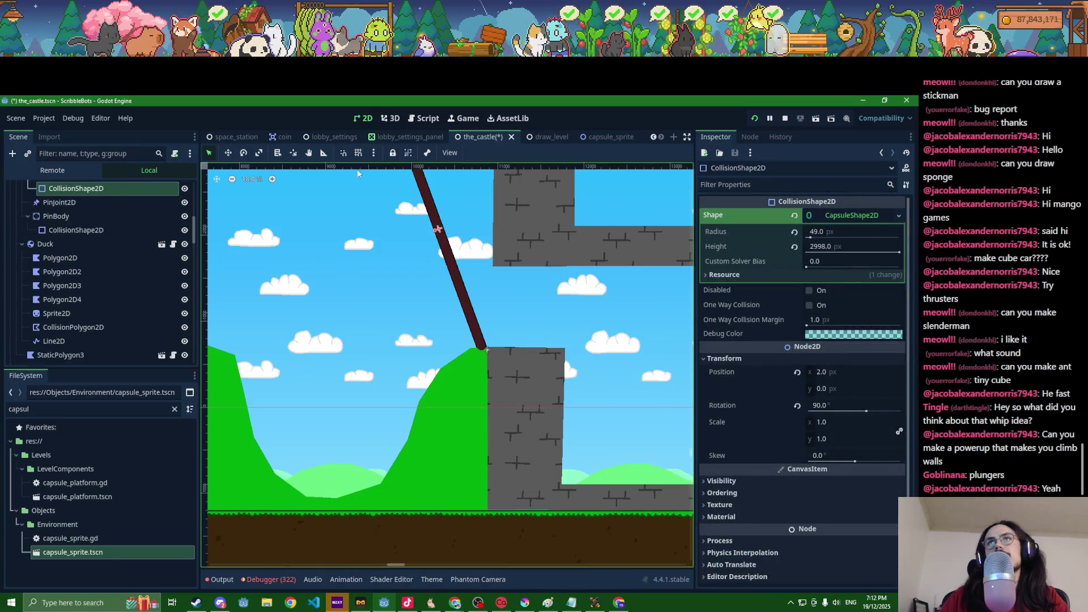
left_click(229, 152)
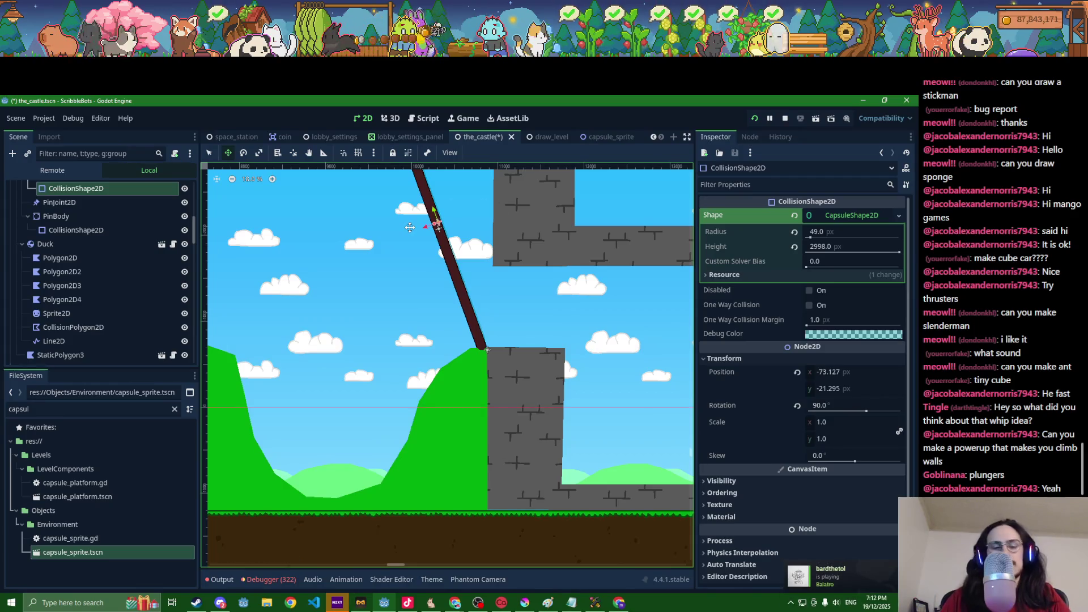
scroll(111, 277, "up", 2)
left_click(73, 192)
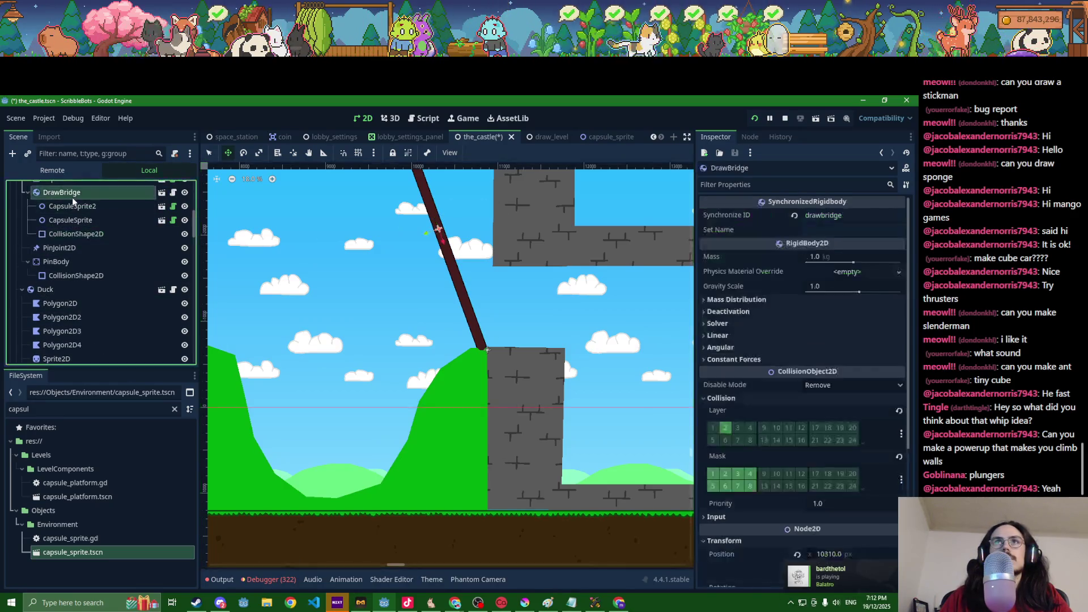
left_click_drag(406, 238, 408, 234)
Step: Save the castle scene with Ctrl+S and switch over to Krita
key("ctrl+s")
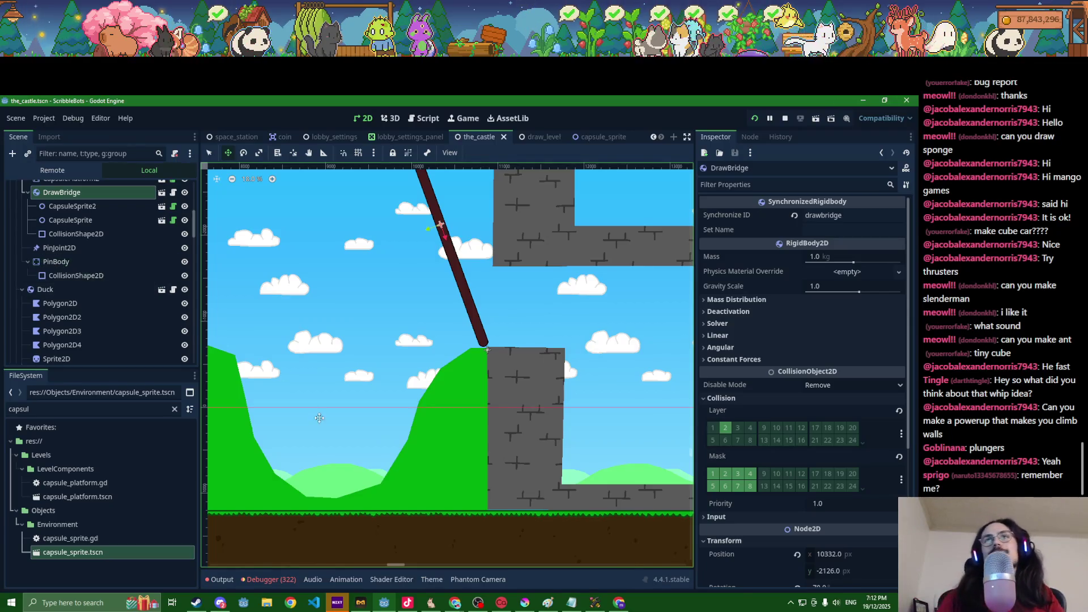
scroll(321, 396, "down", 2)
scroll(418, 412, "down", 5)
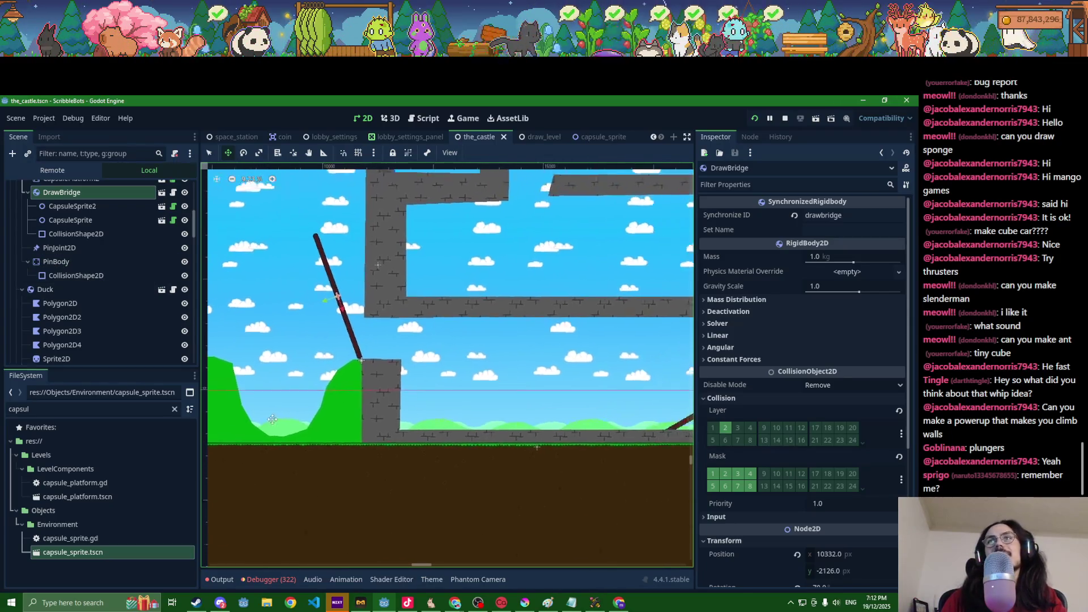
scroll(419, 412, "down", 2)
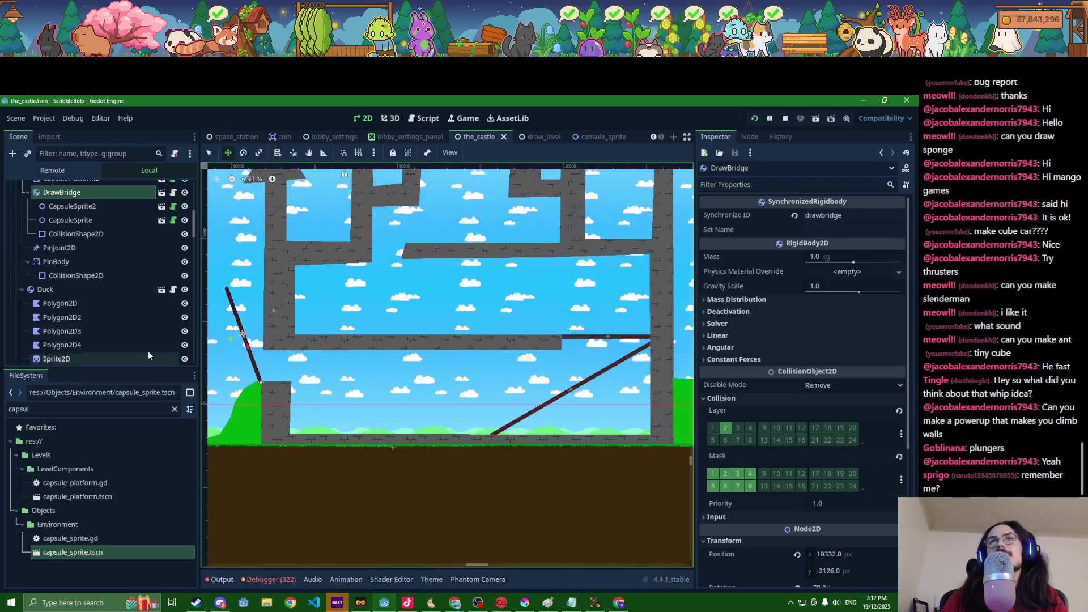
scroll(78, 260, "up", 3)
scroll(78, 259, "up", 2)
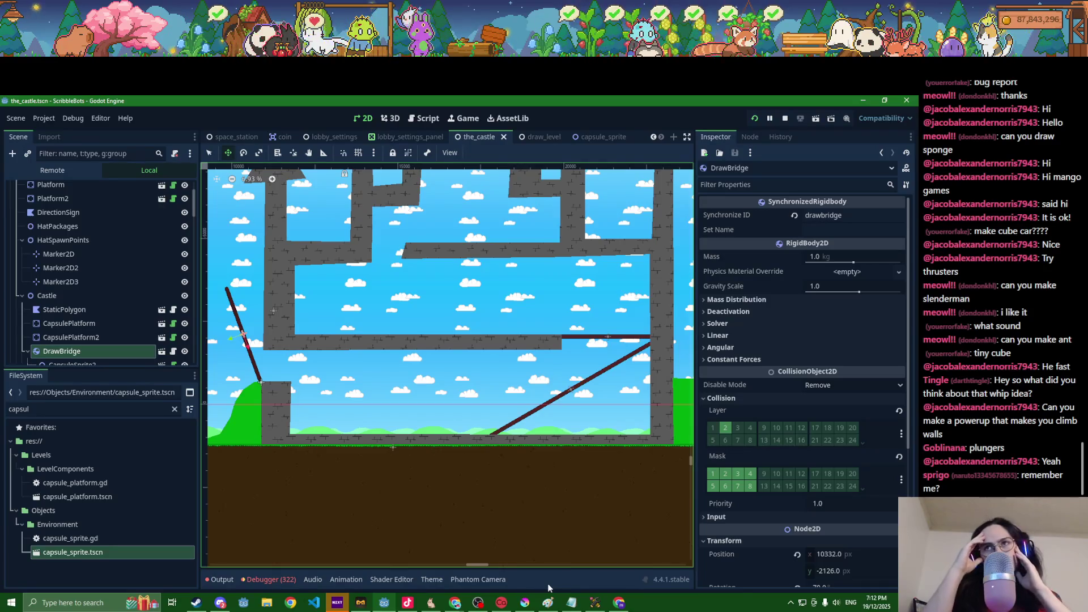
left_click(548, 603)
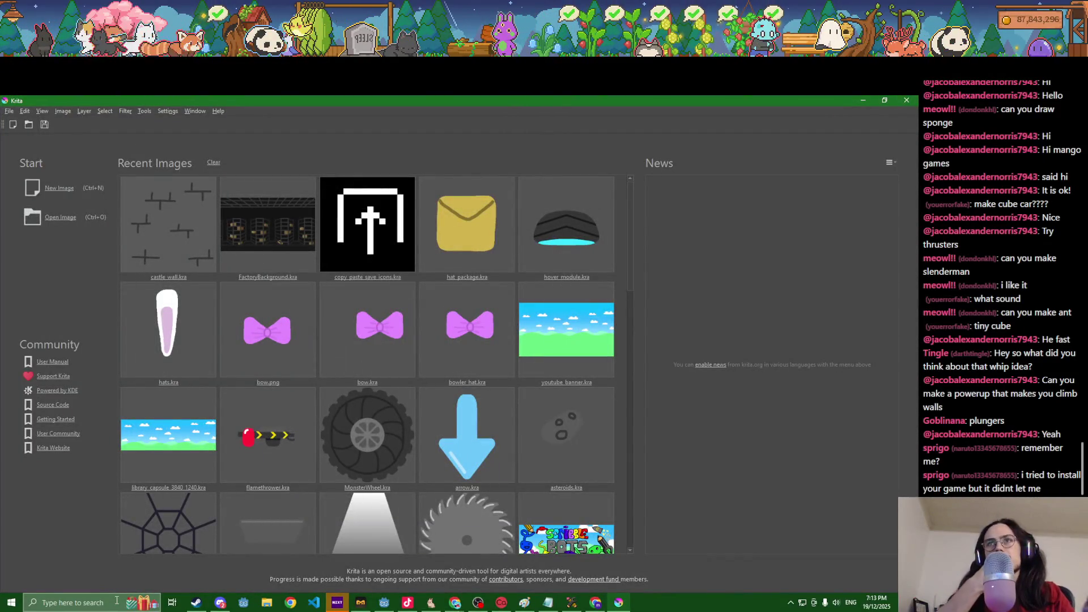
Step: Create a new blank 500×500 px canvas and open Image > Resize Canvas
left_click(66, 190)
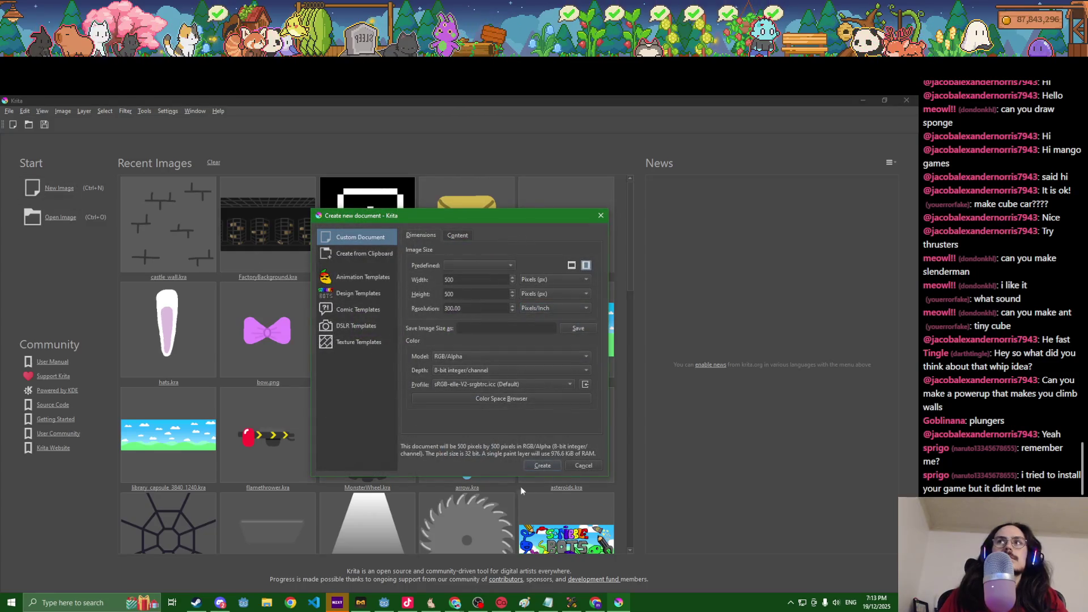
left_click(536, 467)
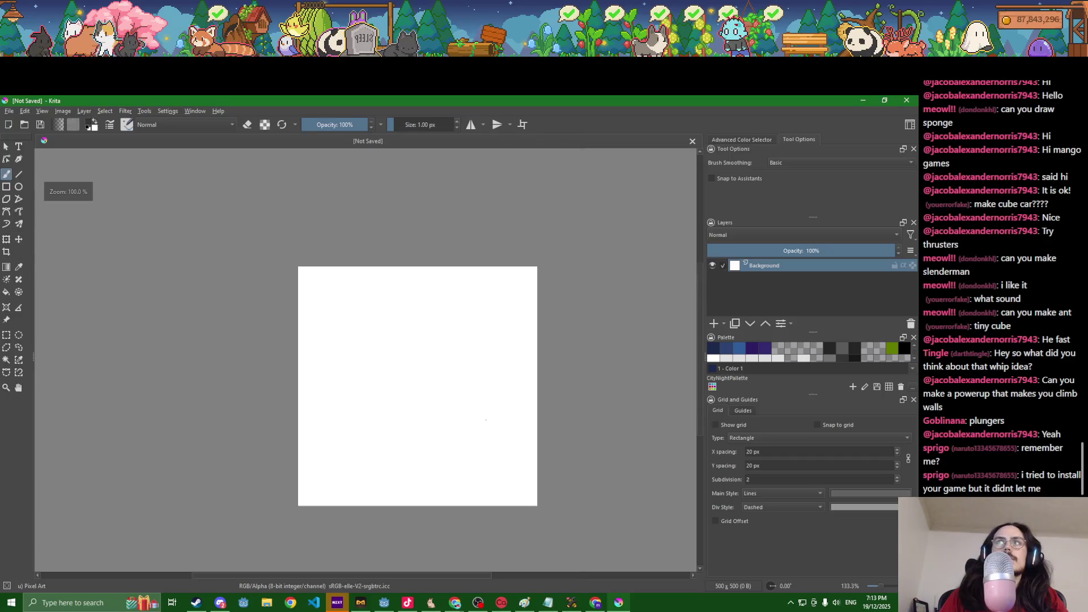
left_click(84, 111)
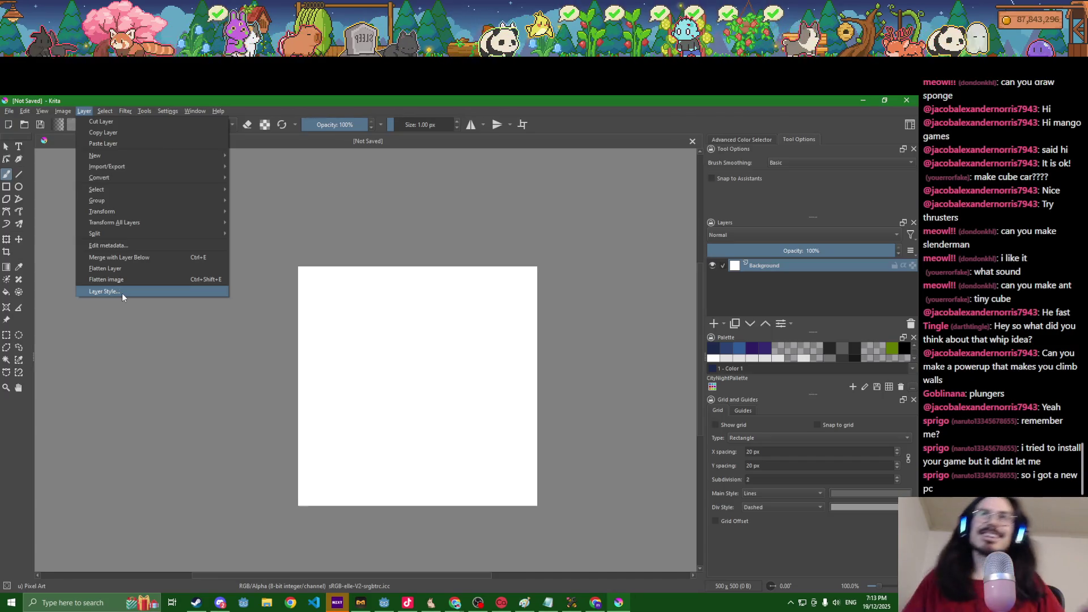
mouse_move(105, 111)
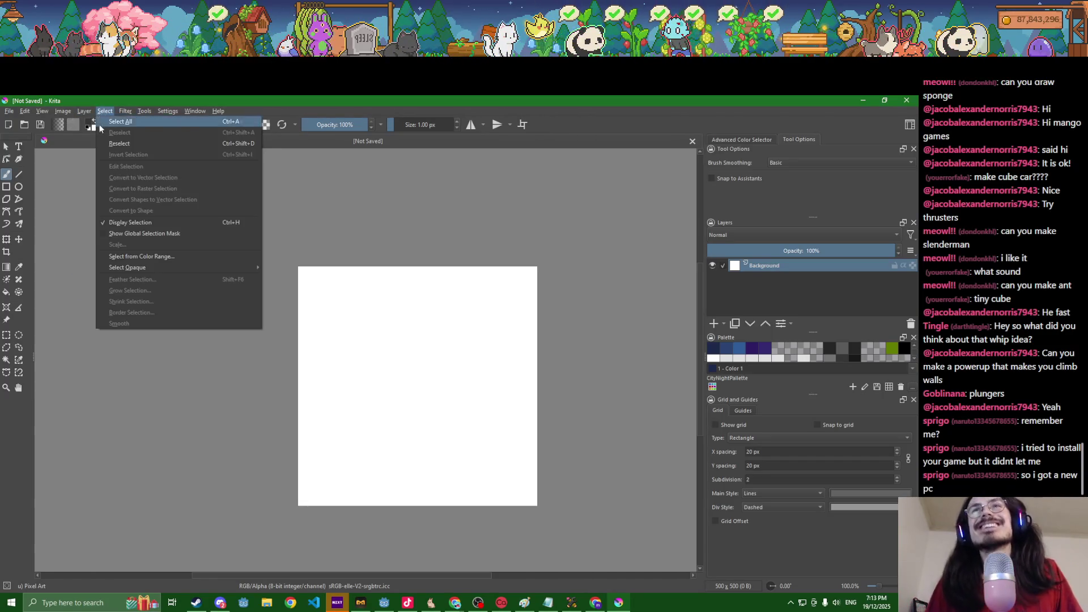
mouse_move(63, 111)
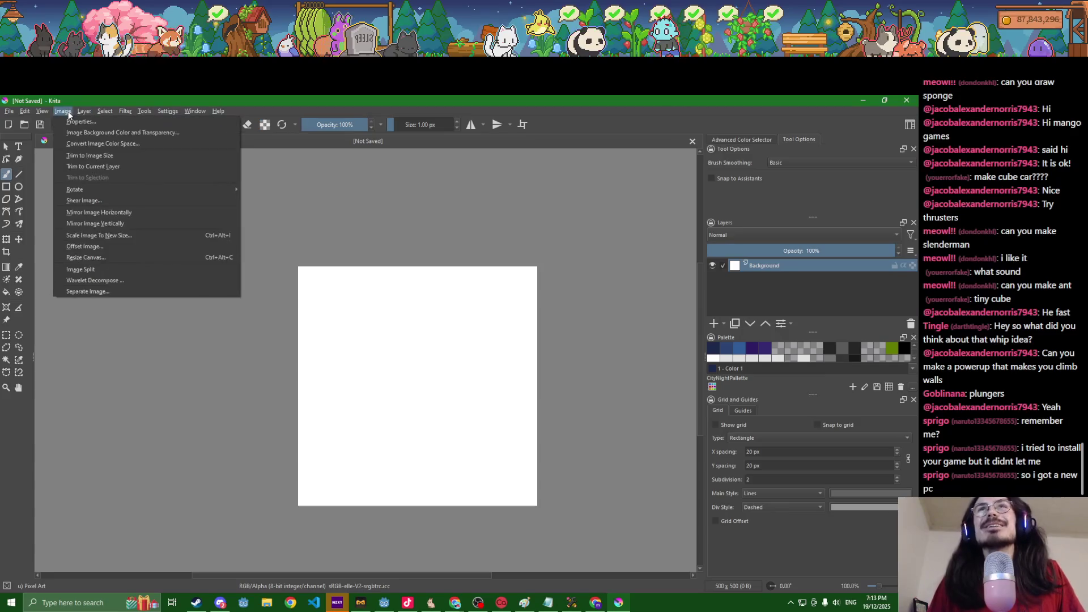
left_click(93, 261)
Step: Resize the canvas to 1000 × 1000 px and zoom to fit it in view
type("1000")
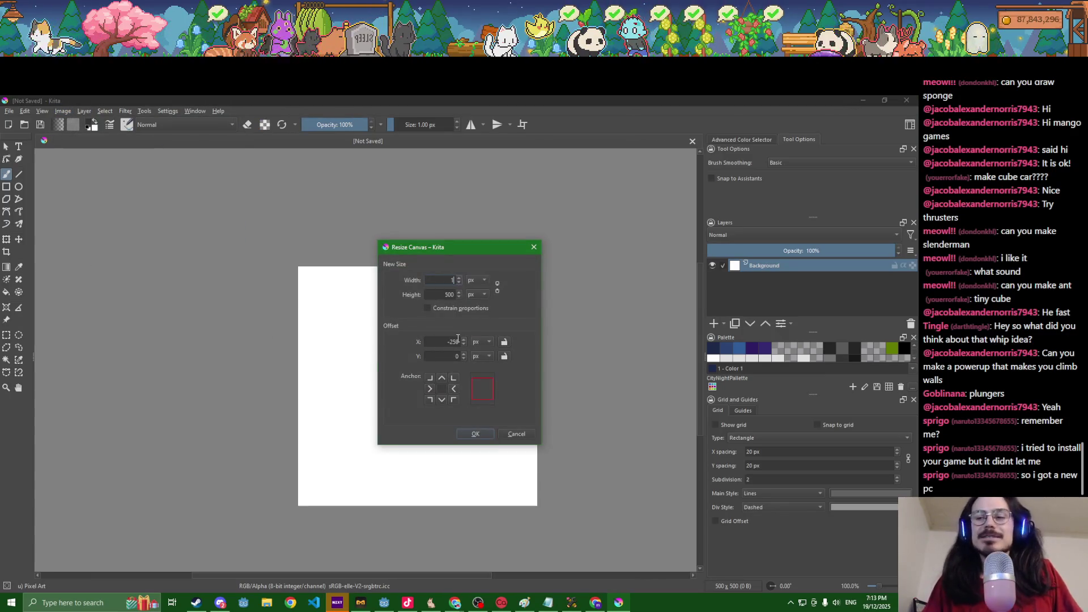
key("Tab")
type("1000")
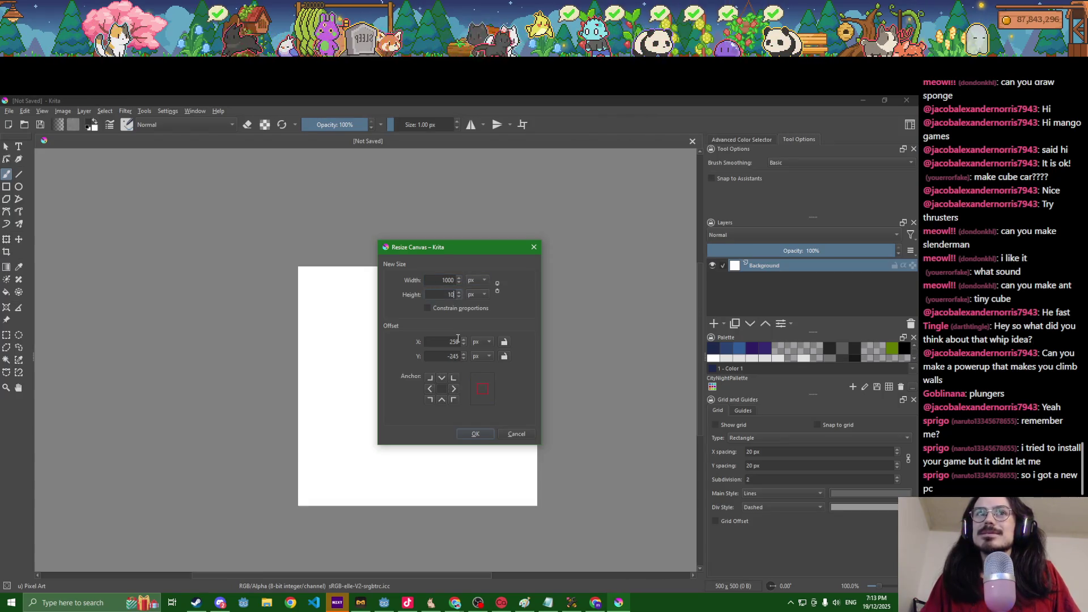
key("Return")
key("minus")
key("minus")
key("minus")
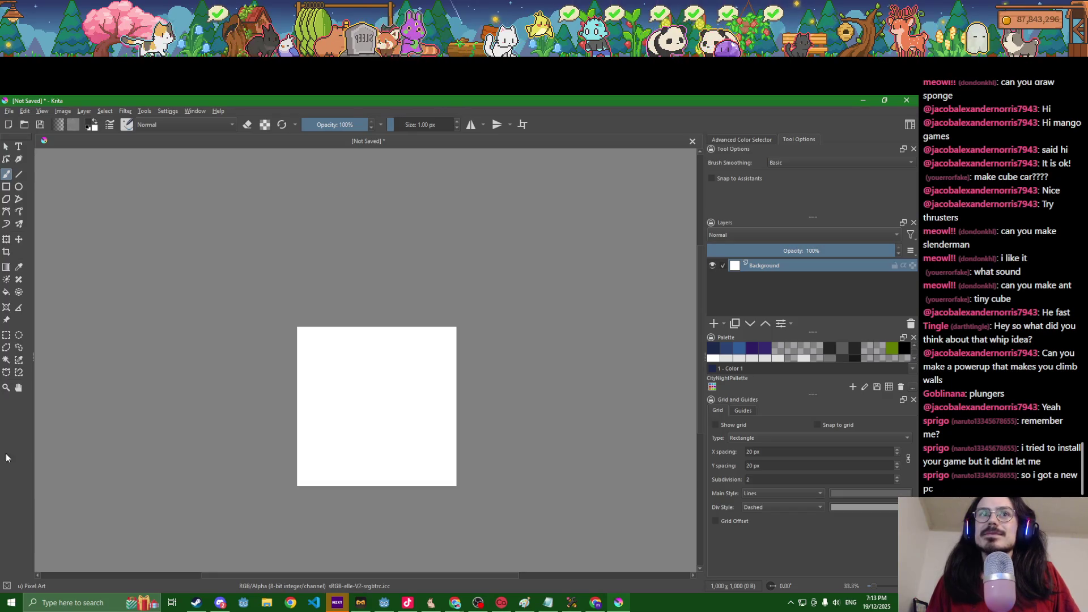
key("minus")
key("minus")
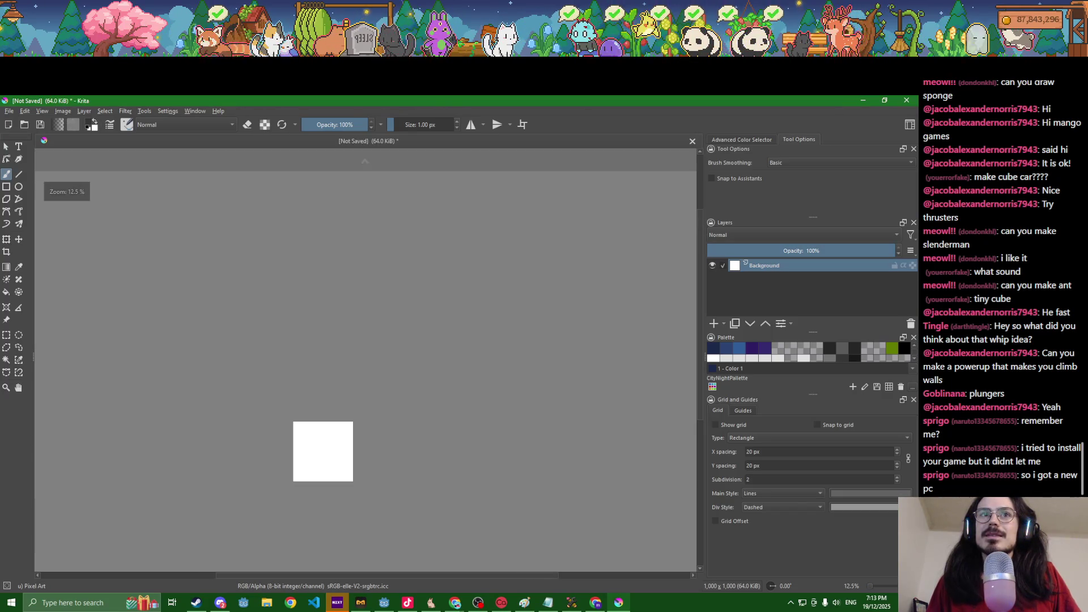
key("plus")
key("plus")
key("plus")
key("minus")
key("minus")
key("minus")
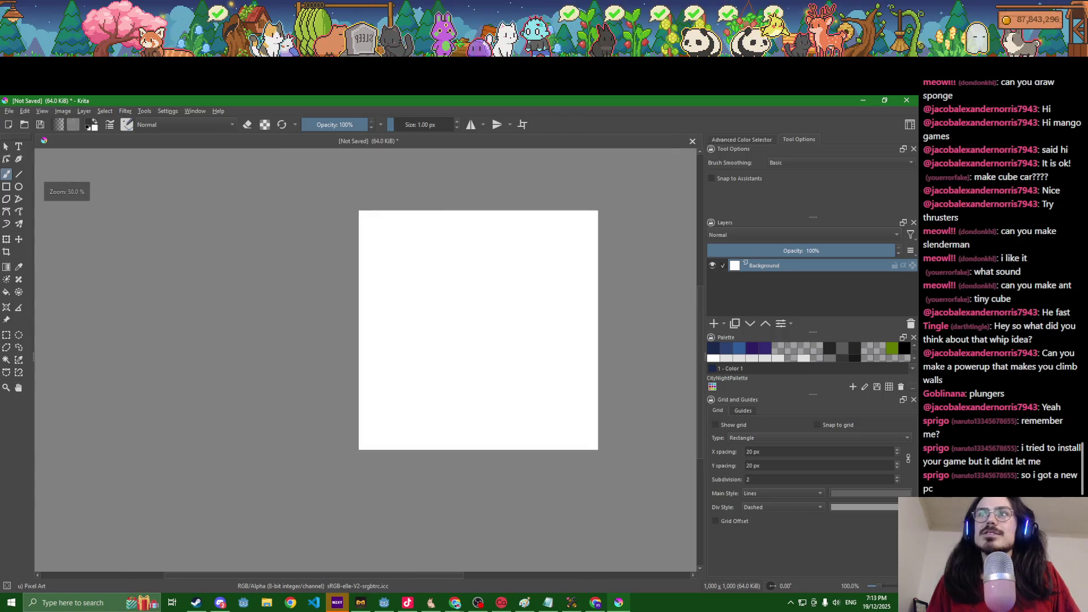
Step: Set the brush to 10 px and fill the whole canvas grey, then near-black
left_click(428, 130)
type("10")
key("Return")
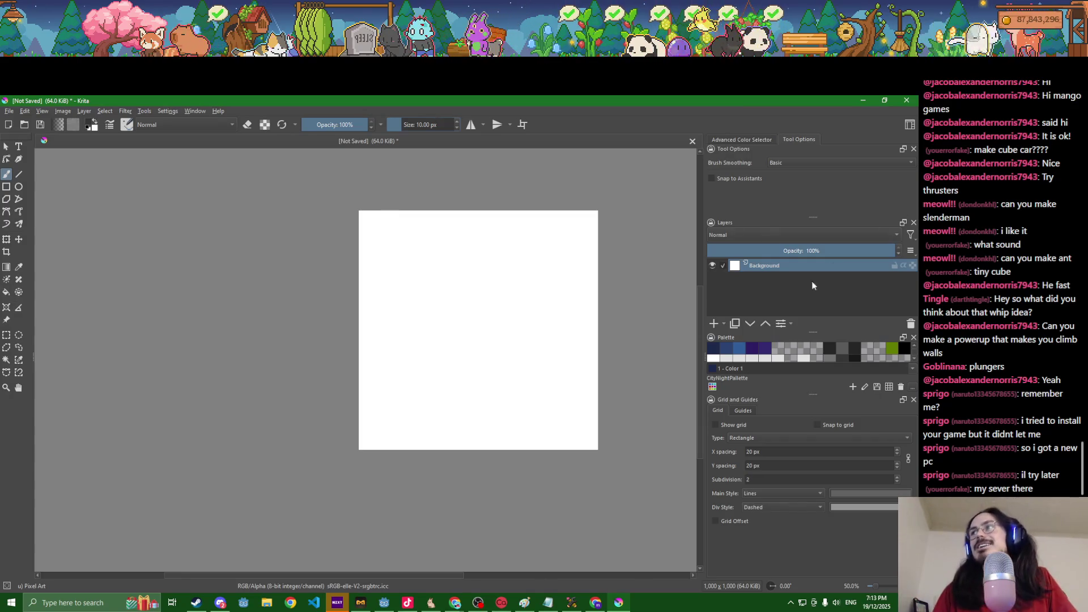
left_click(842, 348)
key("f")
left_click(507, 376)
scroll(510, 379, "down", 2)
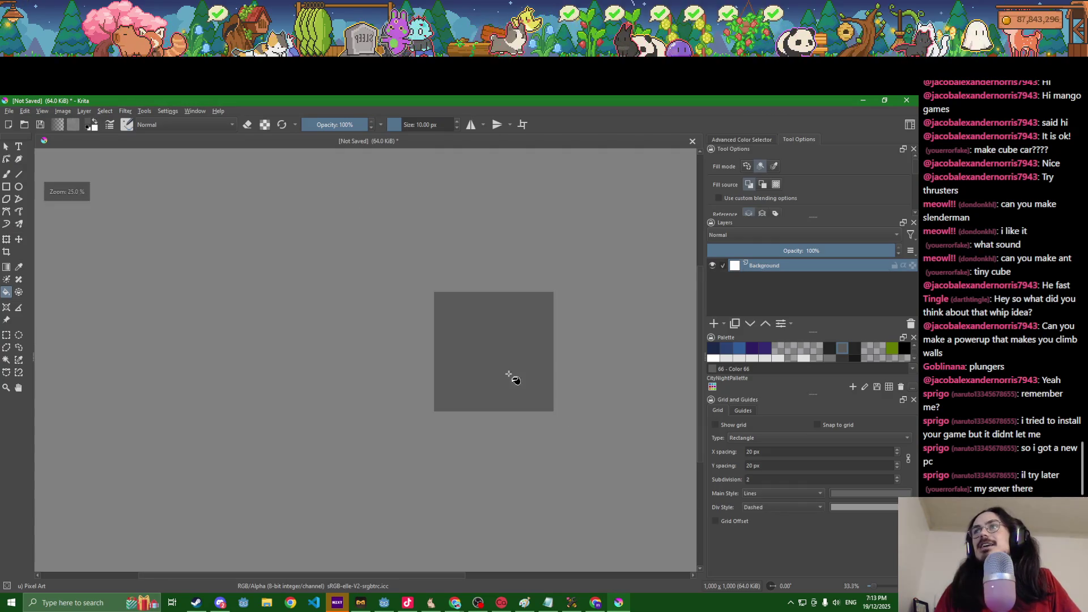
left_click(854, 348)
left_click(522, 358)
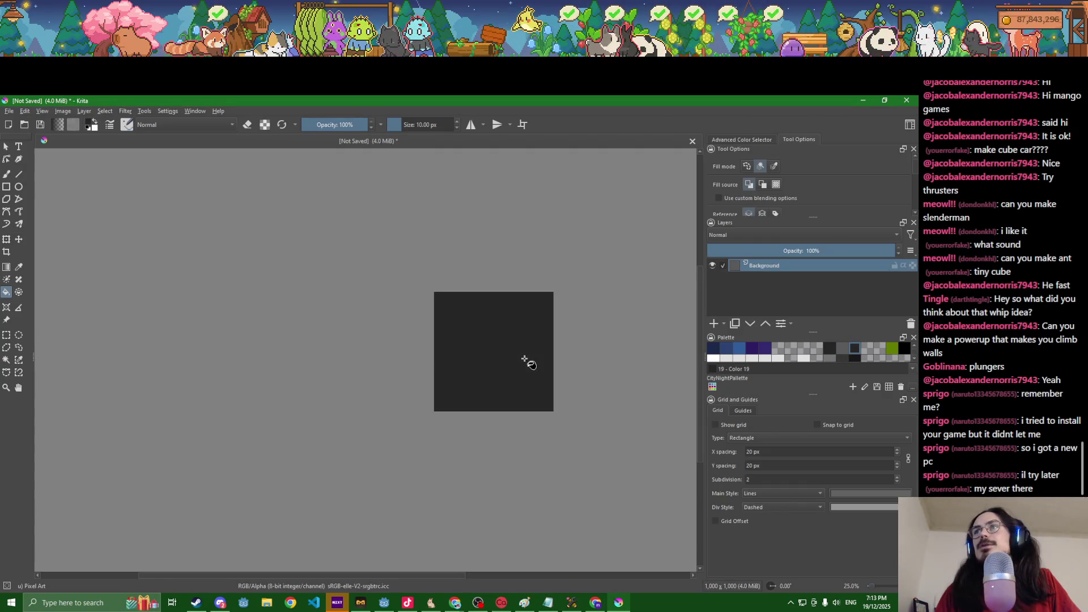
Step: Pick a darker mortar colour and set the freehand brush size to 20 px
left_click(854, 355)
key("b")
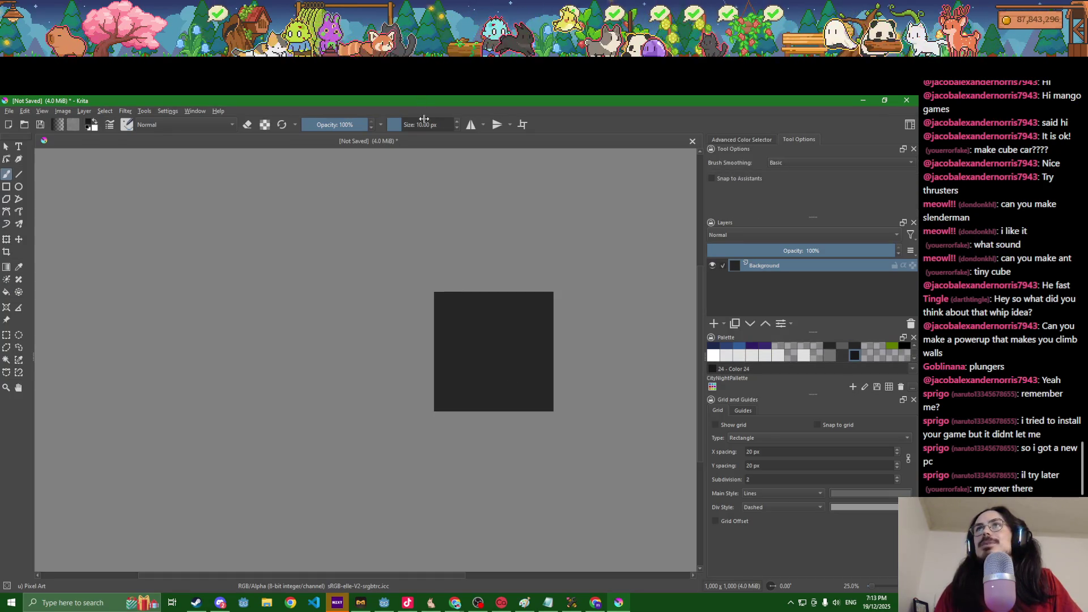
left_click(424, 126)
left_click(423, 126)
type("20")
key("Return")
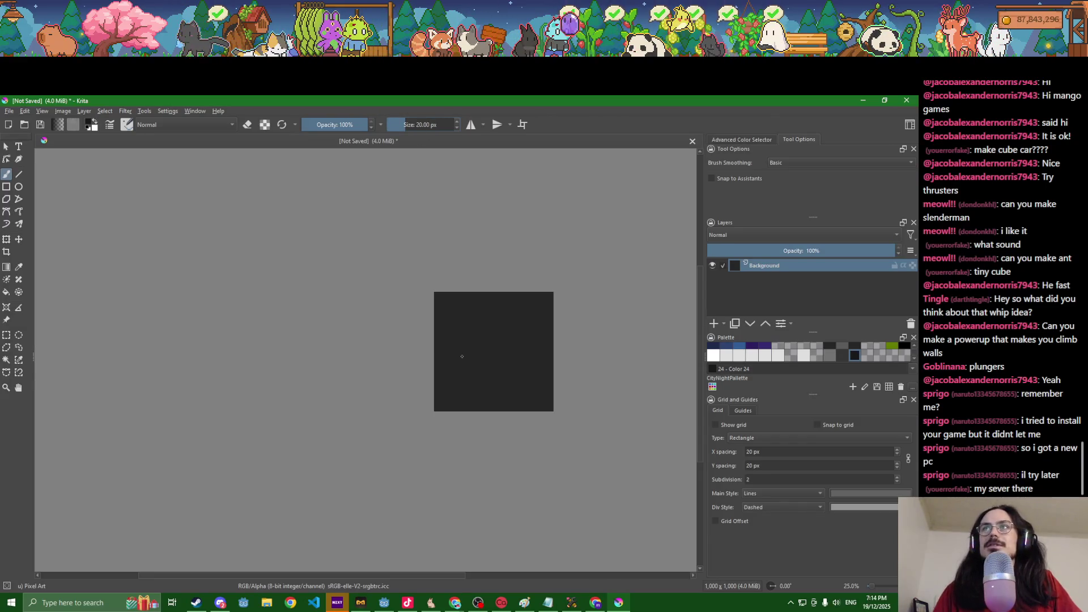
scroll(465, 357, "up", 3)
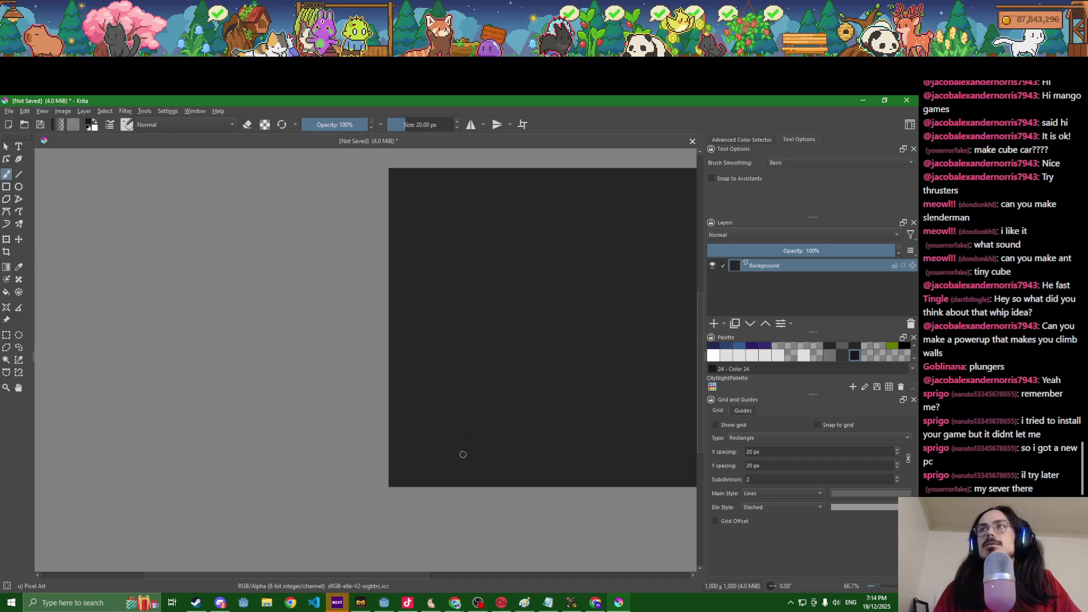
Step: Paint a horizontal mortar line with vertical joints in the lower canvas, undoing crooked strokes
mouse_move(424, 453)
left_mouse_down()
mouse_move(502, 454)
mouse_move(459, 413)
mouse_move(544, 422)
mouse_move(442, 424)
left_mouse_up()
key("ctrl+z")
key("ctrl+z")
key("ctrl+z")
left_click_drag(334, 425, 462, 412)
key("ctrl+z")
mouse_move(336, 423)
left_mouse_down()
mouse_move(452, 423)
mouse_move(428, 391)
left_mouse_up()
key("ctrl+z")
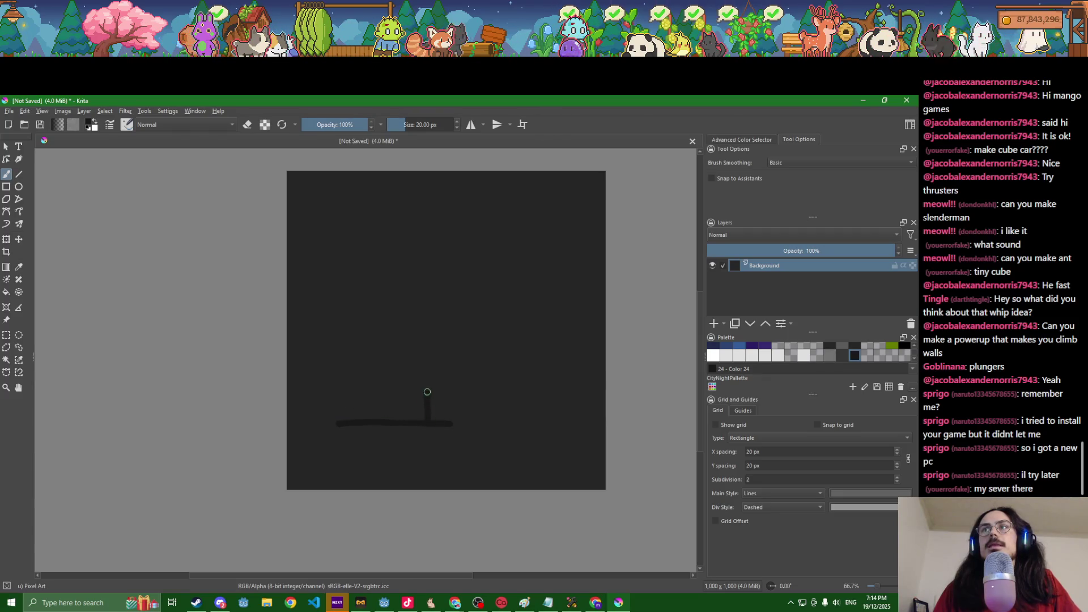
mouse_move(371, 422)
left_mouse_down()
mouse_move(374, 451)
mouse_move(371, 428)
left_mouse_up()
key("ctrl+z")
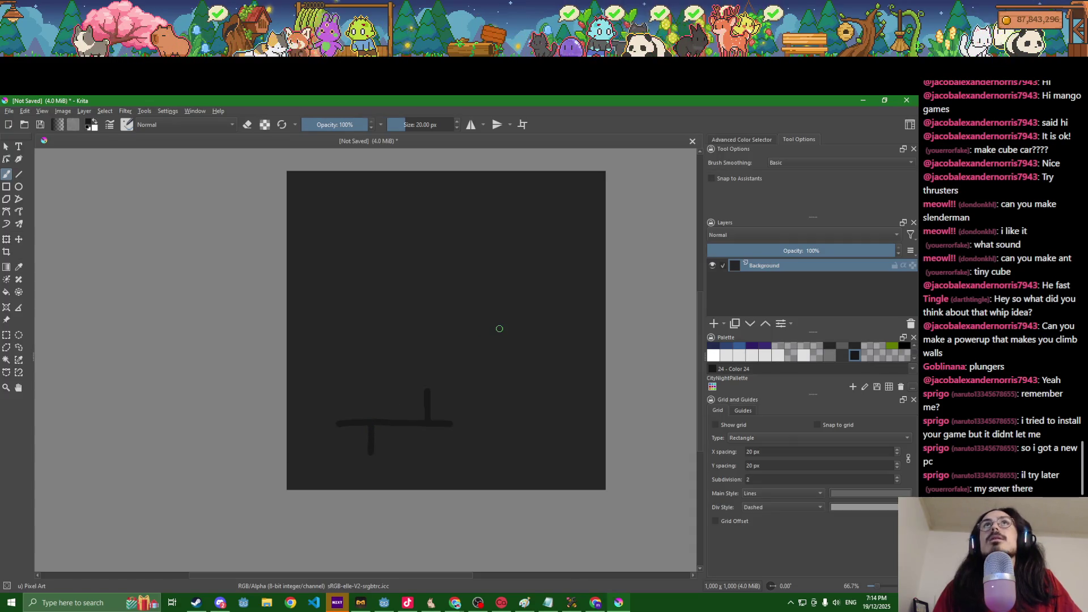
Step: Add T-shaped brick joint lines on the right, top, left-middle and lower-right of the canvas
mouse_move(503, 321)
left_mouse_down()
mouse_move(569, 319)
mouse_move(547, 347)
left_mouse_up()
mouse_move(487, 320)
left_mouse_down()
mouse_move(474, 320)
mouse_move(502, 290)
left_mouse_up()
key("ctrl+z")
mouse_move(344, 246)
left_mouse_down()
mouse_move(431, 245)
mouse_move(429, 279)
mouse_move(361, 259)
mouse_move(365, 276)
left_mouse_up()
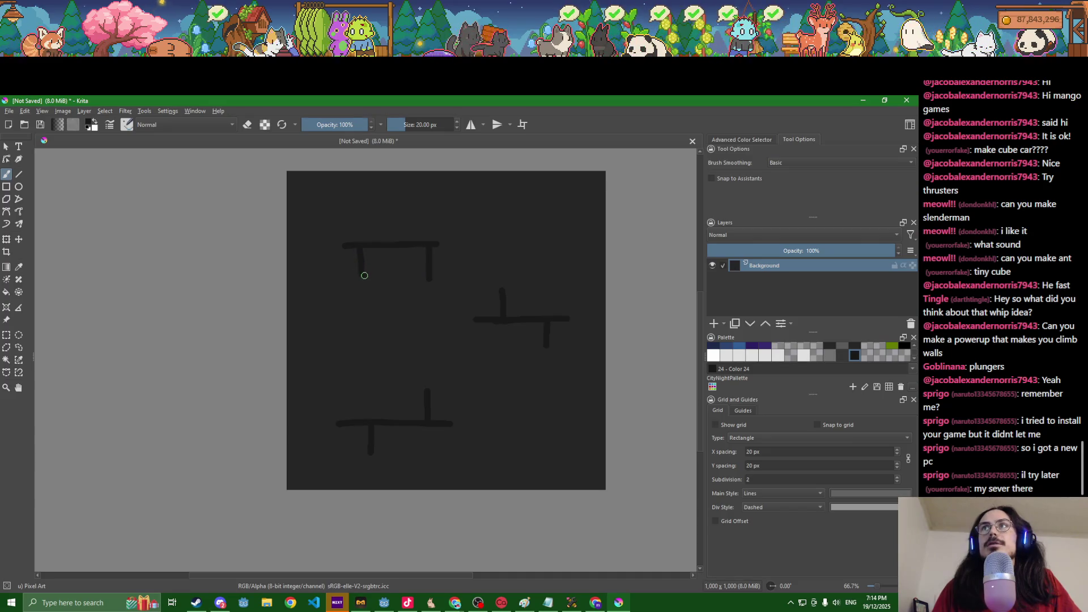
key("ctrl+z")
key("ctrl+z")
key("ctrl+z")
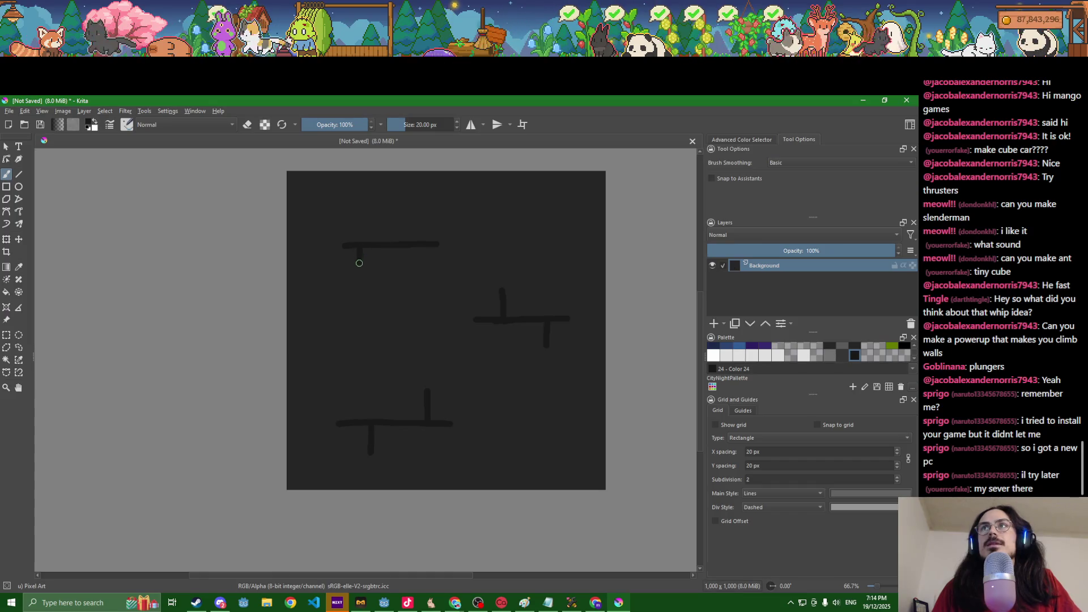
mouse_move(422, 247)
left_mouse_down()
mouse_move(421, 262)
mouse_move(392, 227)
left_mouse_up()
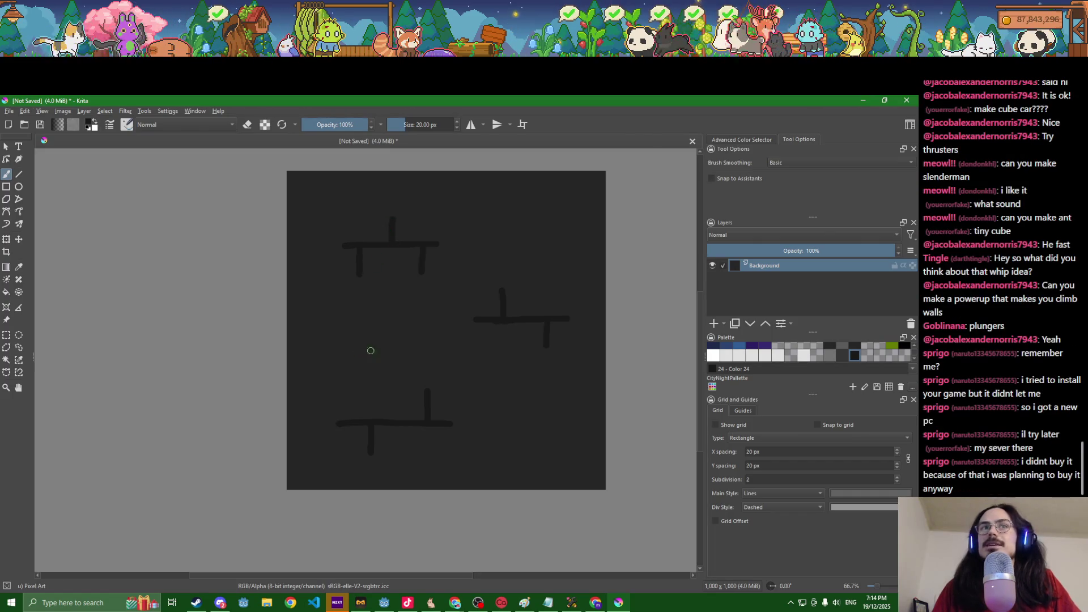
left_click_drag(322, 341, 400, 339)
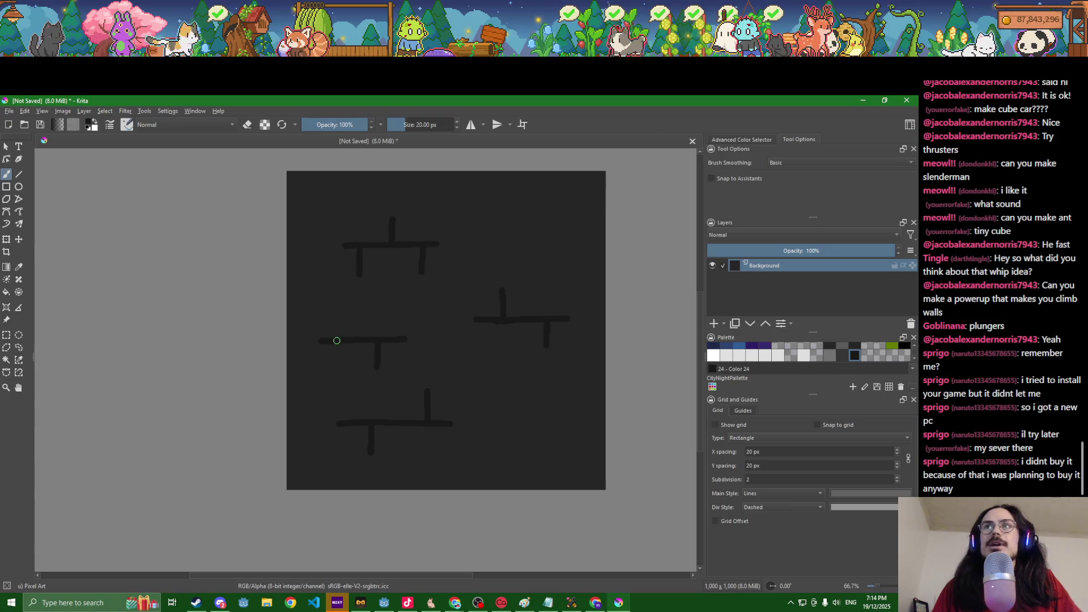
left_click_drag(336, 341, 337, 324)
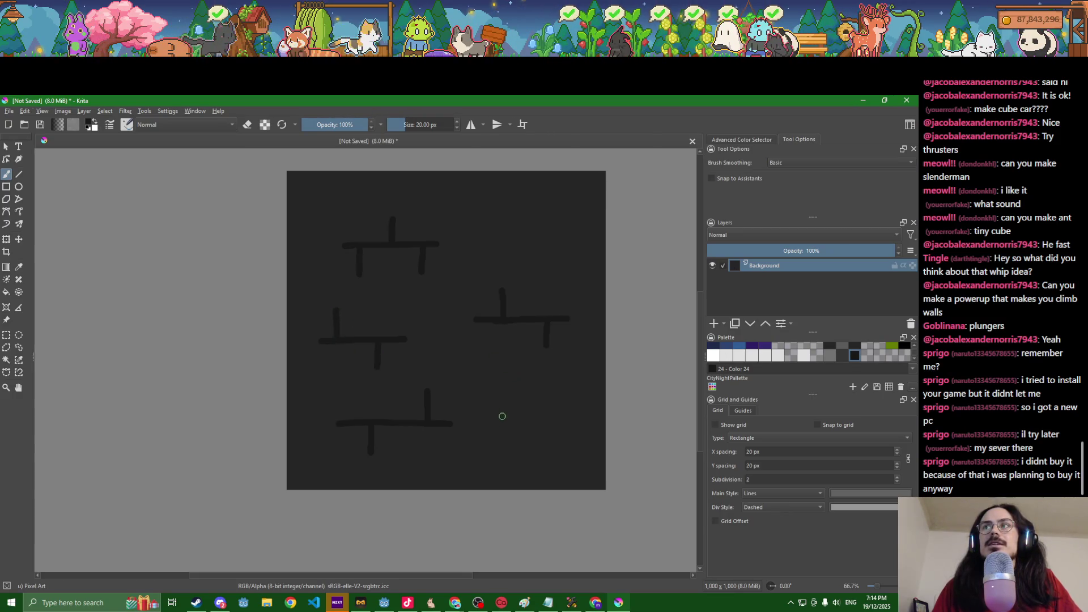
mouse_move(504, 396)
left_mouse_down()
mouse_move(578, 395)
mouse_move(529, 411)
mouse_move(549, 419)
left_mouse_up()
key("ctrl+z")
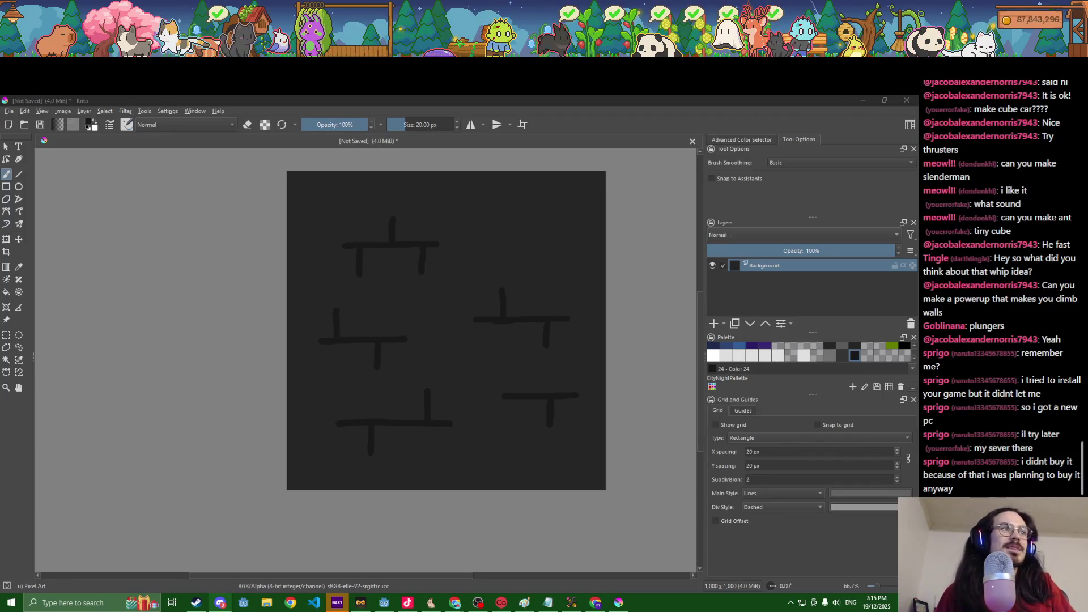
Step: Draw a top-right horizontal line with a rising joint, then open Save As
key("alt+Tab")
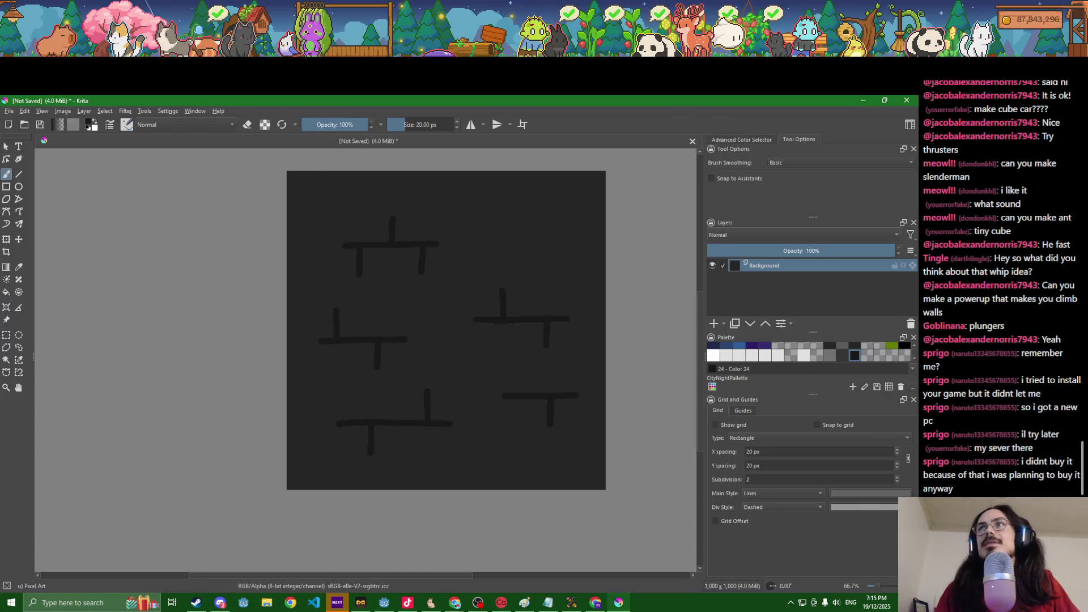
left_click_drag(507, 216, 590, 218)
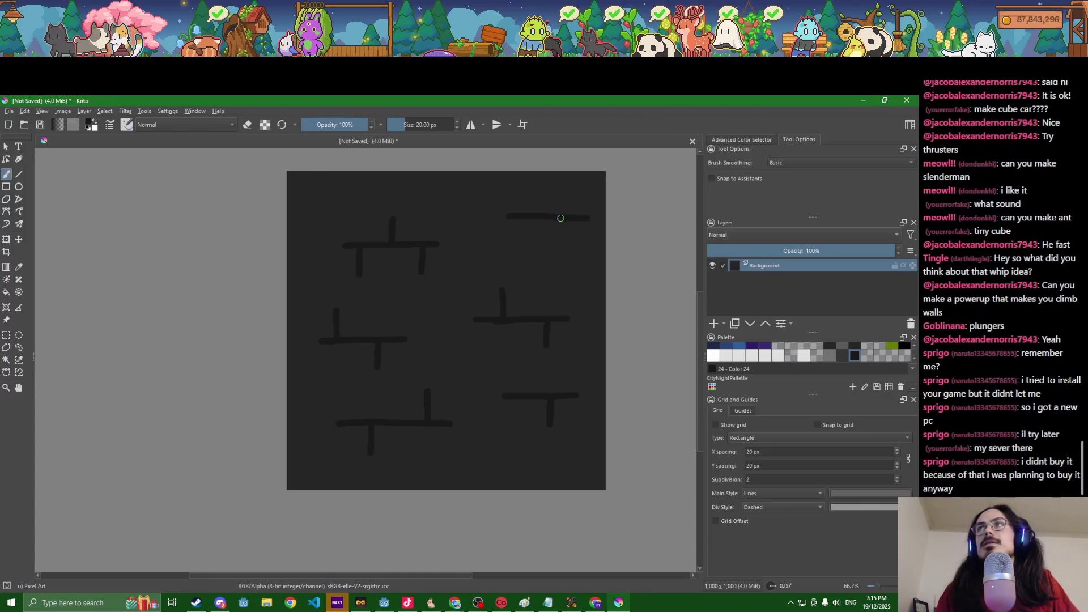
key("ctrl+z")
mouse_move(501, 214)
left_mouse_down()
mouse_move(574, 216)
mouse_move(528, 244)
left_mouse_up()
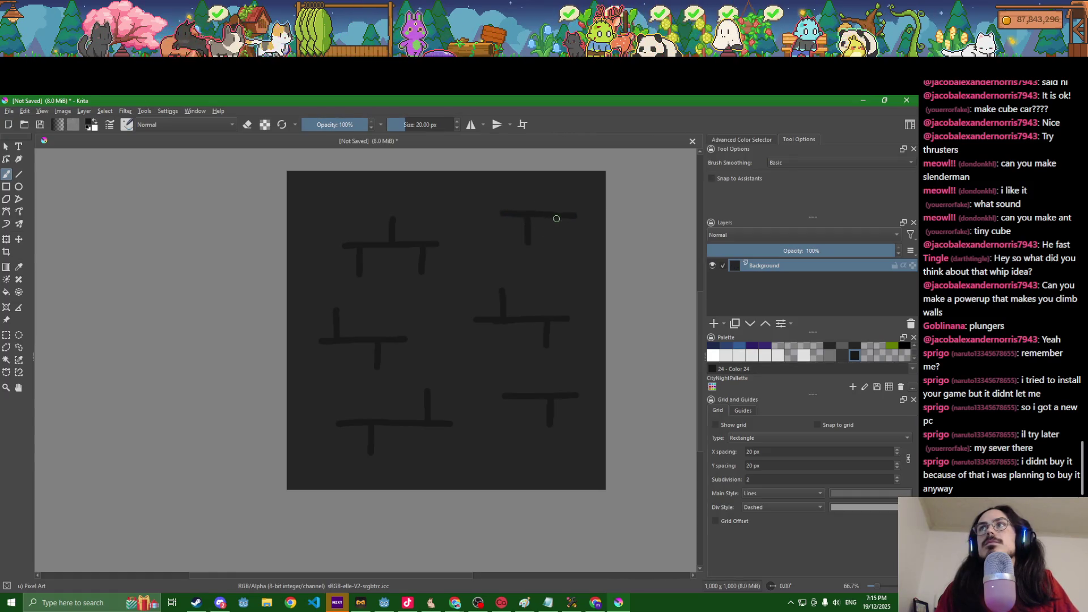
left_click_drag(561, 214, 561, 189)
key("ctrl+s")
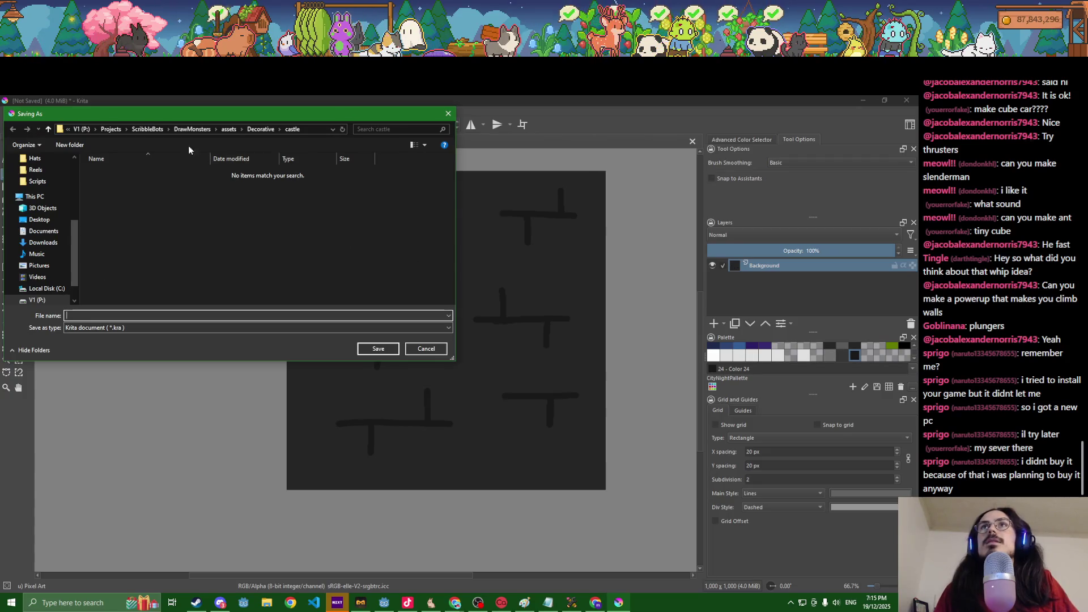
Step: Browse the Save As dialog to ScribbleBotsArt > Decorative > castle
left_click(148, 129)
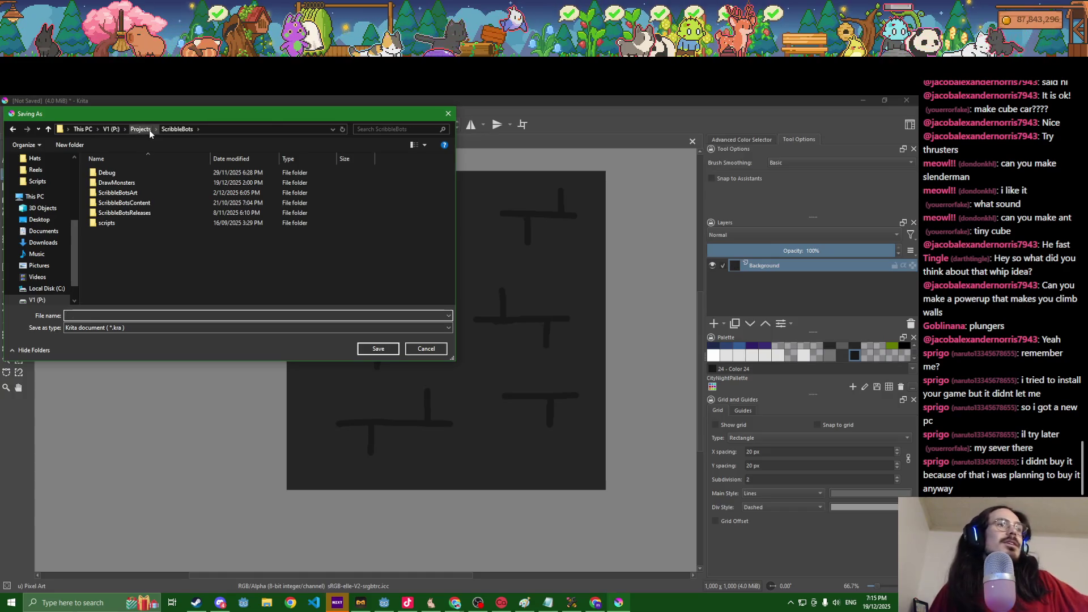
double_click(118, 203)
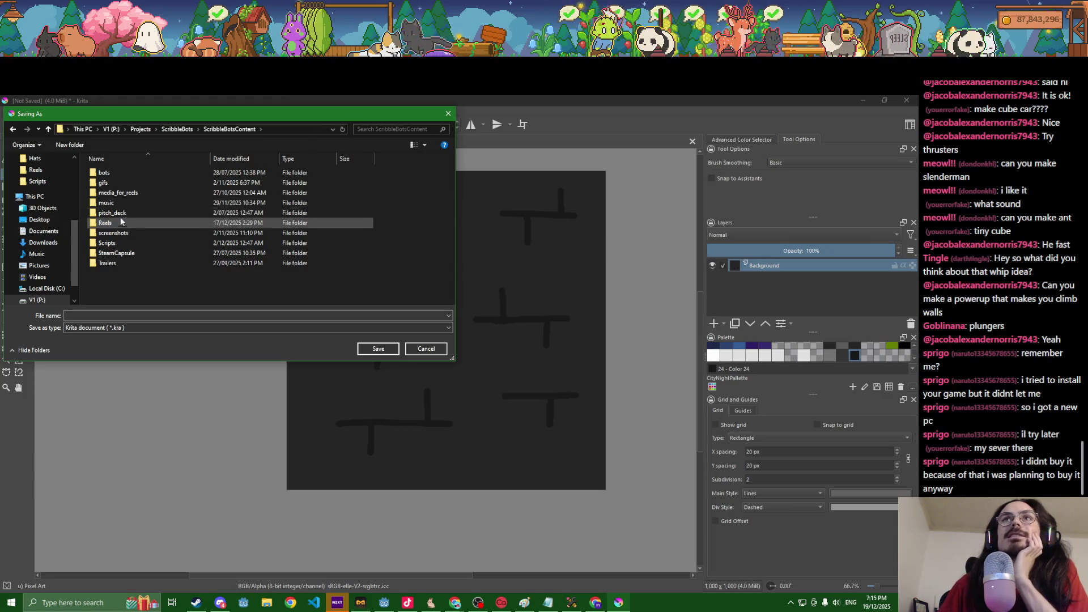
left_click(177, 129)
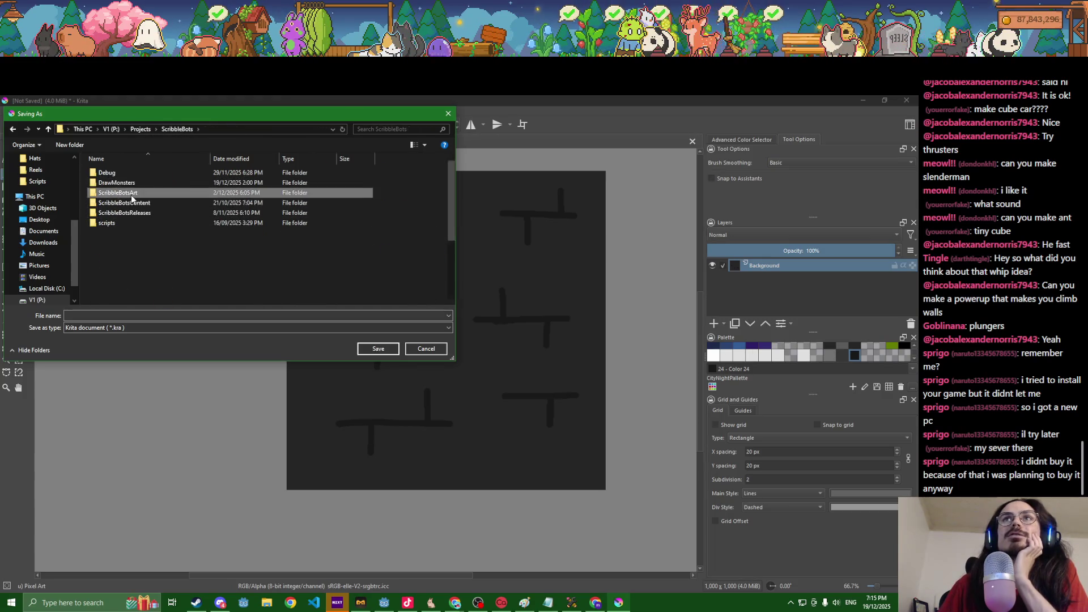
double_click(131, 192)
double_click(200, 194)
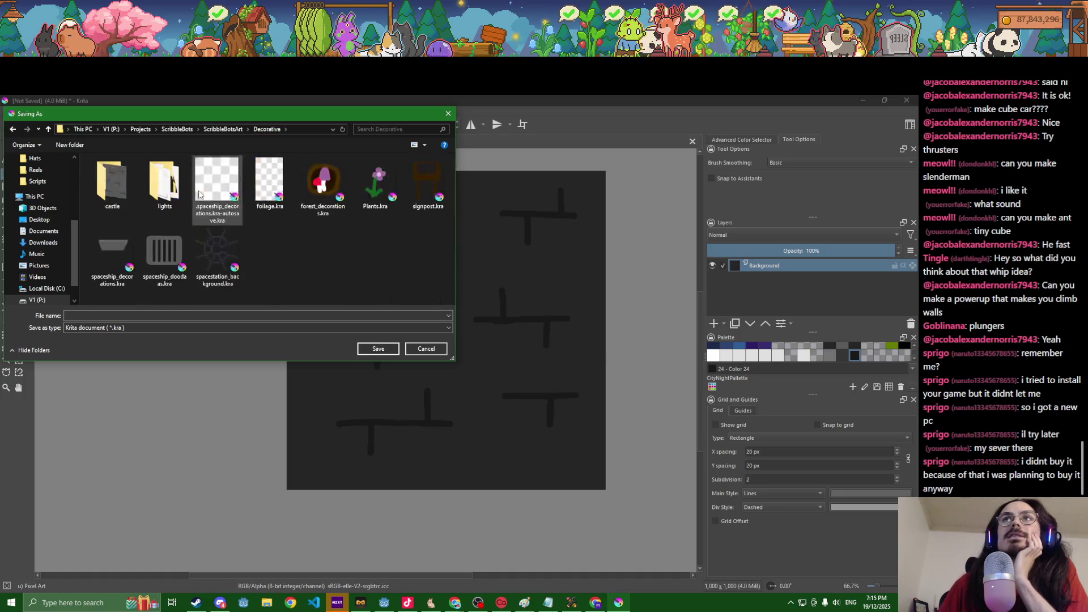
double_click(111, 180)
Step: Save the drawing as castle_background.kra there, then choose File > Export
left_click(118, 317)
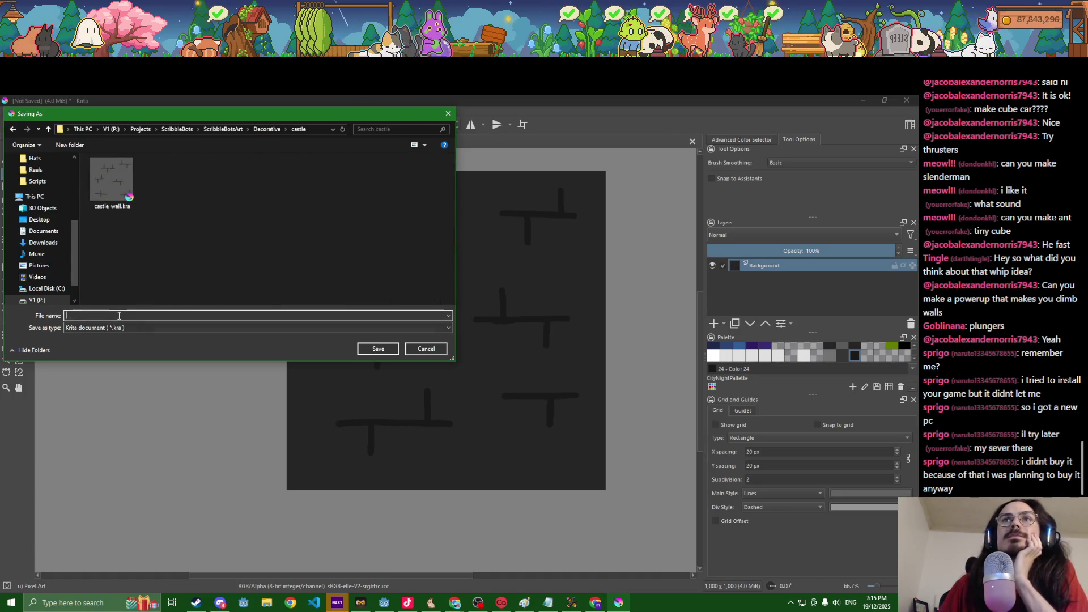
type("cast")
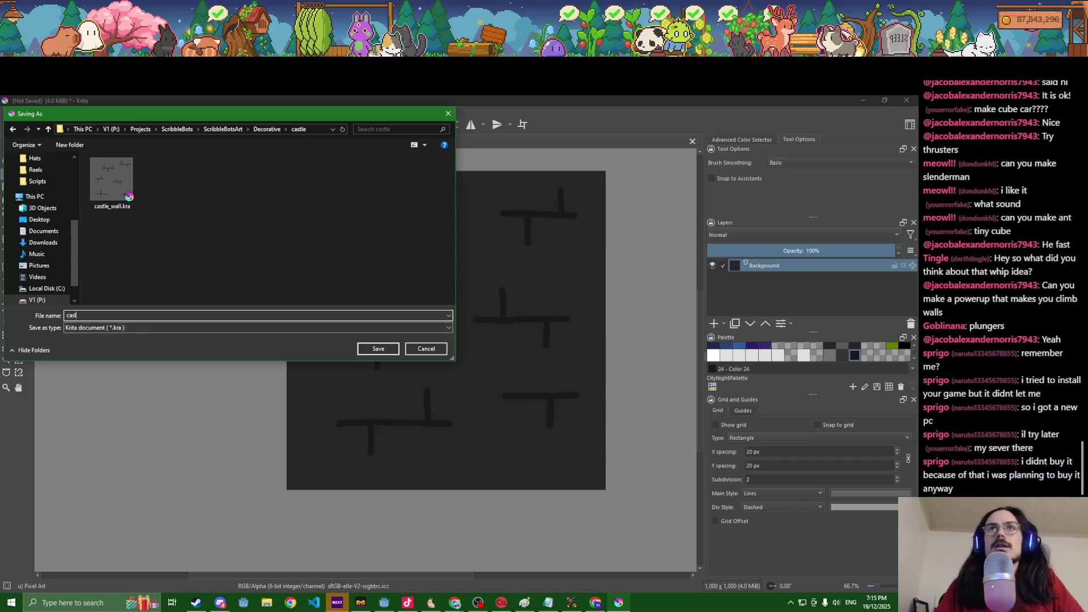
type("le_bckg")
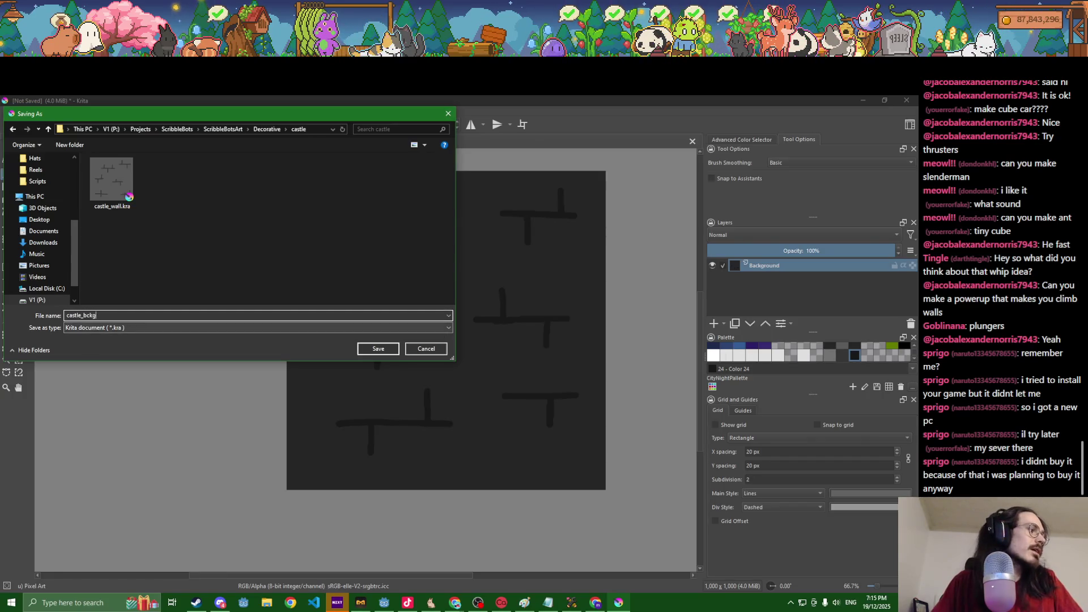
key("Left")
key("Left")
key("Left")
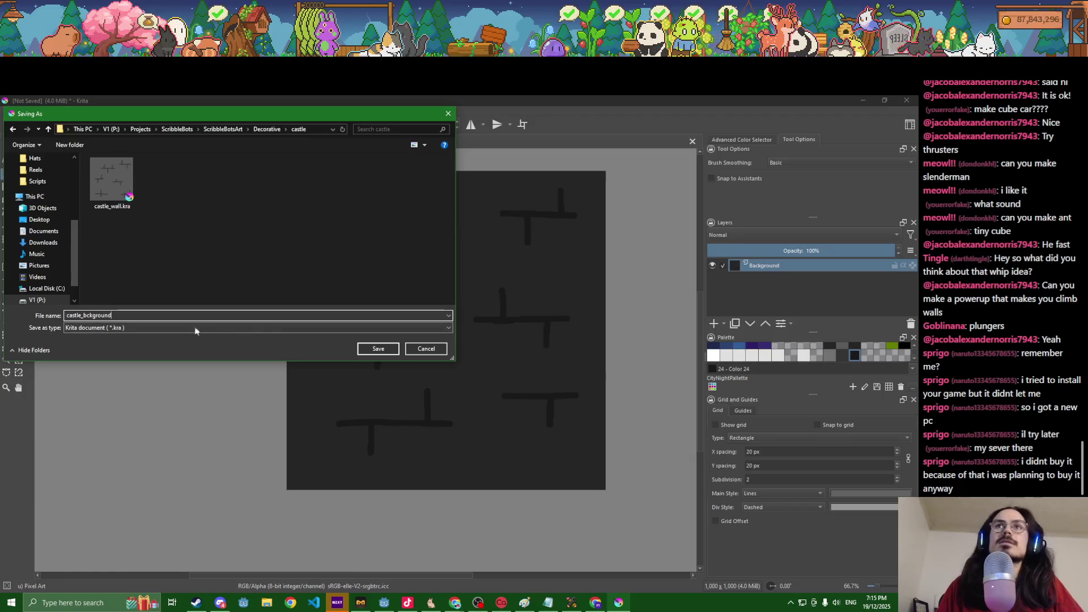
type("a")
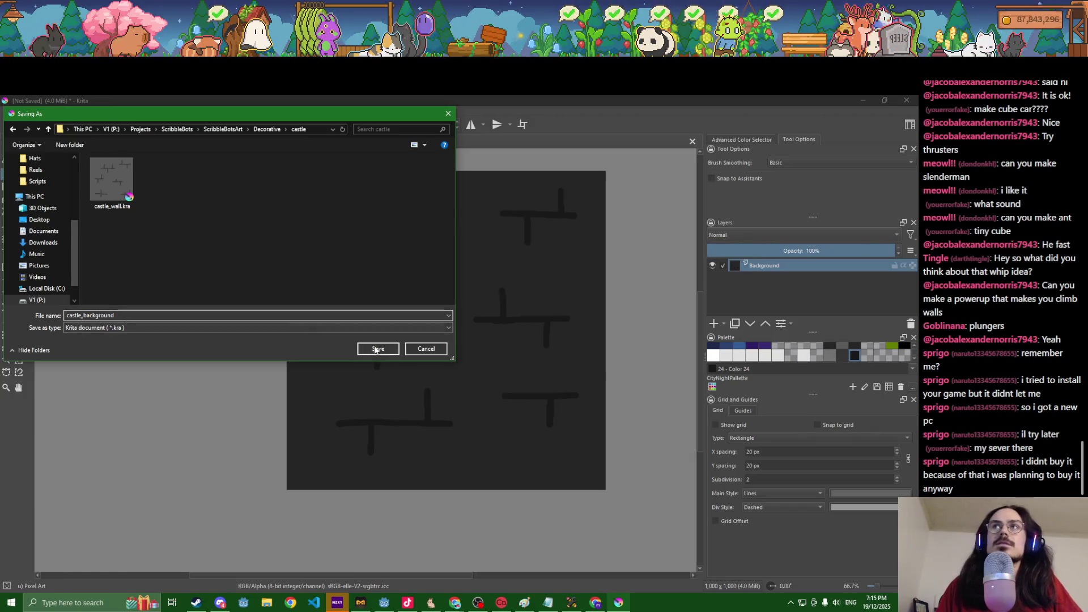
key("Return")
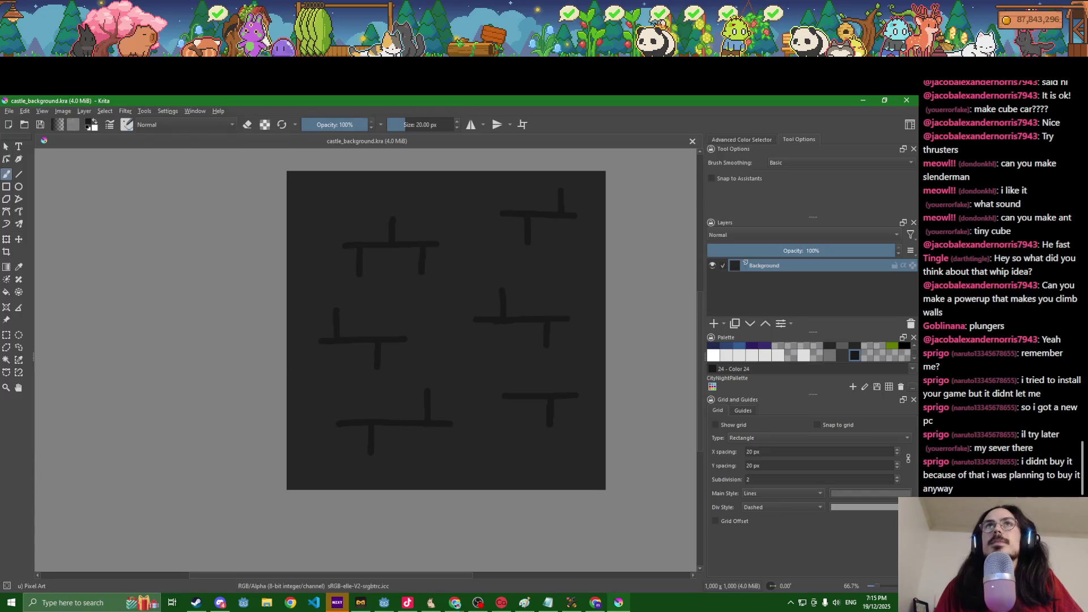
left_click(9, 111)
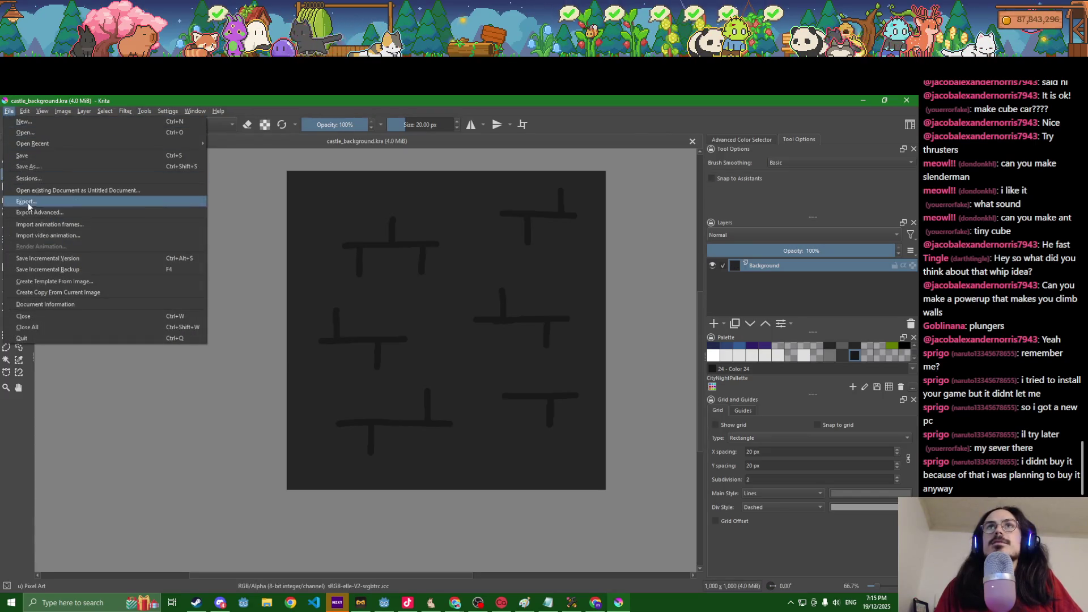
left_click(85, 204)
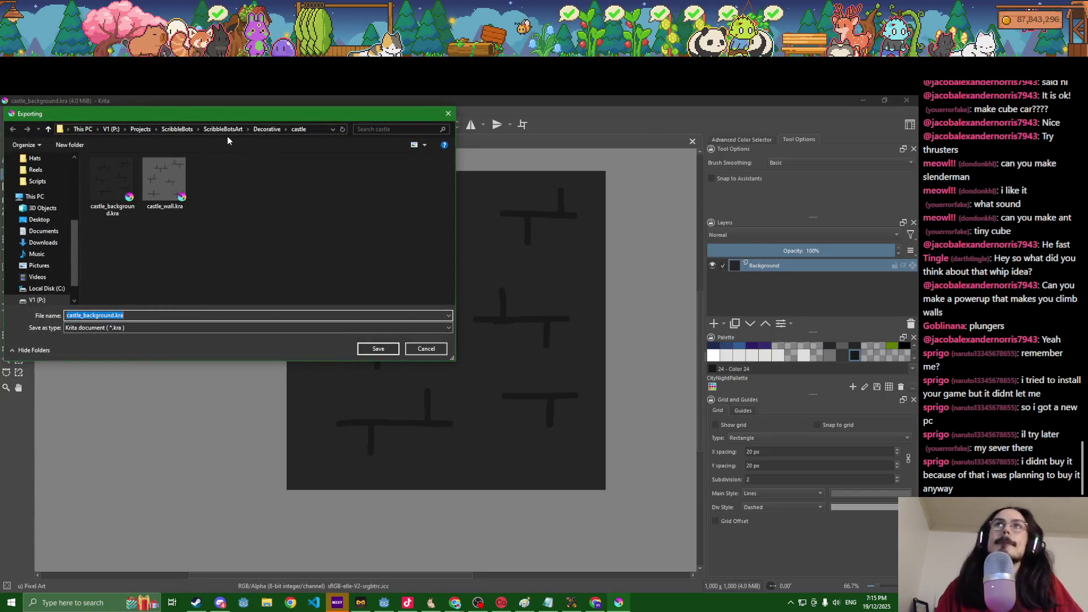
Step: Browse the Export dialog to DrawMonsters > assets > Decorative > castle
left_click(178, 130)
double_click(150, 181)
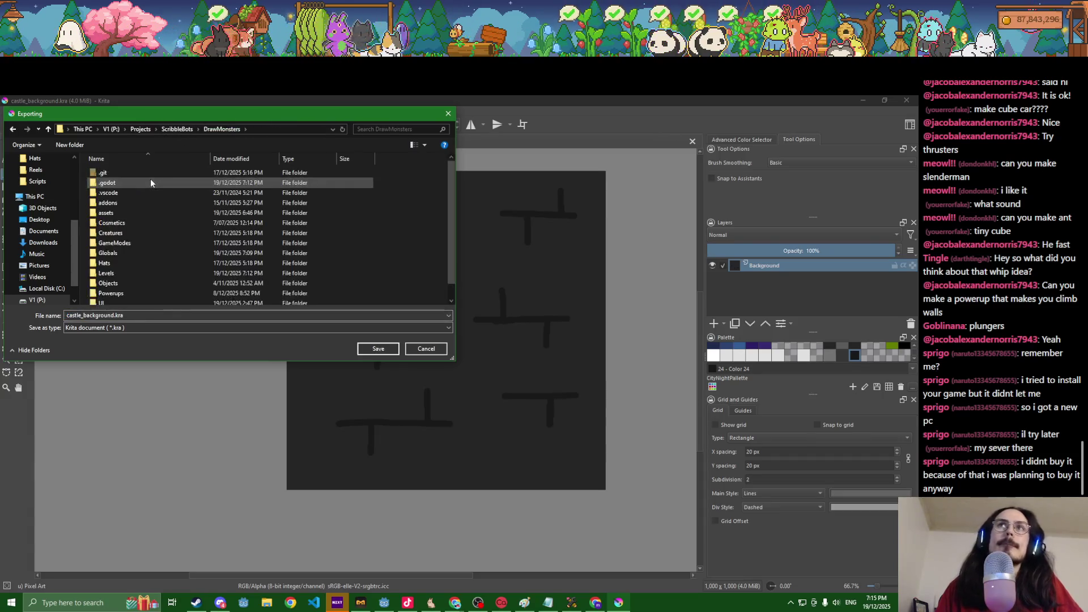
double_click(139, 215)
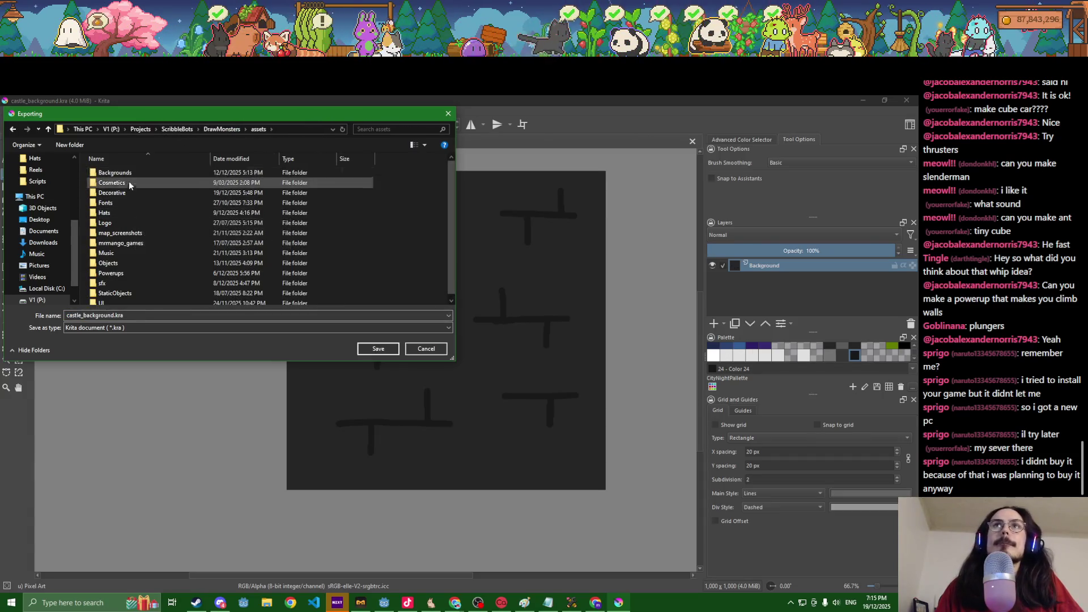
double_click(126, 192)
double_click(128, 194)
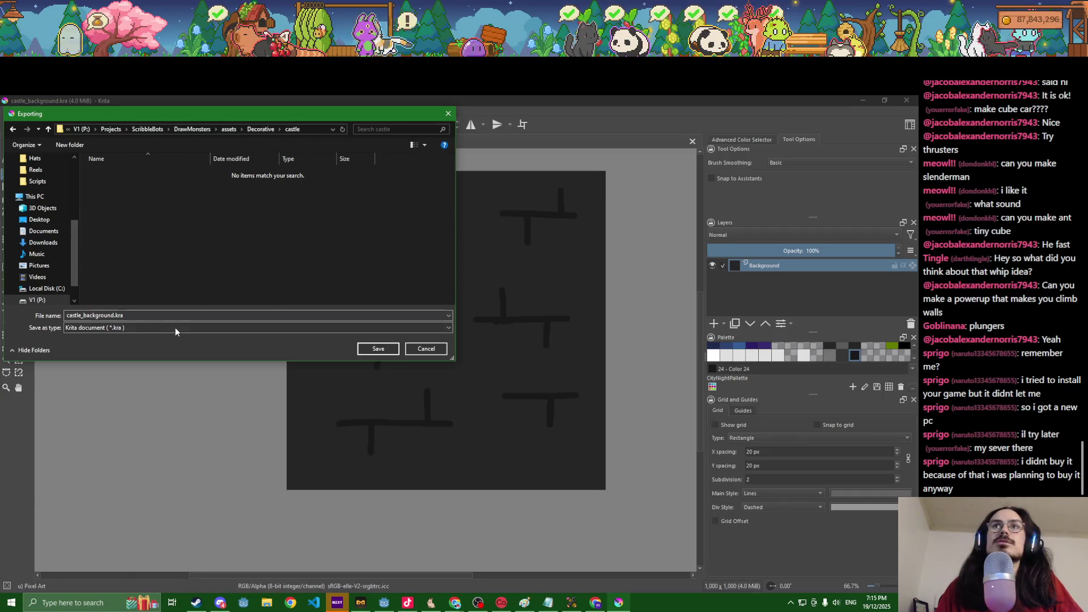
Step: Export castle_background.png as PNG with default options, then bring the running game forward
left_click(175, 332)
left_click(127, 454)
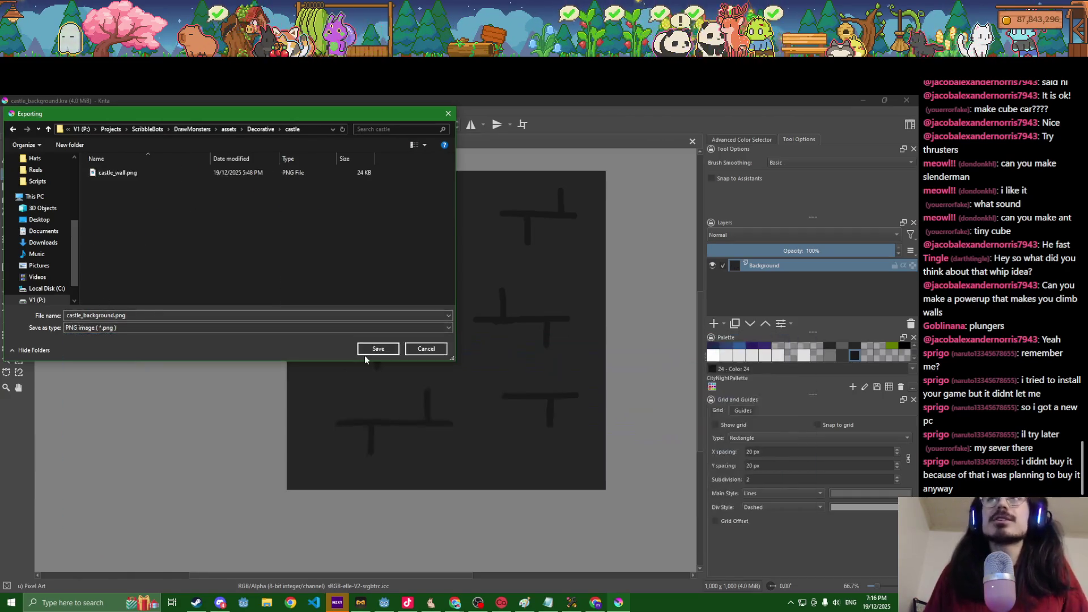
left_click(366, 351)
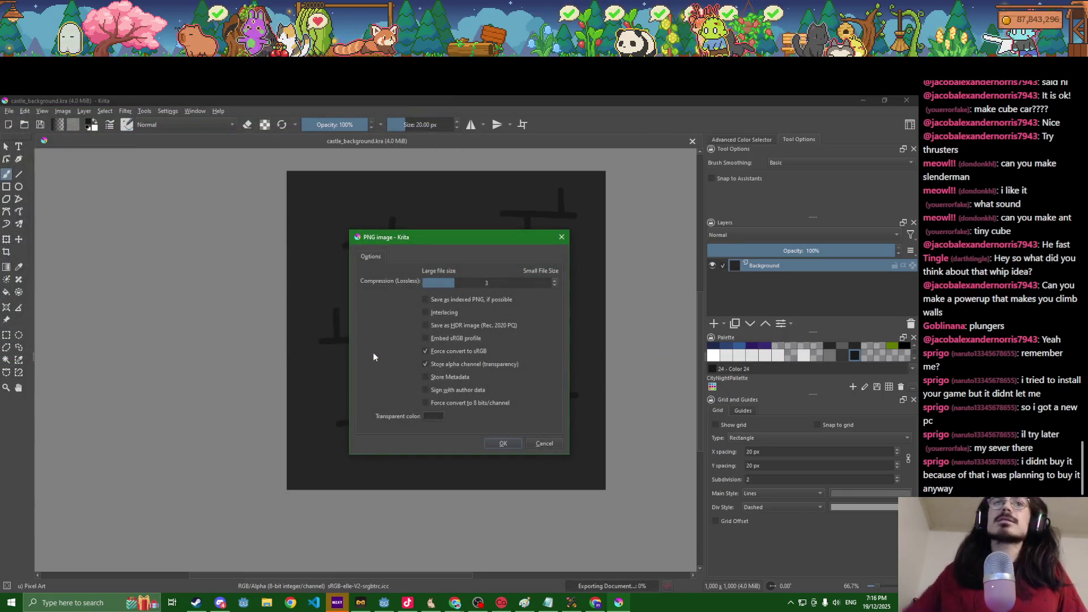
left_click(499, 440)
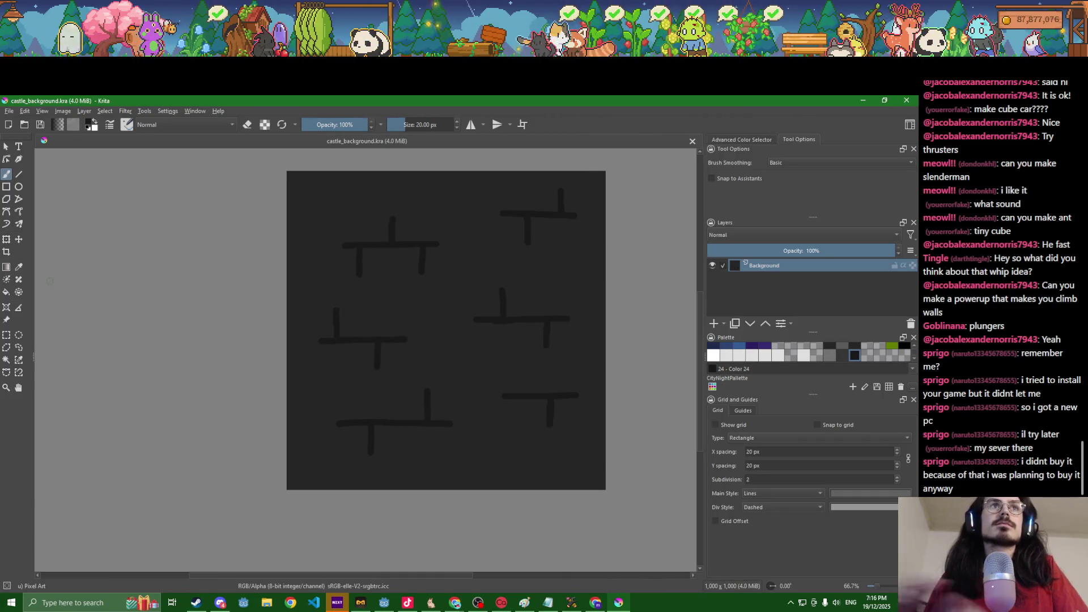
left_click(572, 604)
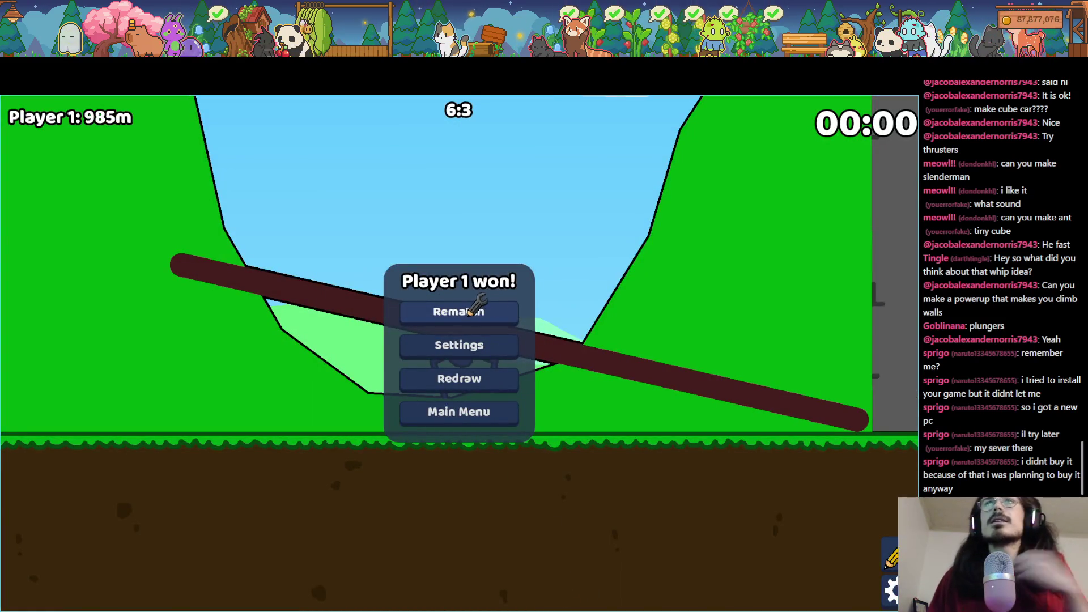
Step: Rematch the game and restart the match on The Castle level
left_click(491, 302)
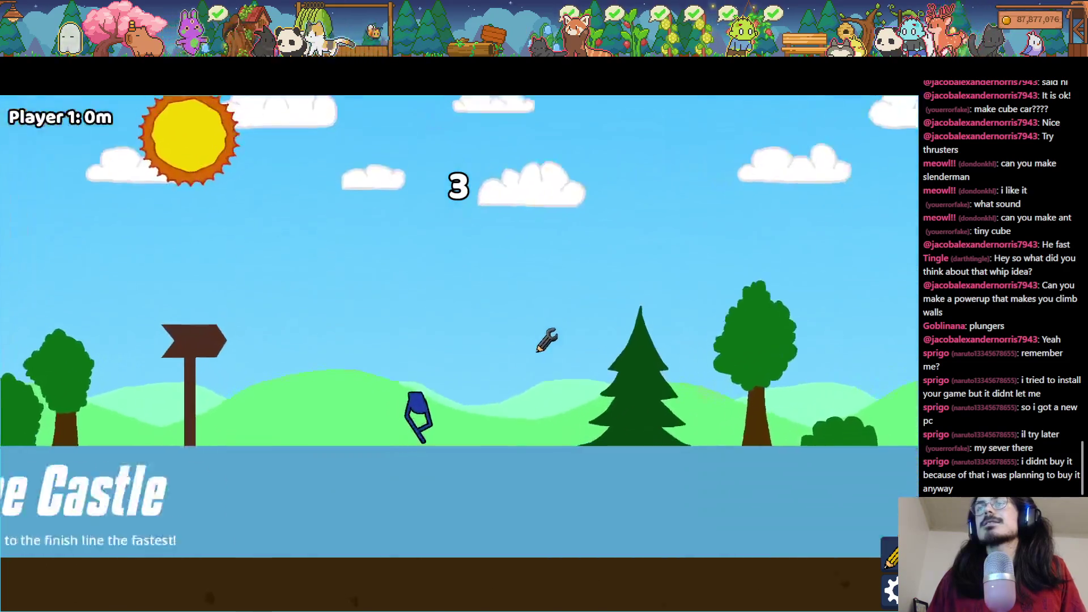
key("alt+Tab")
key("alt+Tab")
key("Tab")
key("Tab")
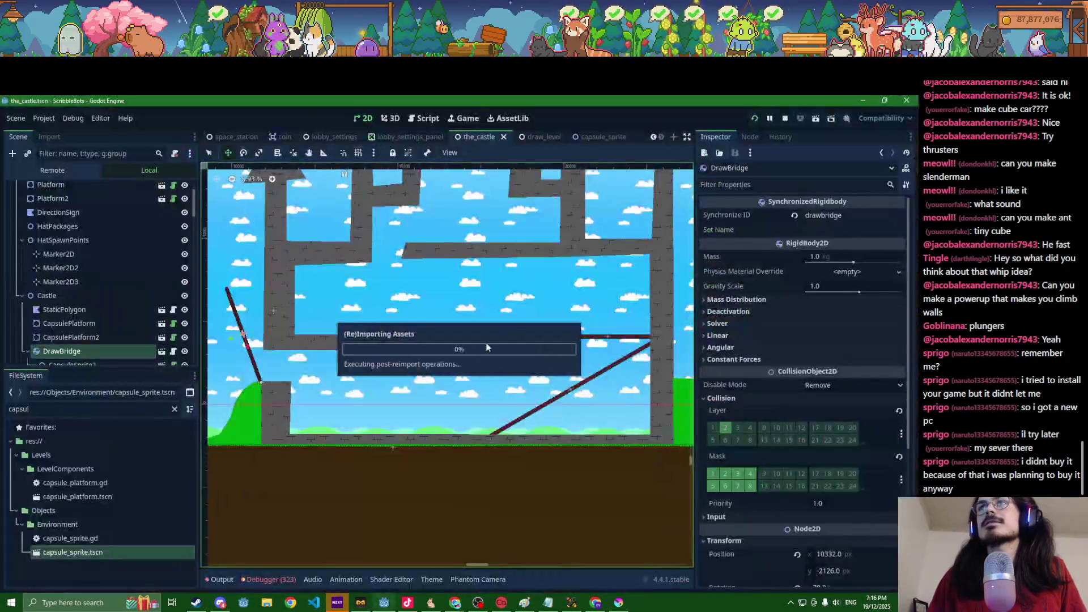
left_click(572, 604)
key("Escape")
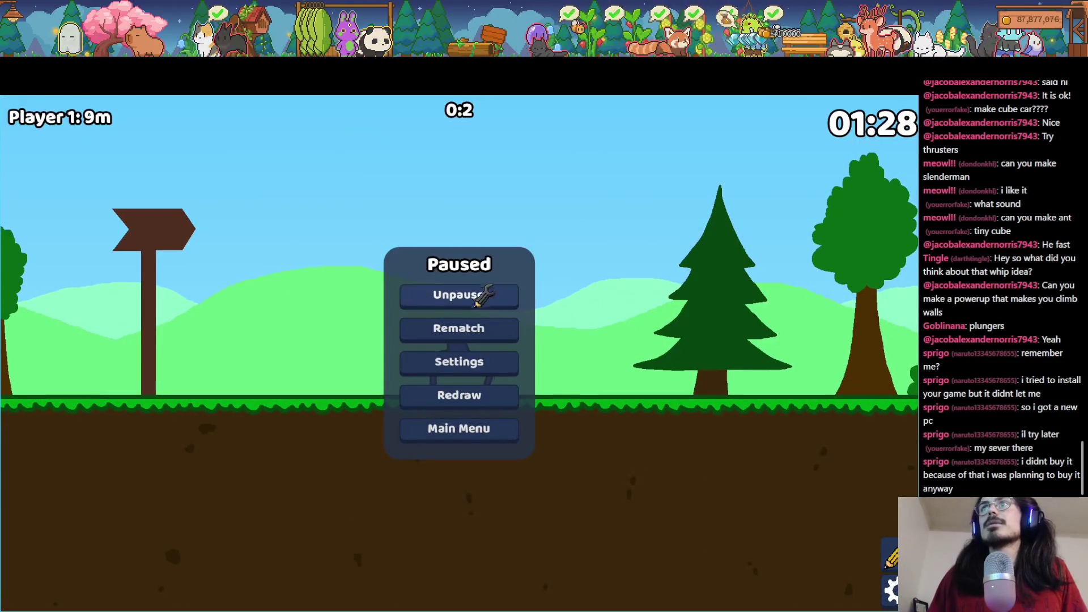
left_click(477, 327)
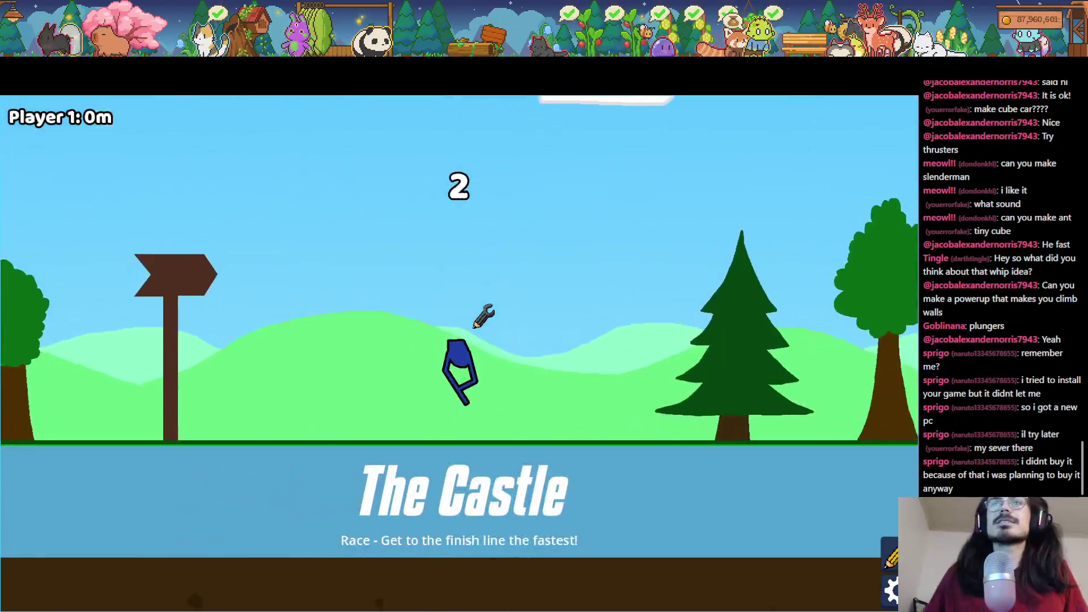
Step: Pause the running game and return to the Godot editor showing the_castle scene
key("alt+Tab")
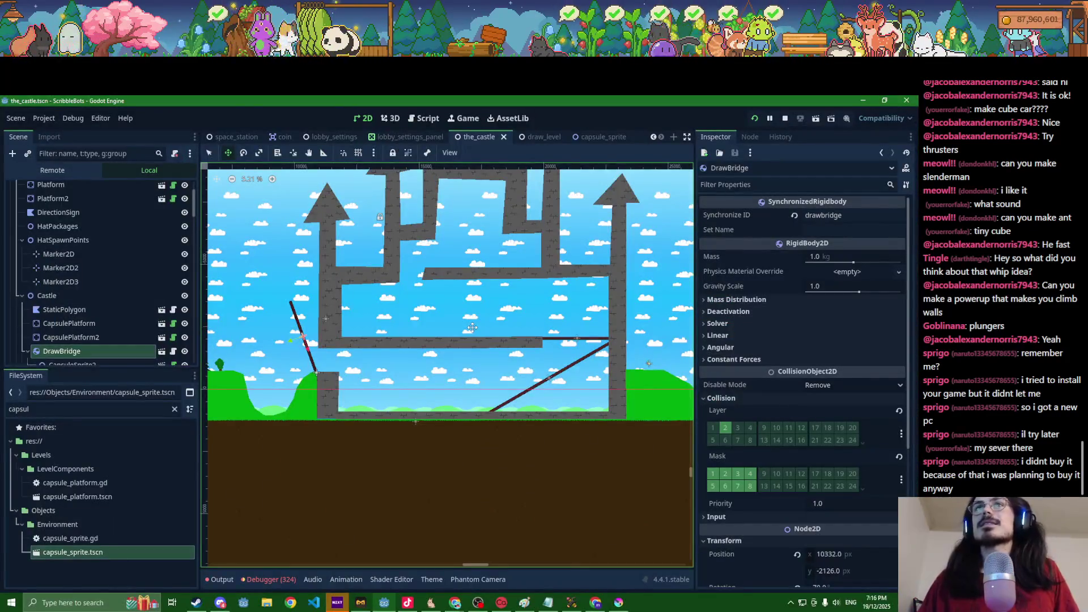
key("alt+Tab")
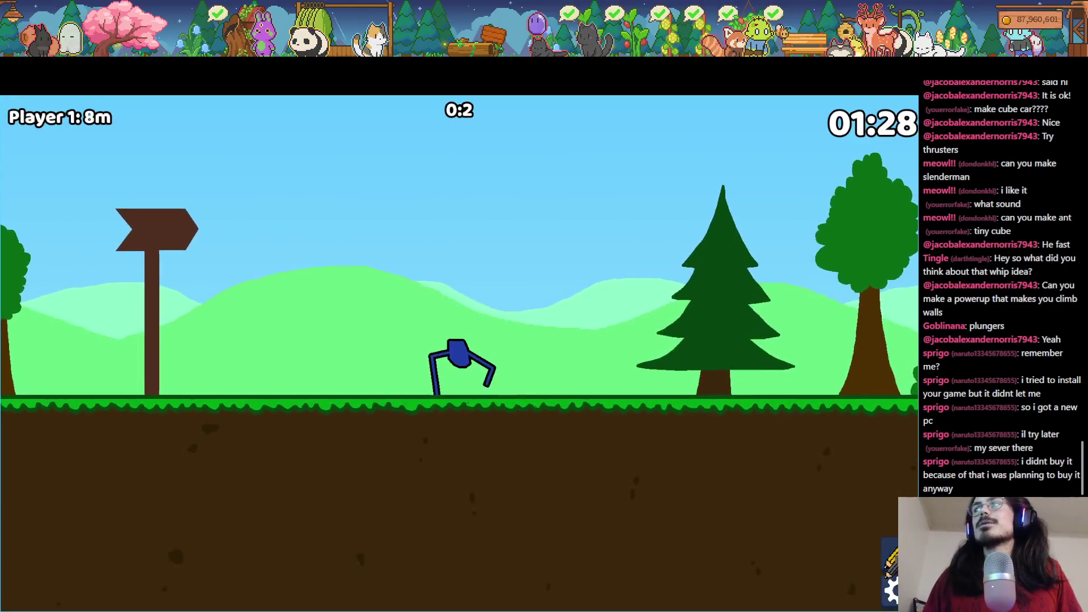
key("Escape")
key("alt+Tab")
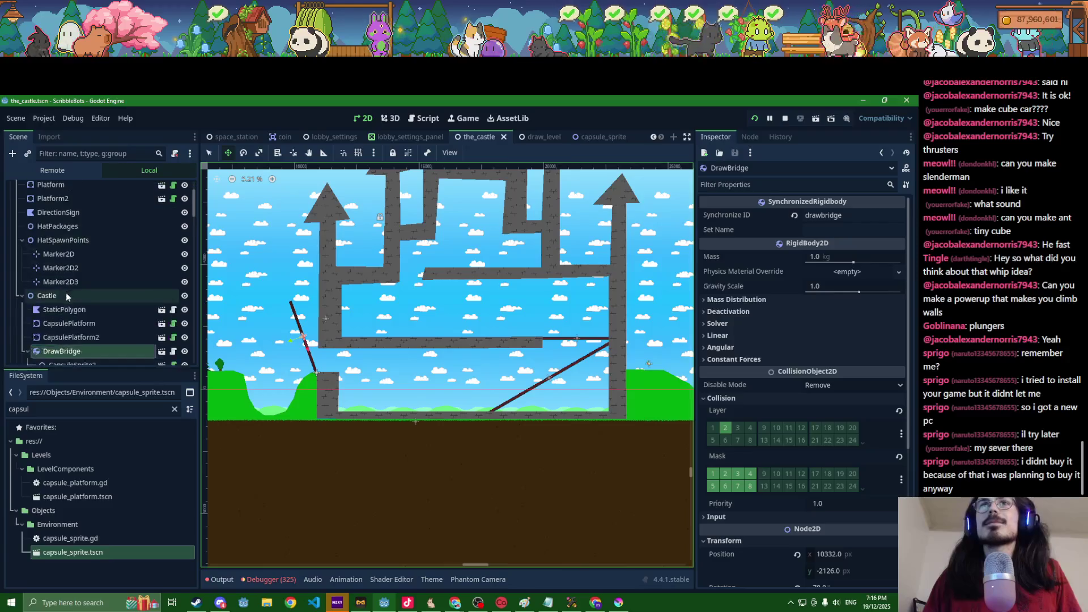
Step: Add a new Polygon2D child node under the Castle node
left_click(54, 295)
key("ctrl+a")
type("collipoly")
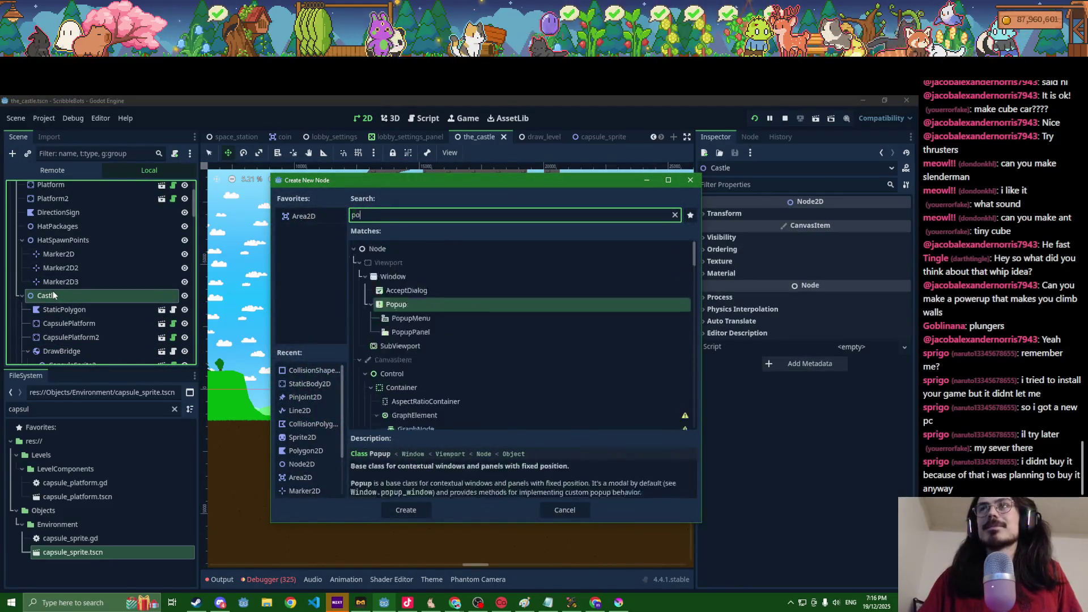
key("Return")
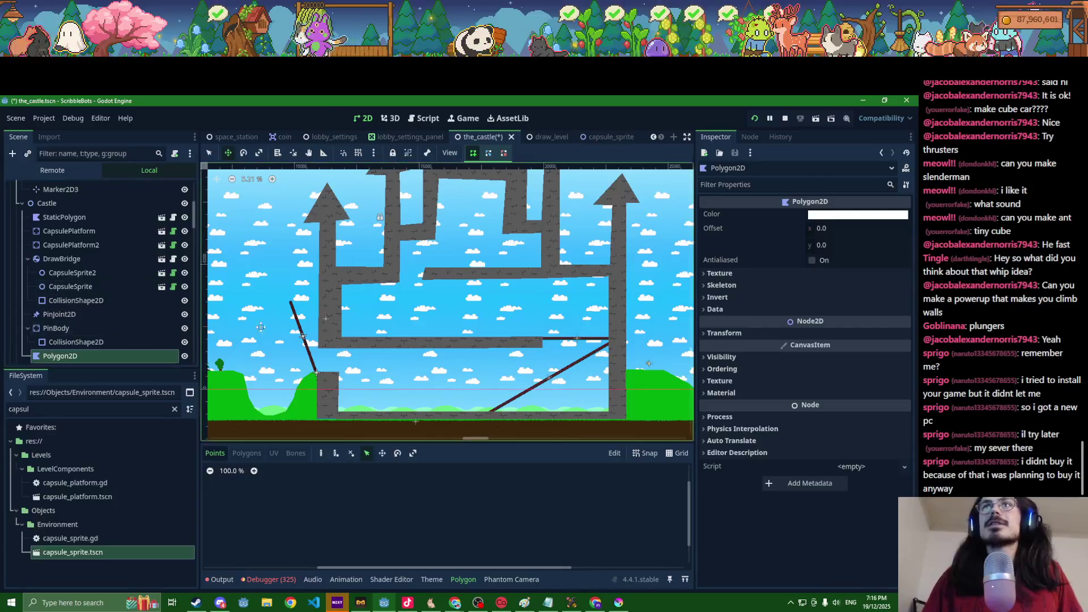
Step: Outline the castle interior with points from bottom-left to bottom-right, closing the shape, then return to the game
left_click(209, 153)
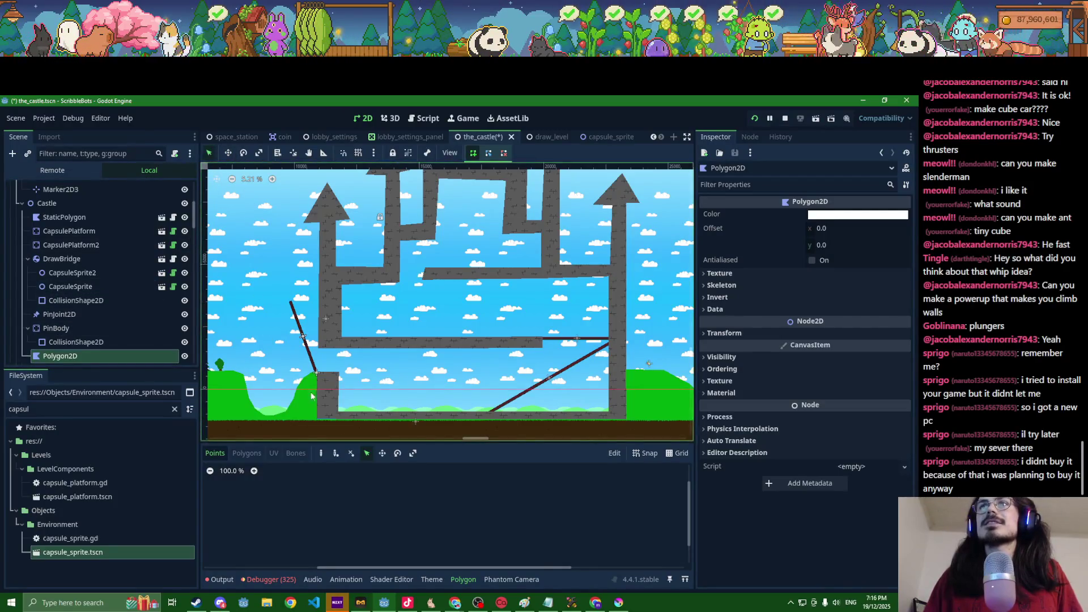
left_click(318, 416)
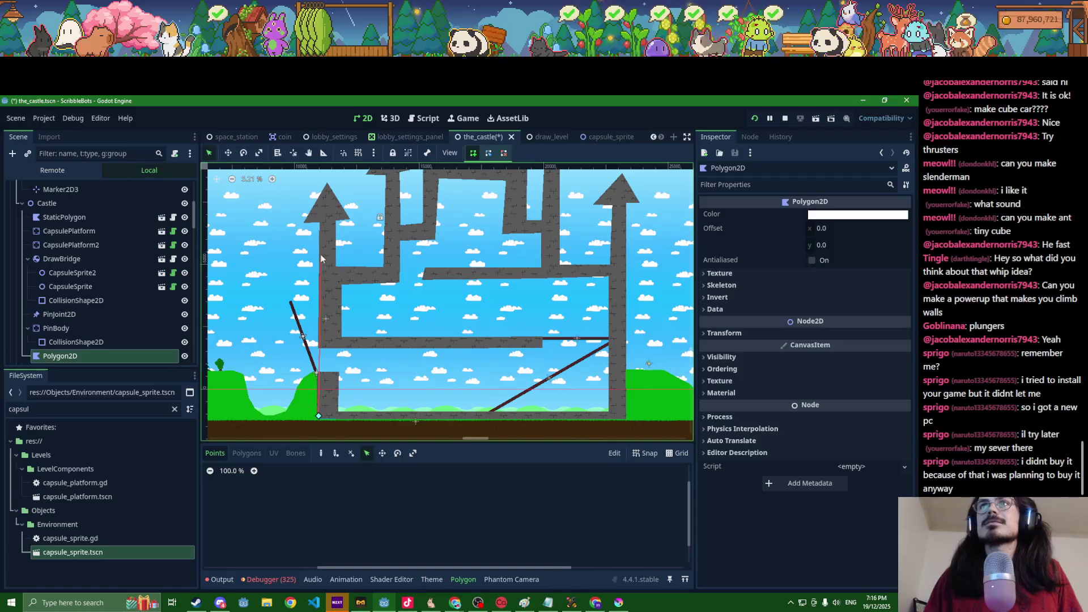
left_click(321, 267)
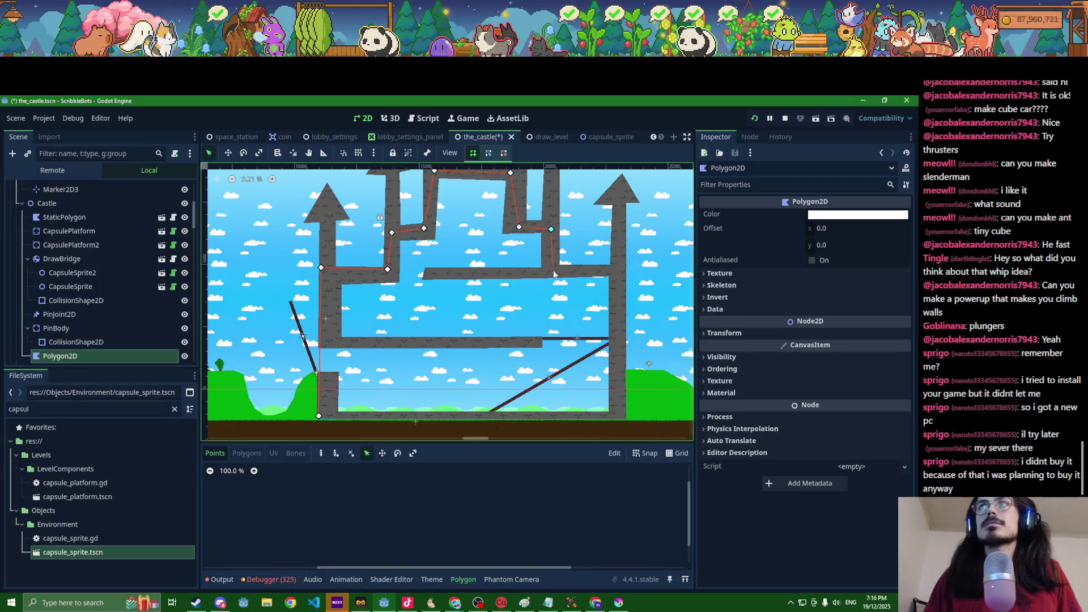
left_click(616, 413)
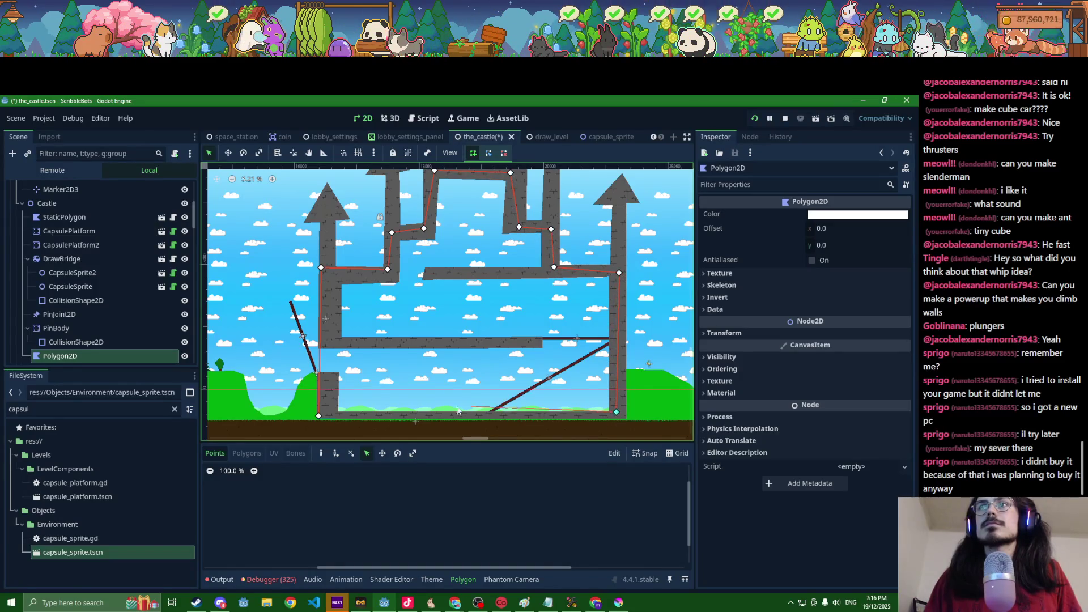
left_click(318, 415)
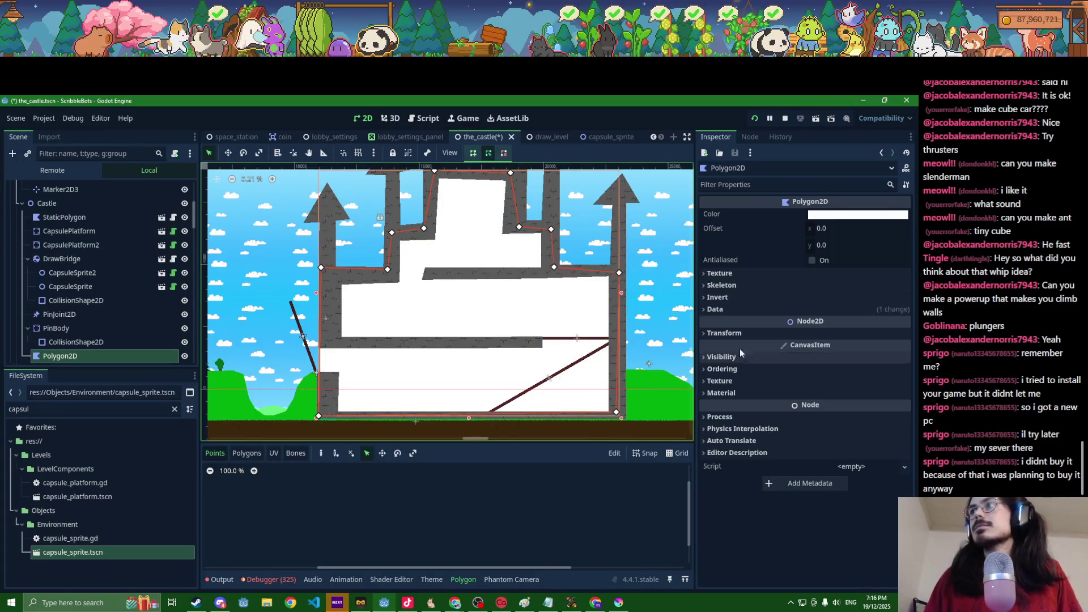
key("alt+Tab")
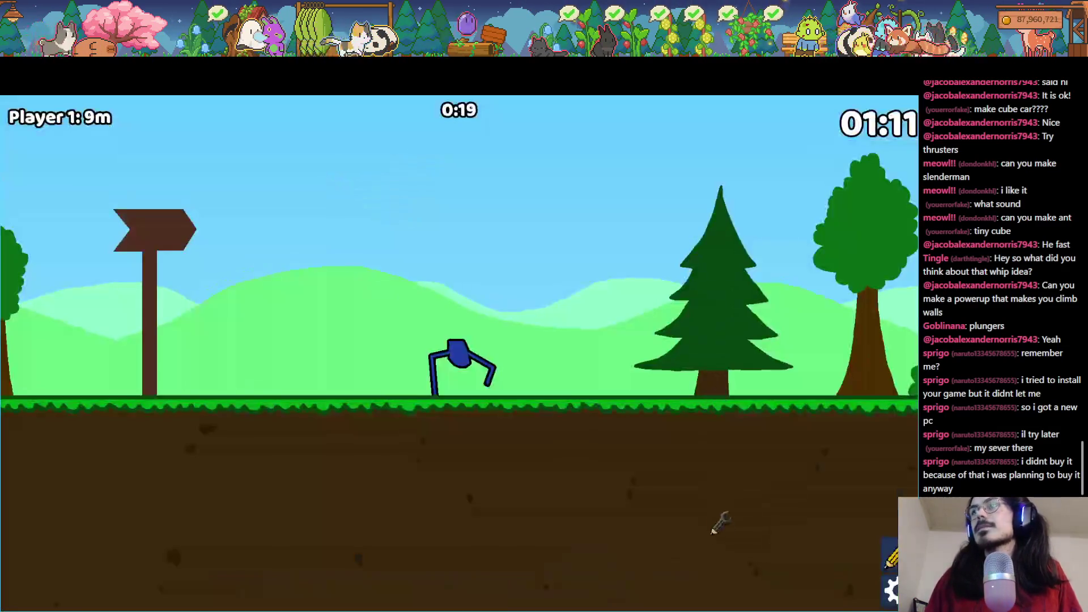
Step: Restart the level with Rematch from the pause menu and return to the editor
key("Escape")
left_click(503, 330)
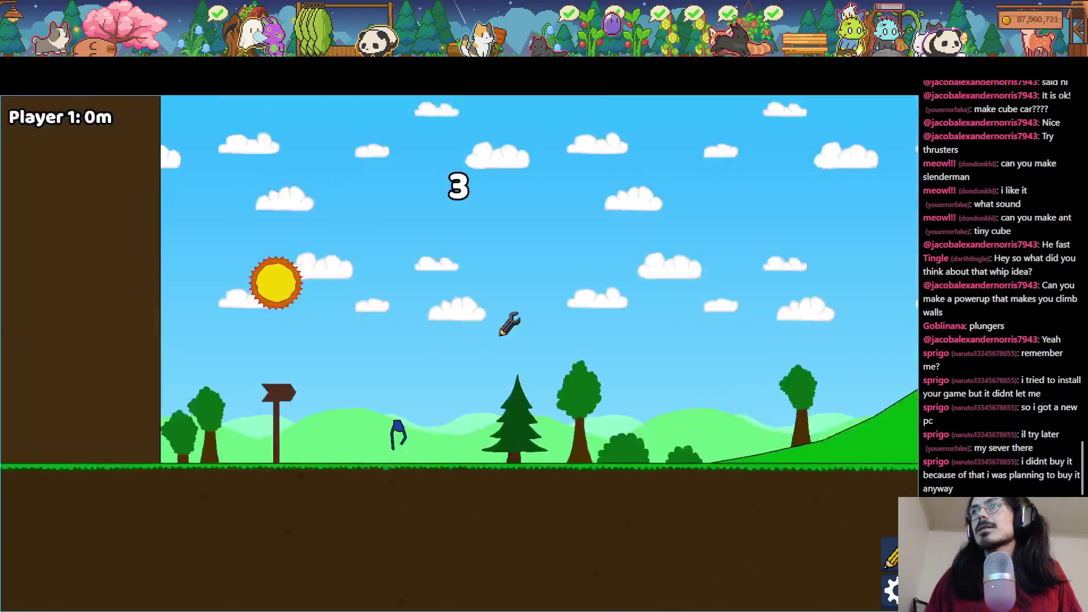
key("alt+Tab")
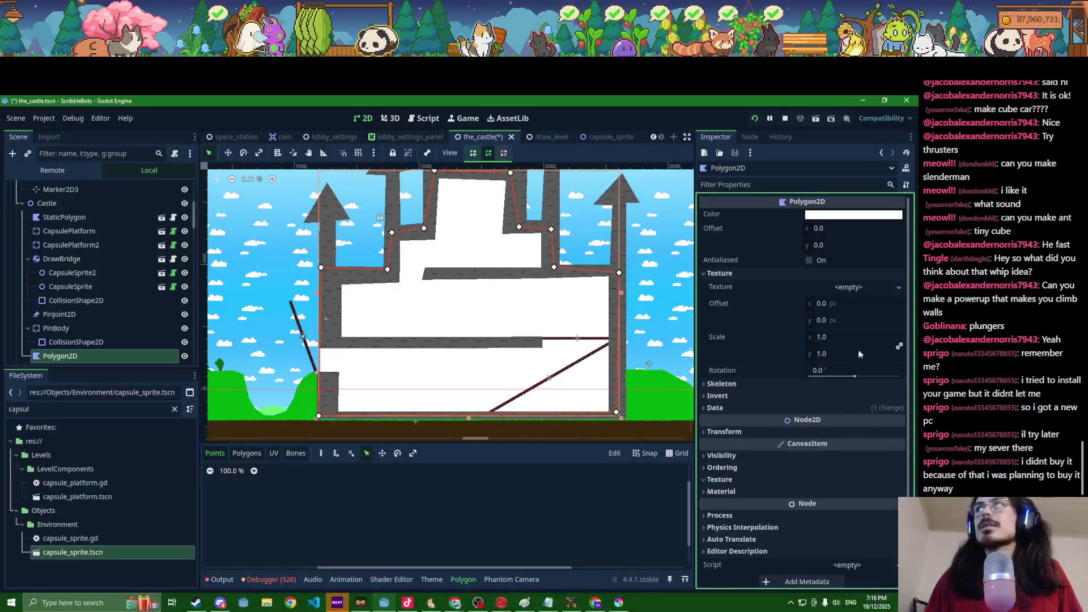
Step: Load res://assets/Decorative/castle/castle_background.png as the polygon's texture
left_click(770, 408)
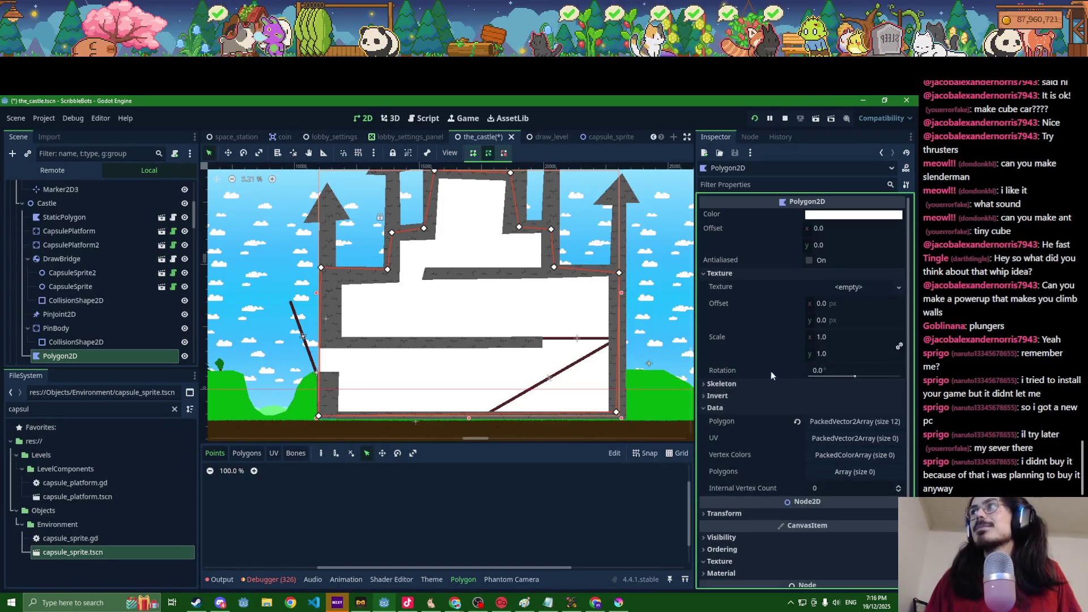
left_click(846, 288)
left_click(804, 535)
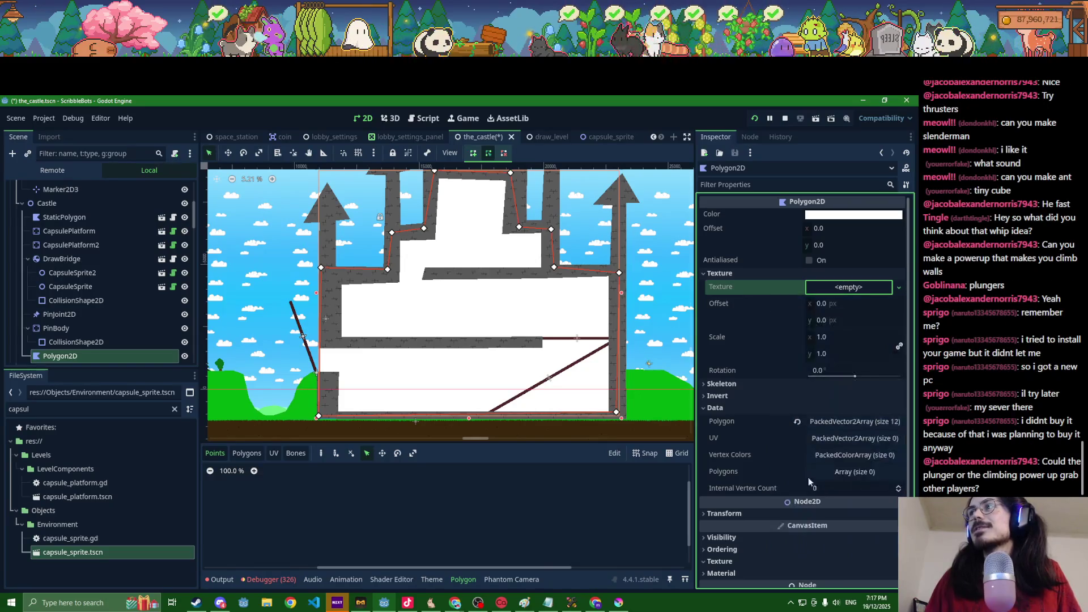
key("Escape")
left_click(899, 287)
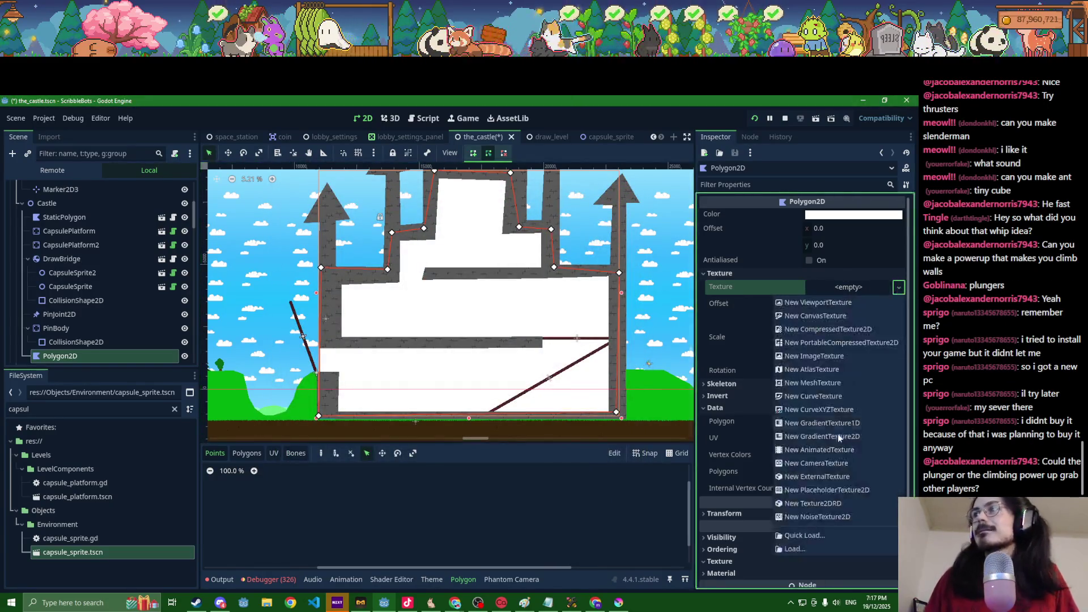
left_click(793, 550)
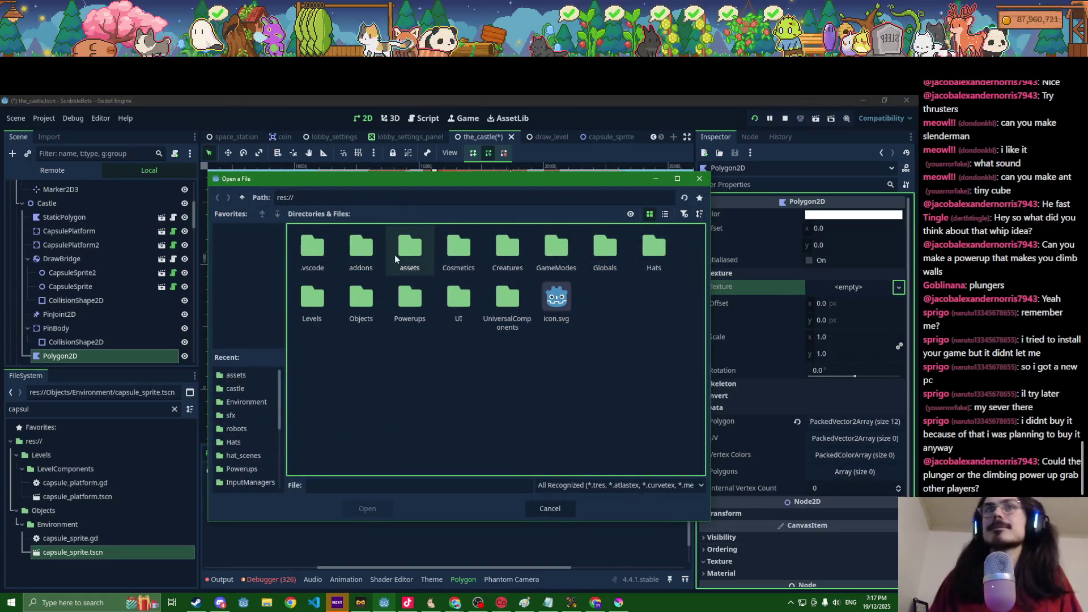
double_click(409, 255)
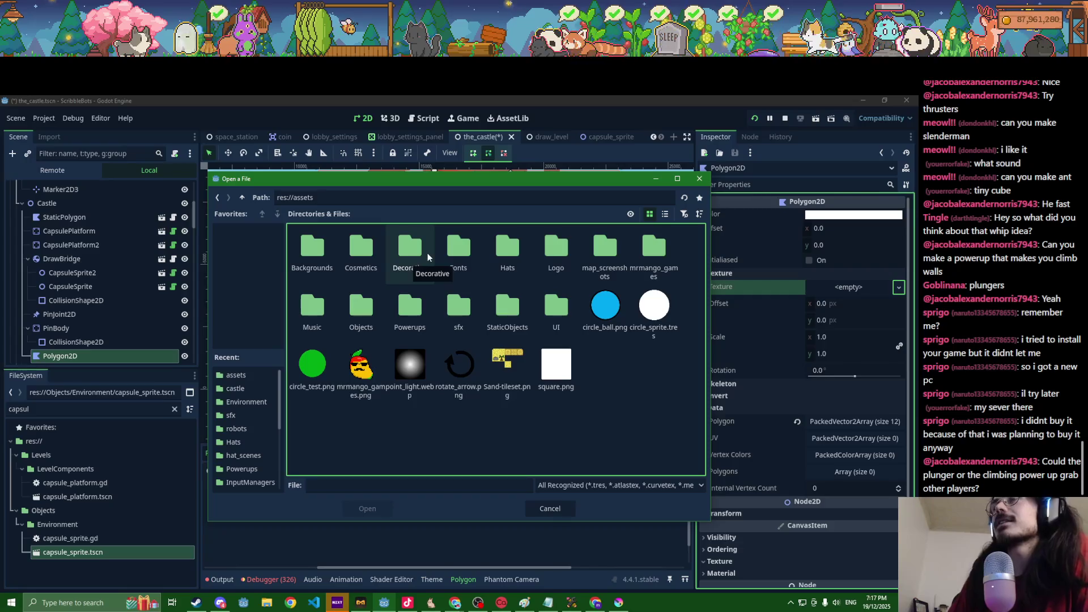
left_click(423, 271)
double_click(424, 270)
double_click(345, 262)
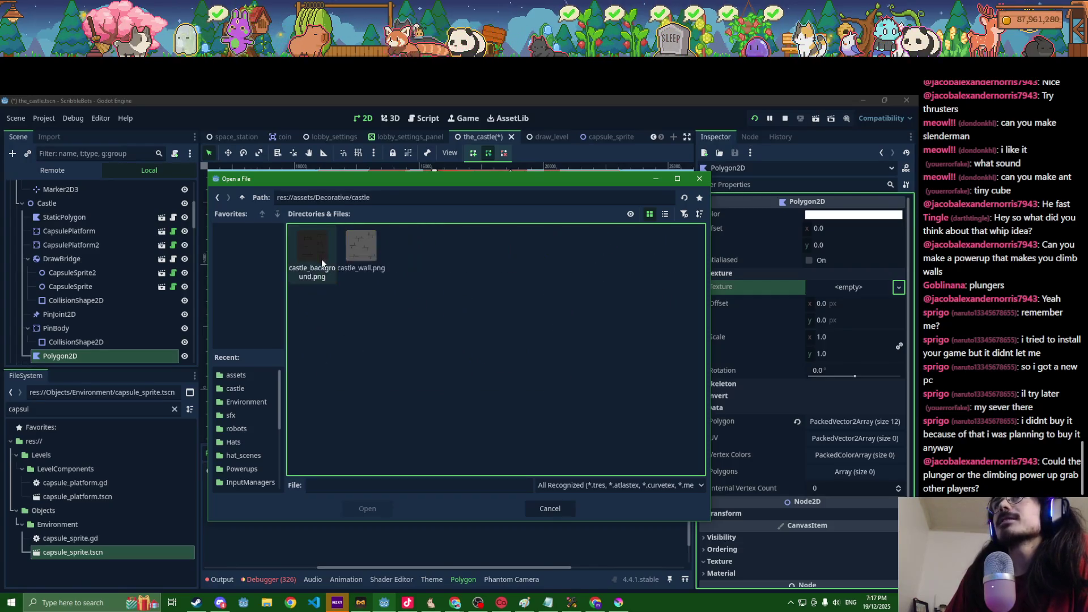
left_click(324, 254)
double_click(324, 254)
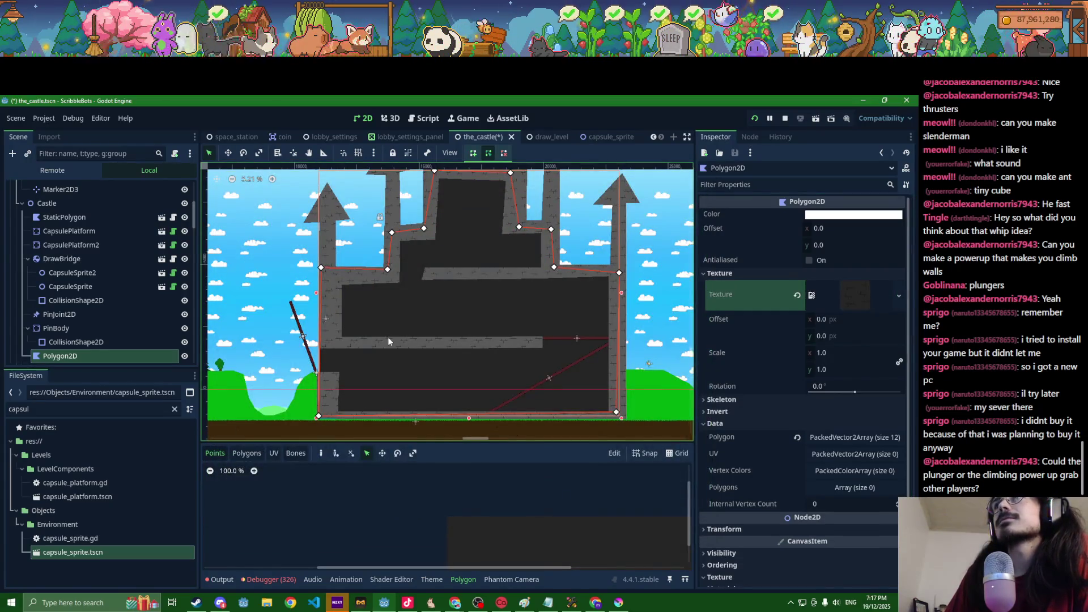
Step: Set the polygon's texture Repeat to Enabled after trying Mirror, then save and run the game
scroll(763, 418, "down", 3)
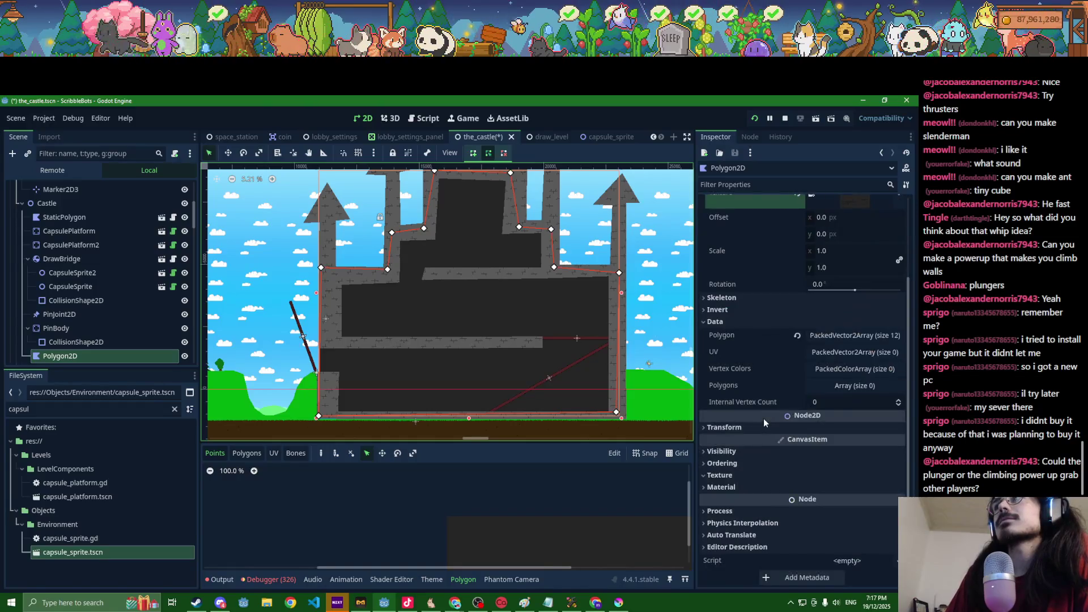
left_click(738, 475)
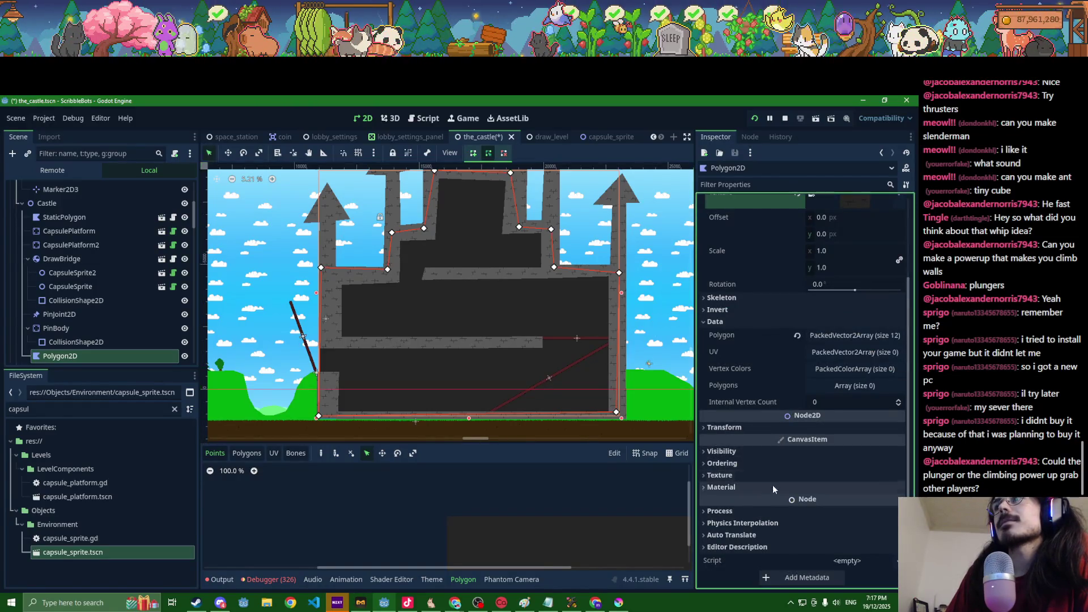
left_click(821, 506)
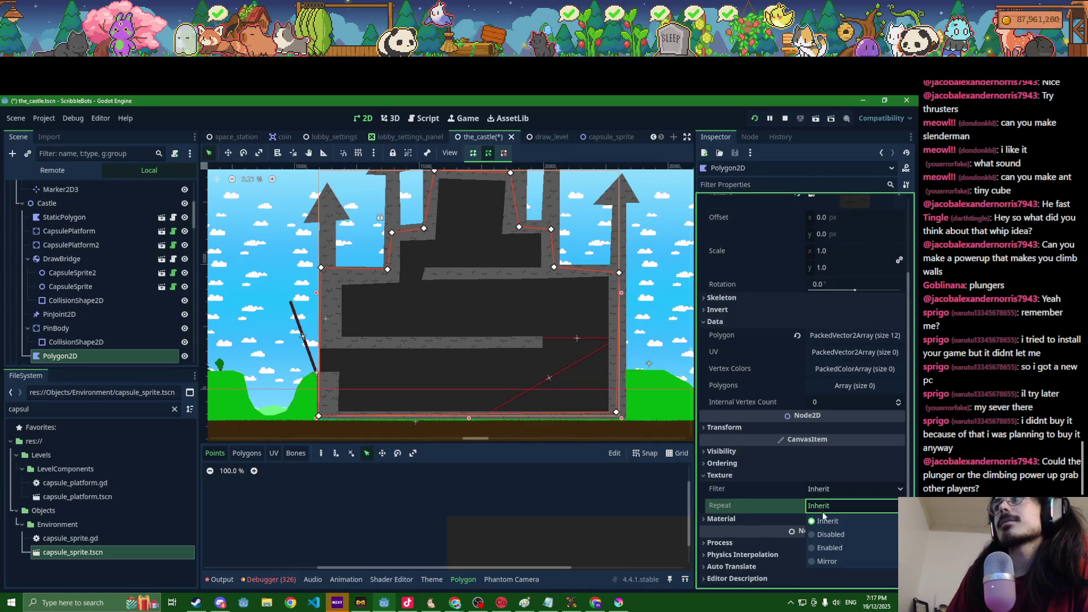
left_click(827, 547)
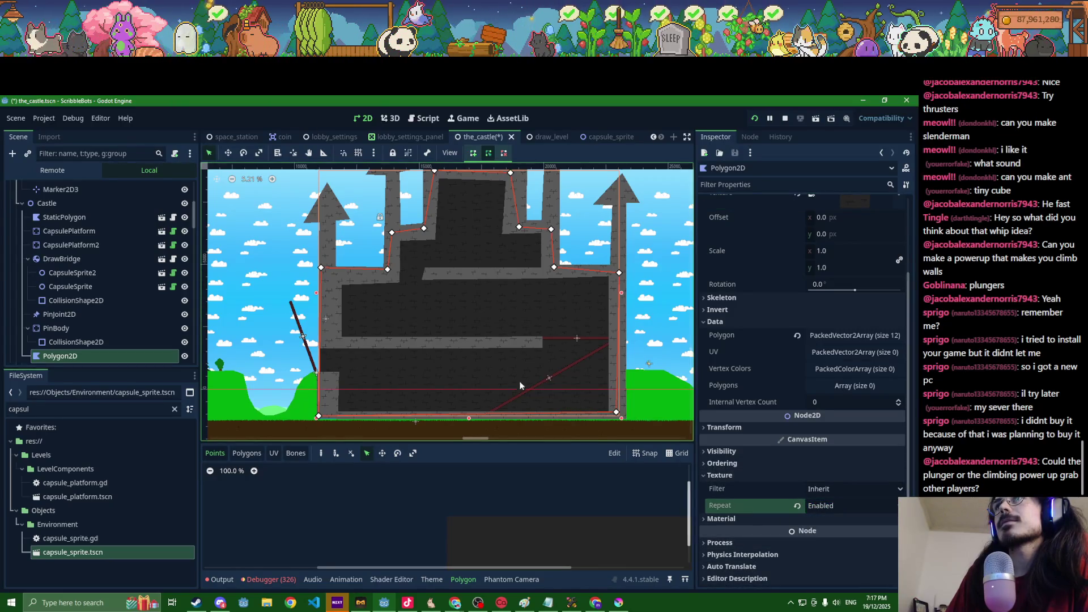
scroll(515, 380, "up", 10)
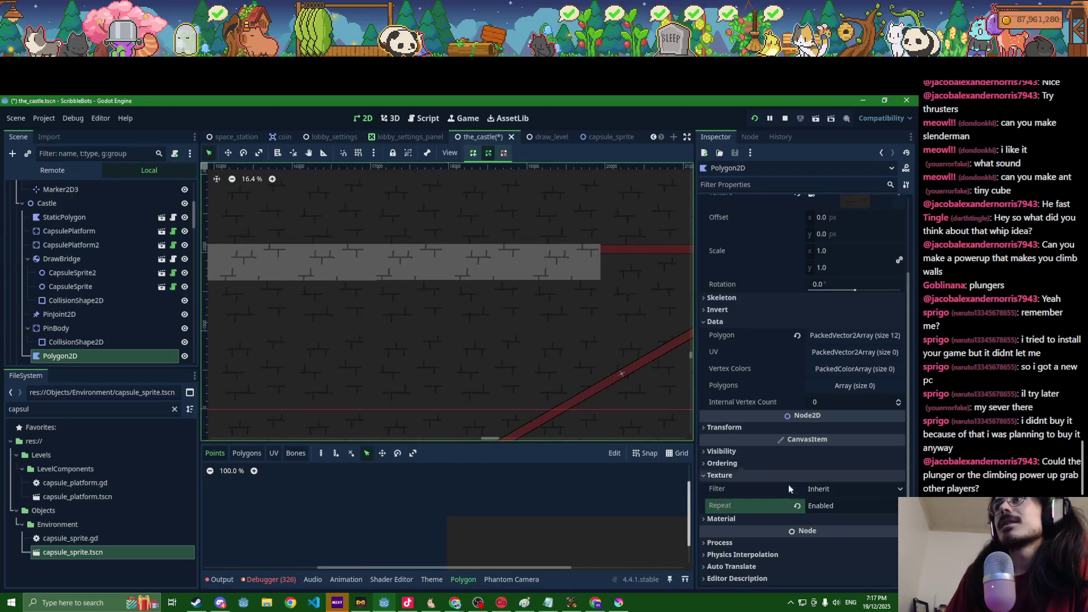
left_click(811, 507)
left_click(826, 561)
scroll(494, 348, "down", 7)
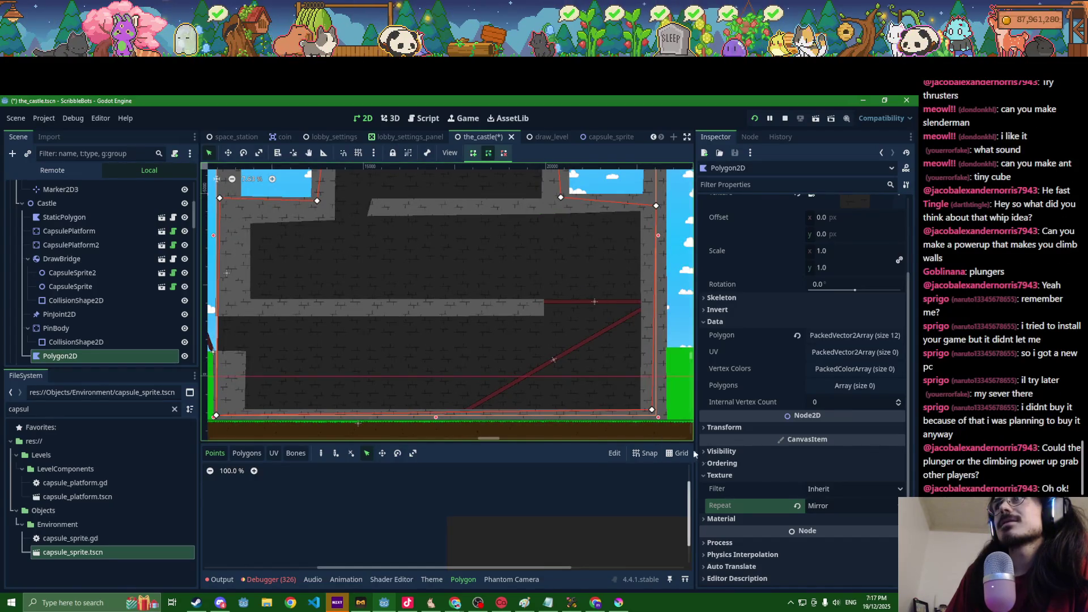
left_click(820, 506)
left_click(825, 547)
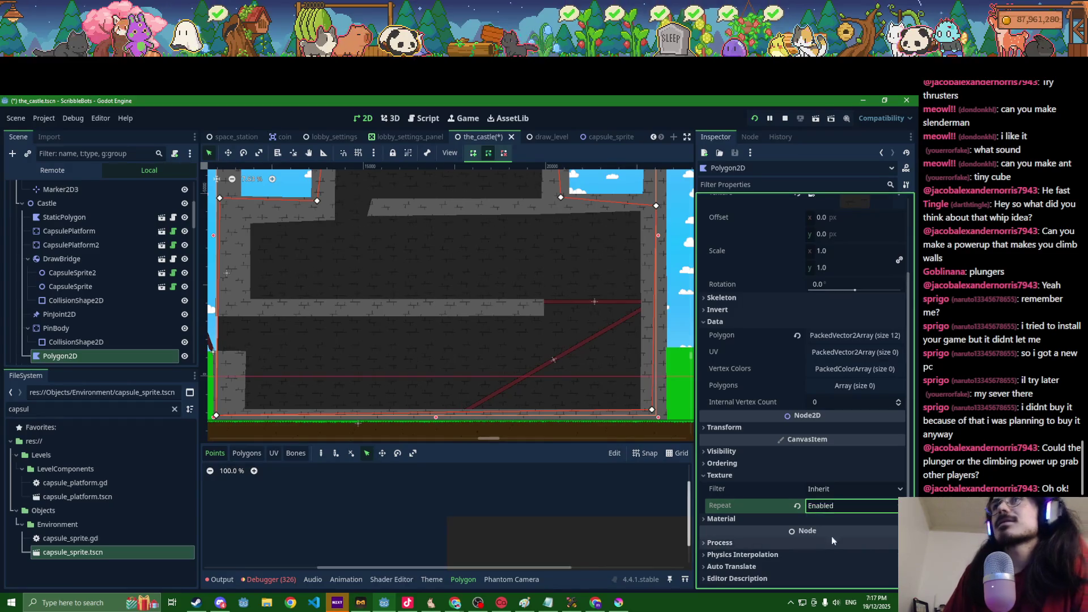
key("F5")
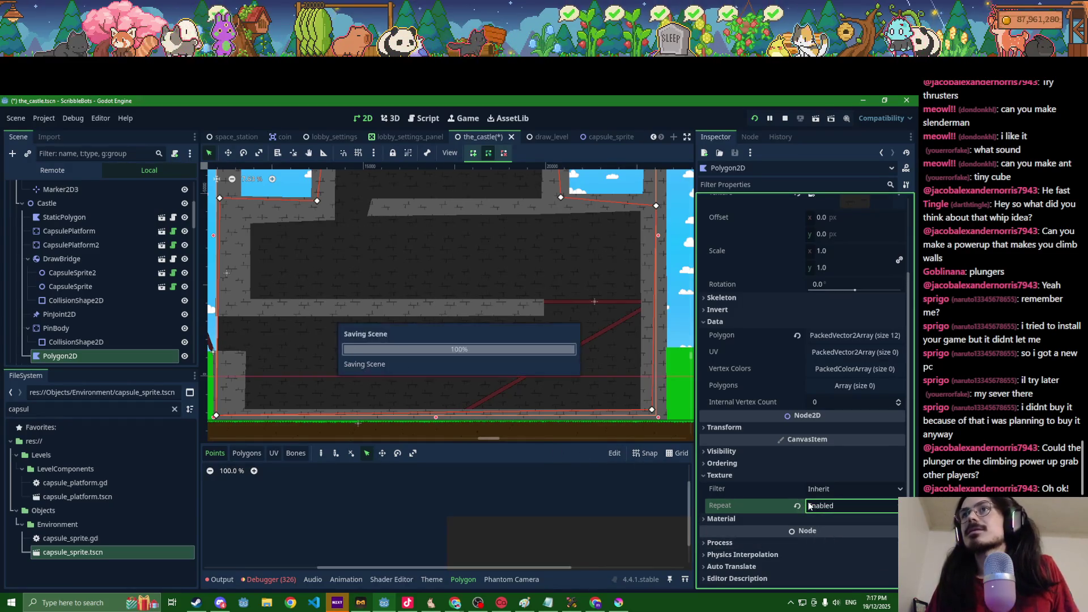
key("Right")
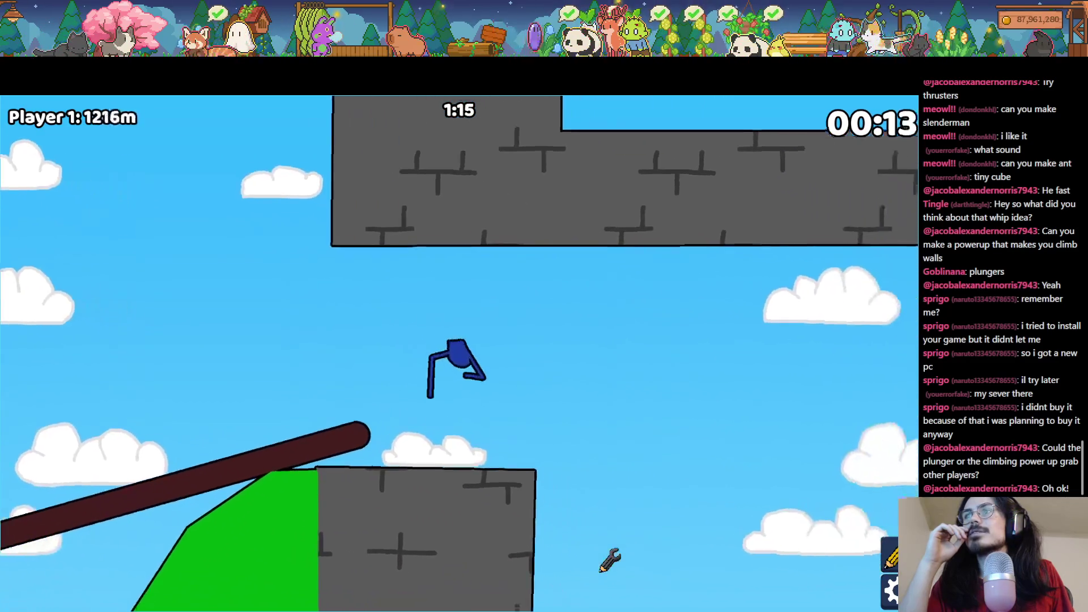
Step: Close the running game, relaunch it, and pause the match
key("F8")
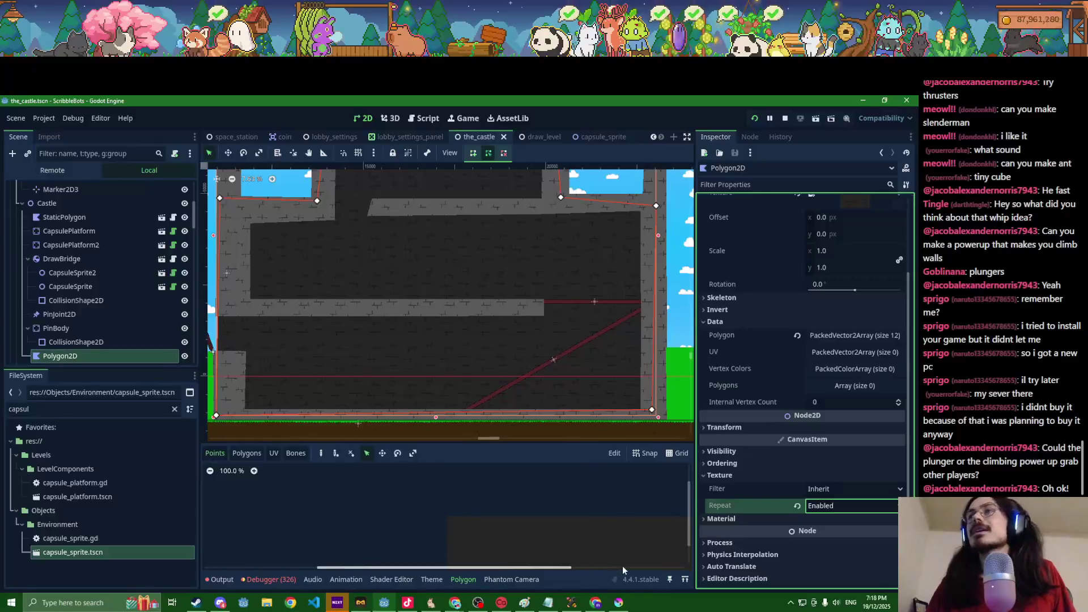
key("alt+Tab")
key("Escape")
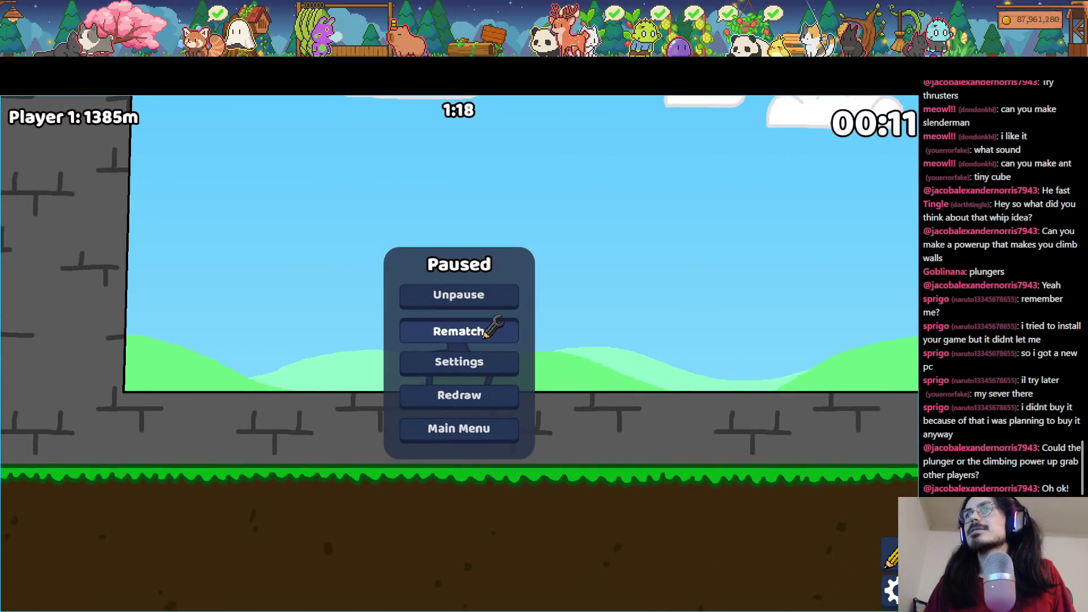
Step: Rematch The Castle, pick a powerup, race the bot into the castle, then close the game
left_click(485, 335)
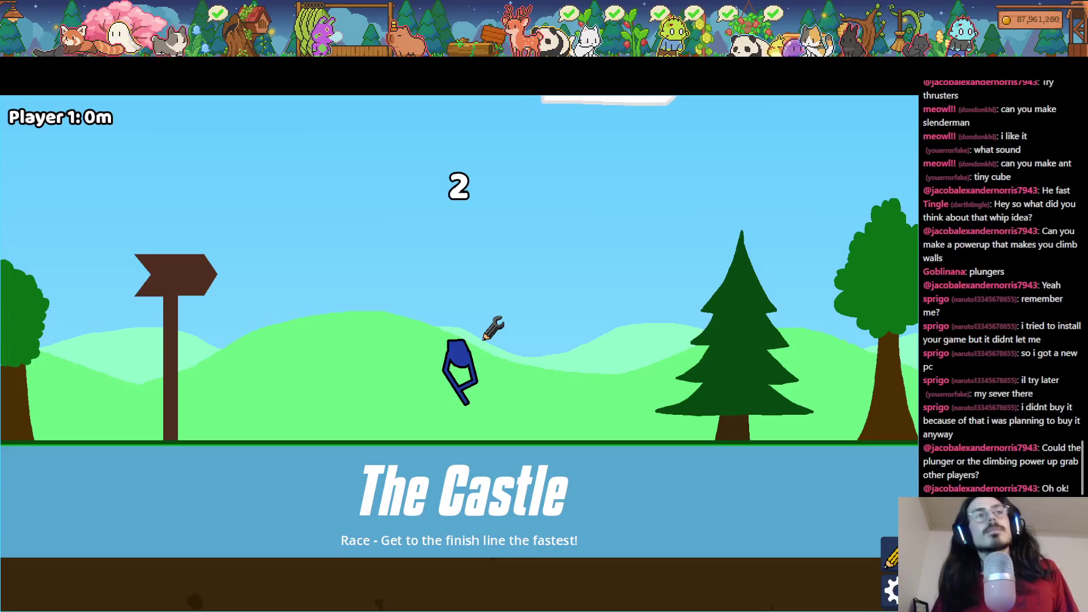
key("Right")
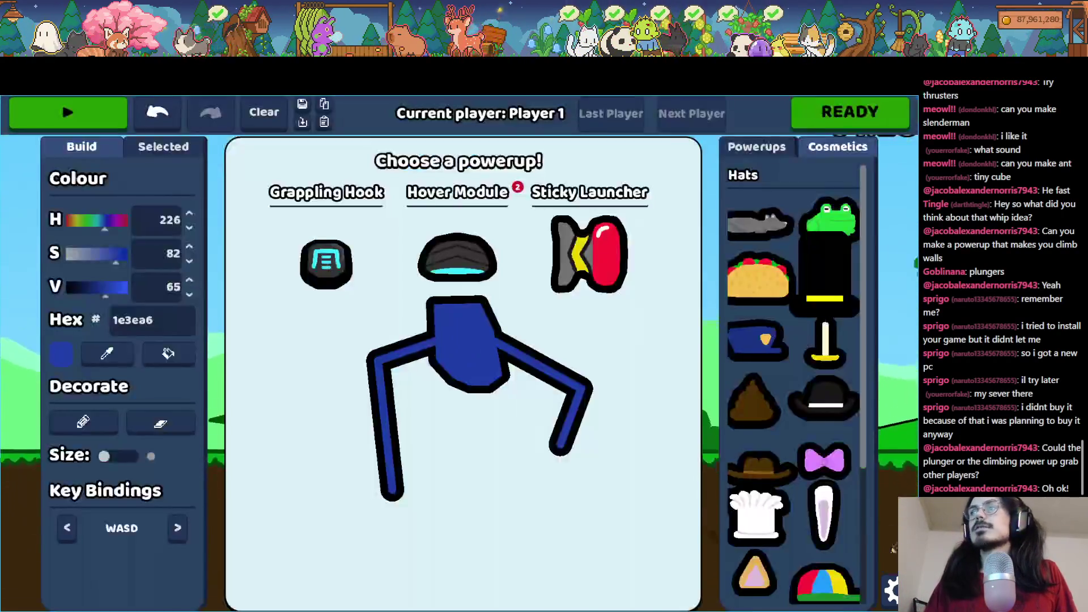
left_click(425, 241)
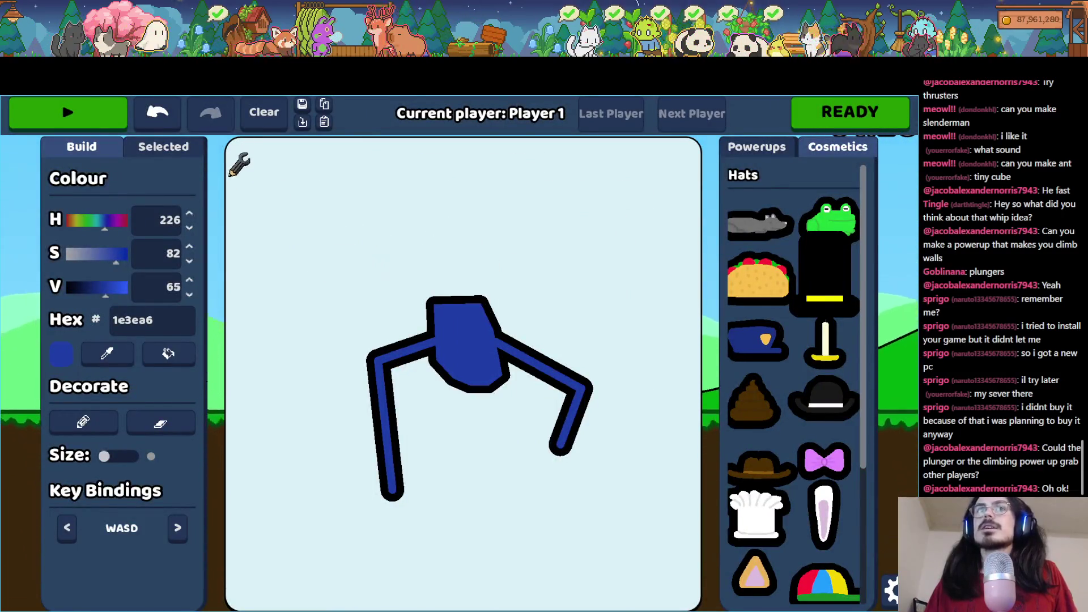
left_click(63, 109)
key("d")
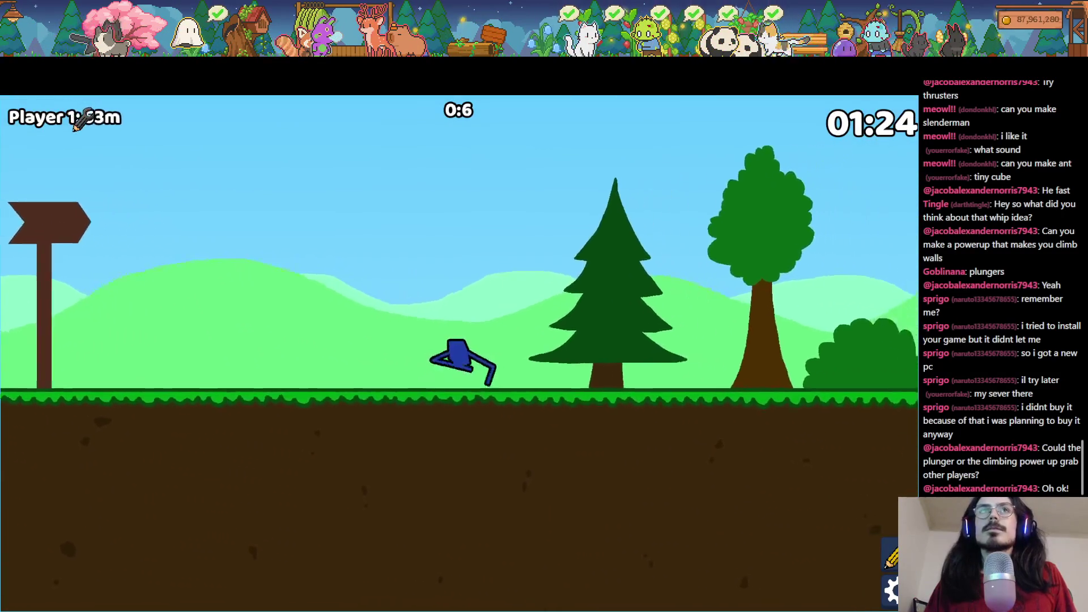
key("d")
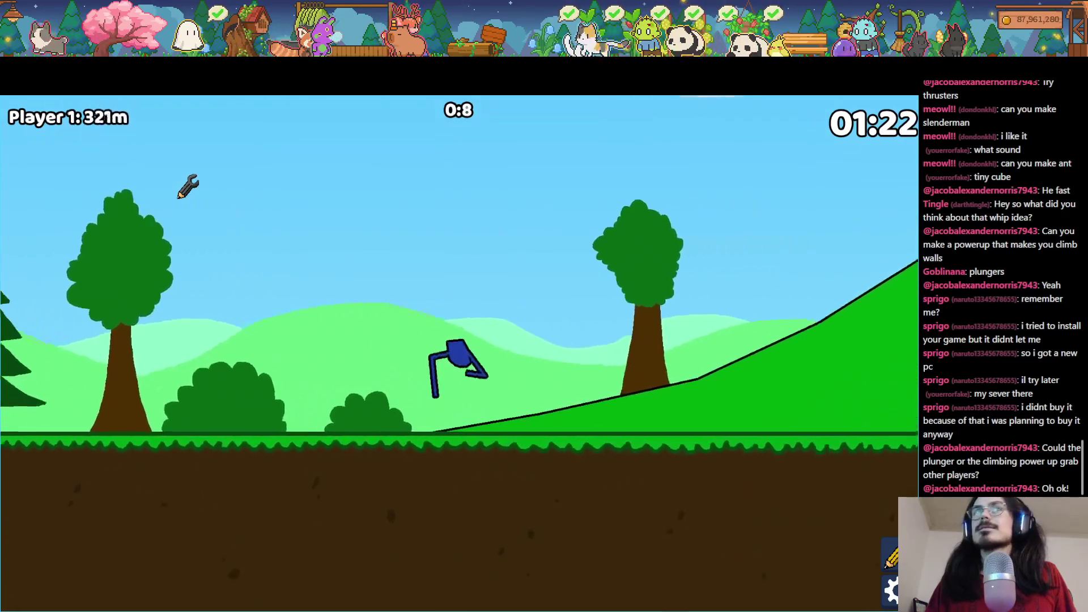
key("d")
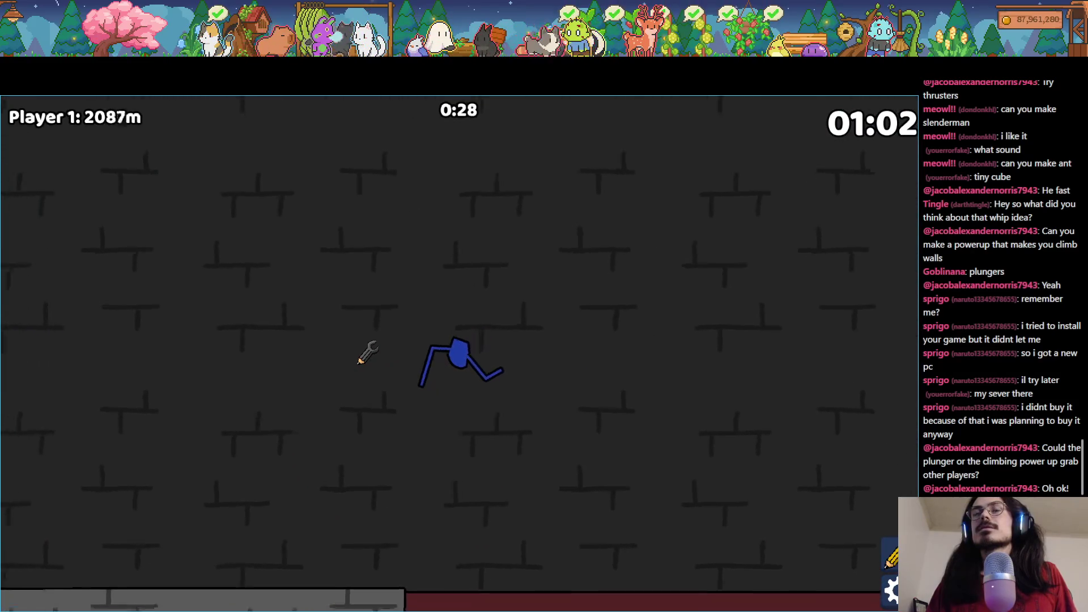
key("F8")
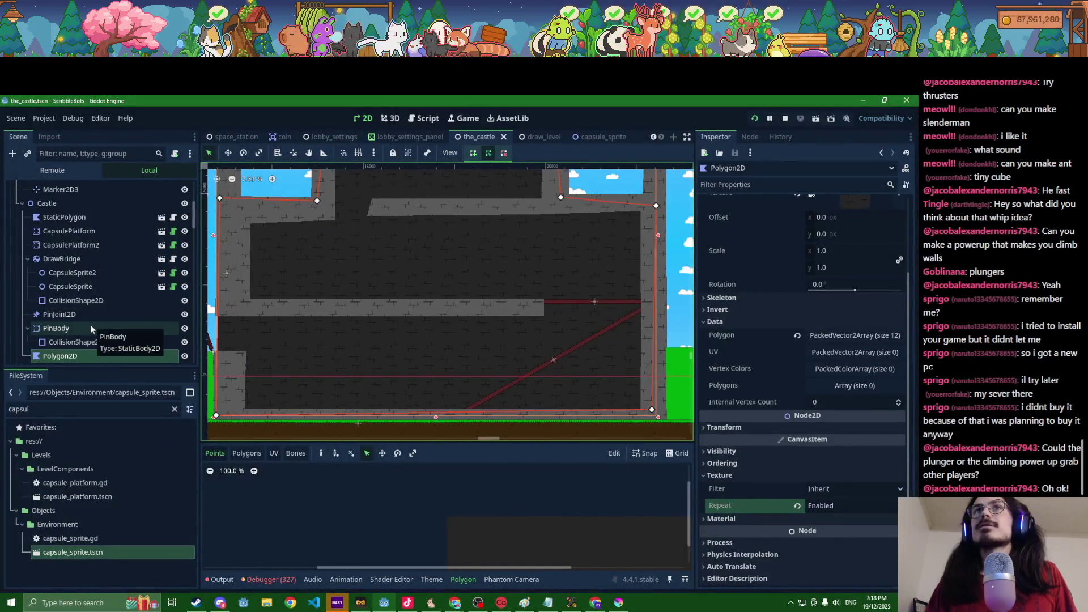
Step: Make CapsulePlatform and CapsulePlatform2 One Way, then launch the game and pause it
left_click(76, 229)
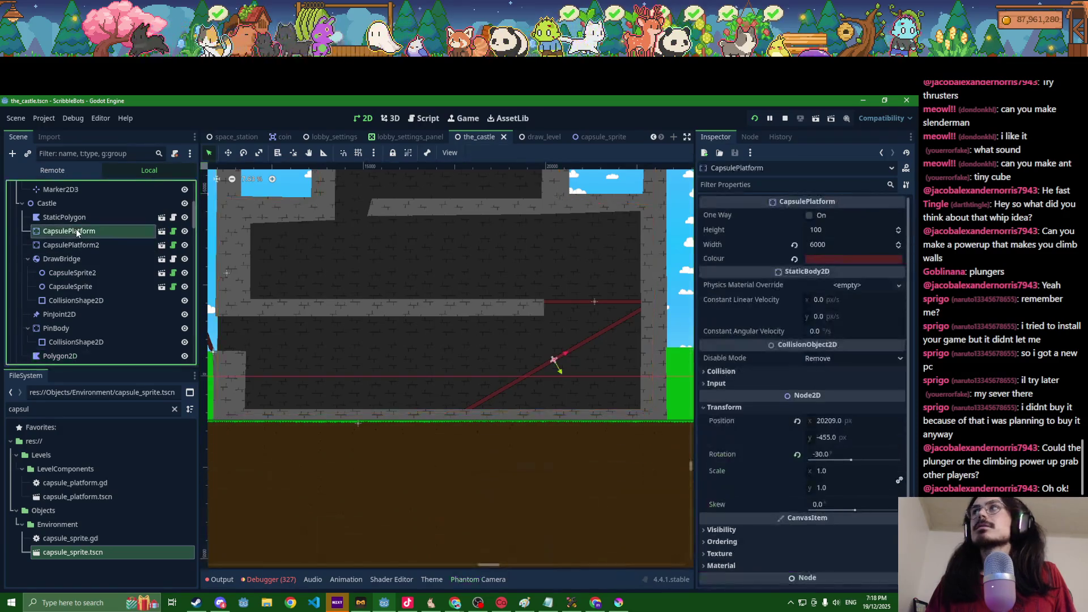
left_click(78, 244, "ctrl")
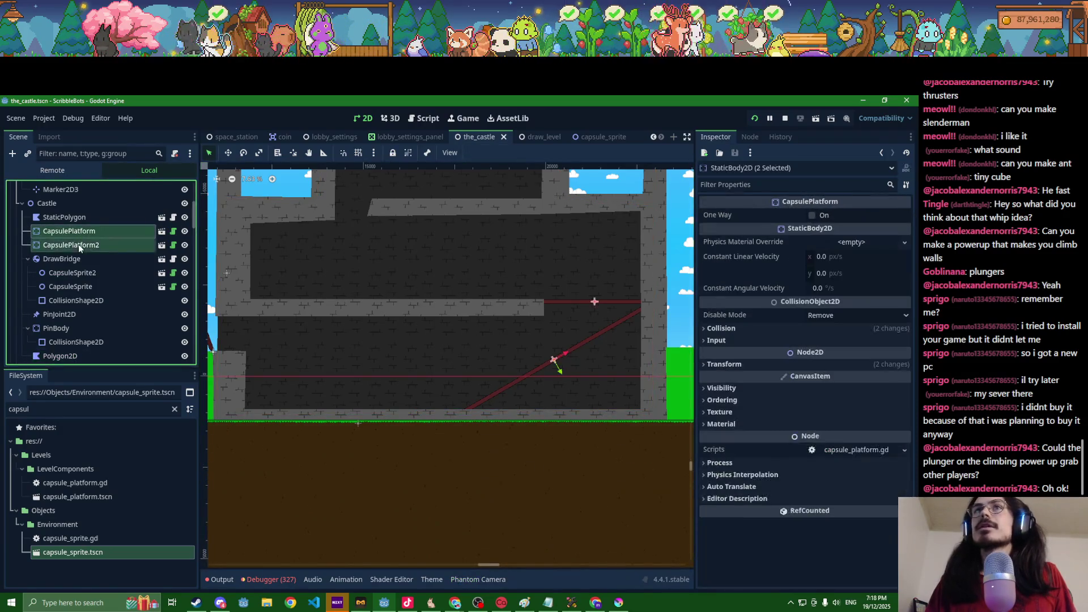
left_click(812, 215)
scroll(538, 340, "down", 4)
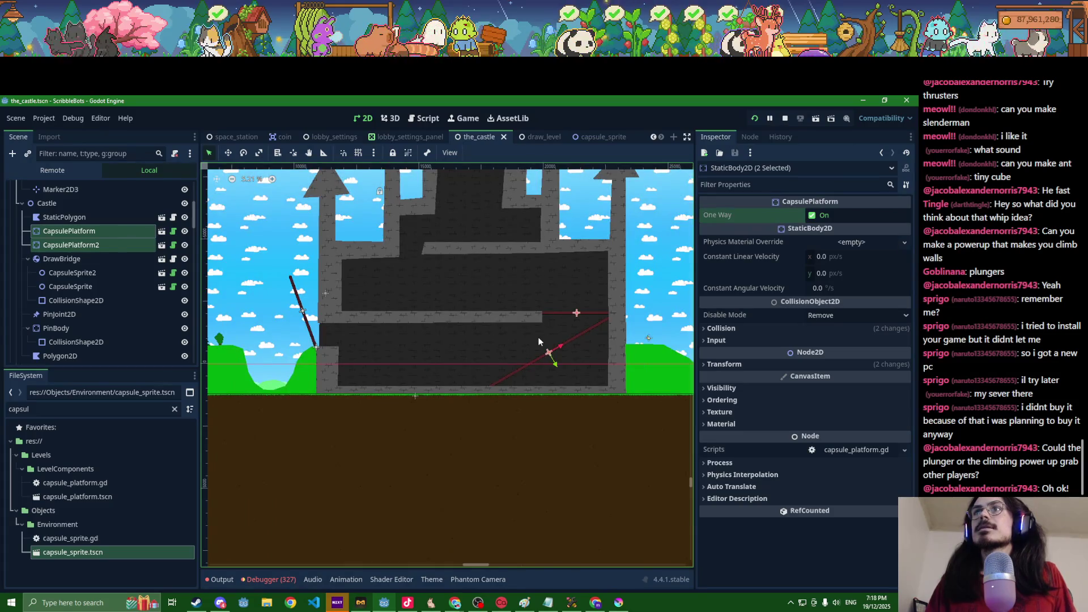
key("alt+Tab")
key("Escape")
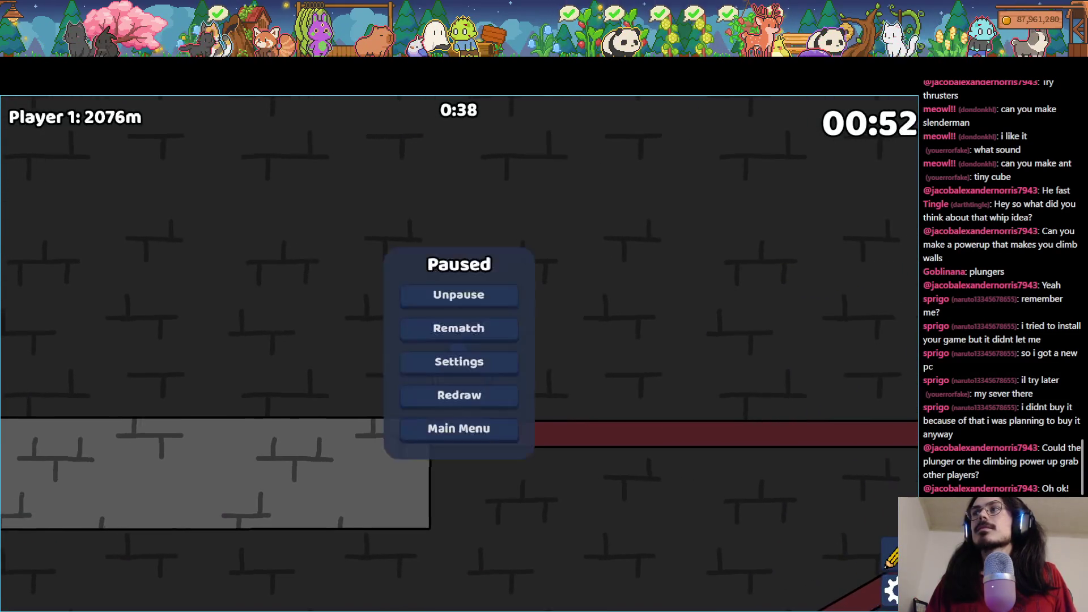
Step: Restart The Castle race, drive the bot into the brick interior, then stop the game
left_click(446, 321)
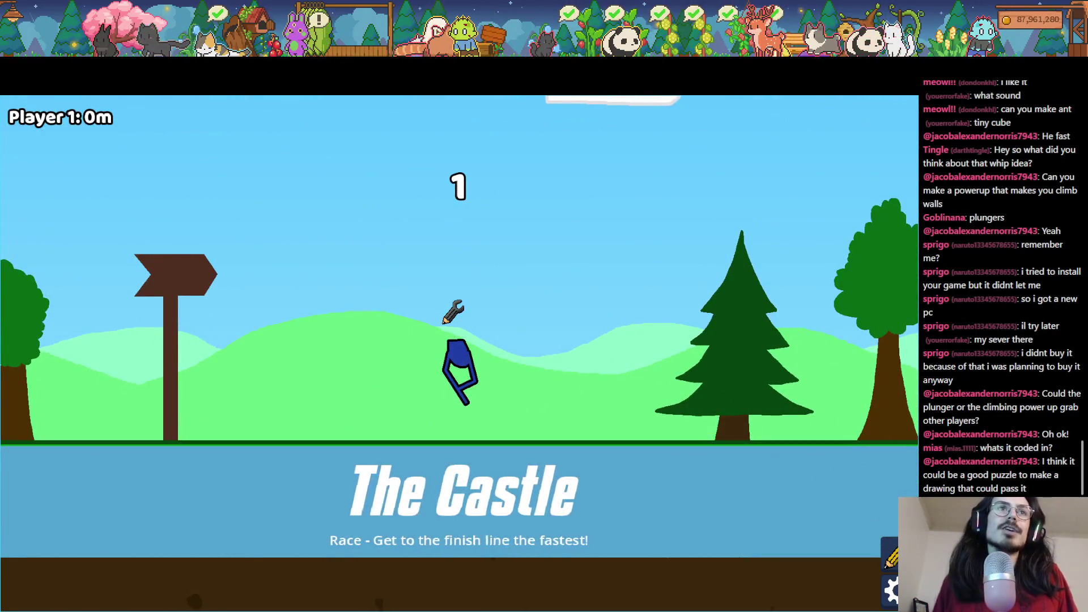
key("Right")
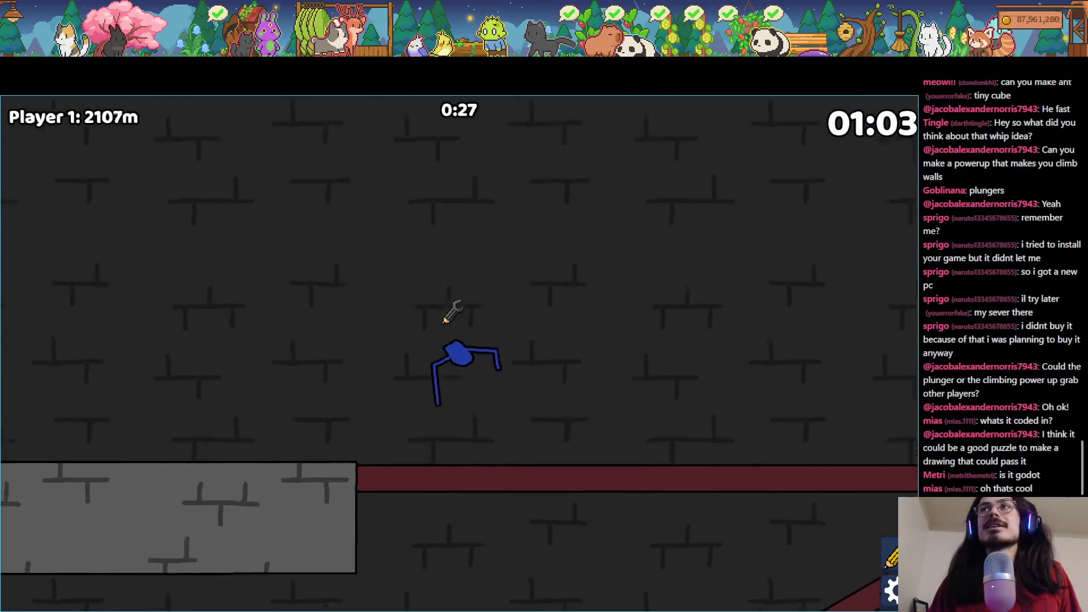
key("F8")
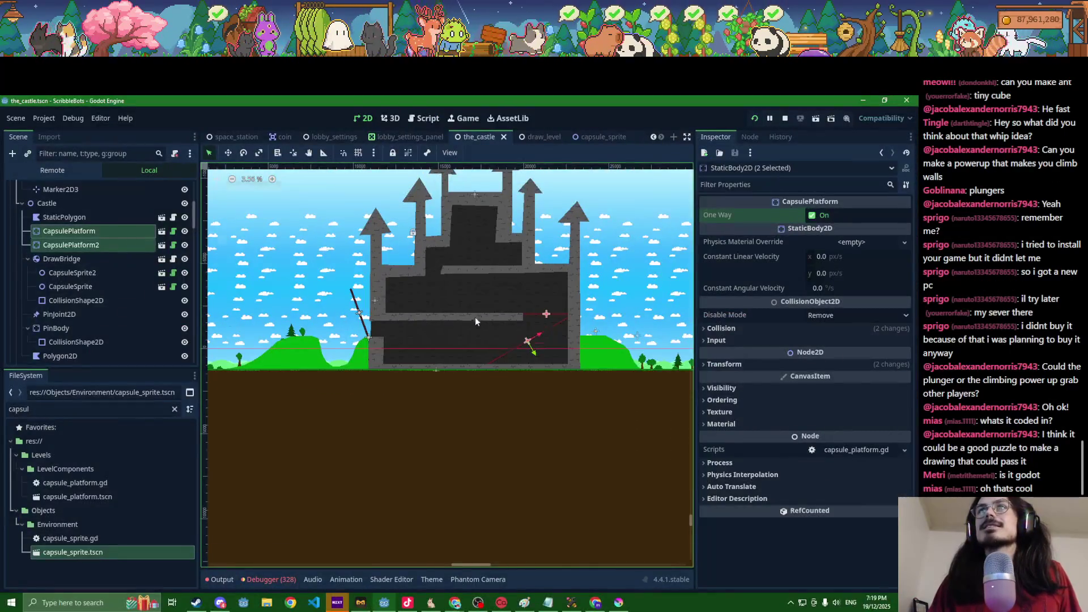
Step: Select StaticPolygon, nudge a tower wall vertex slightly right, and launch the game to playtest
scroll(475, 322, "down", 1)
scroll(467, 298, "up", 3)
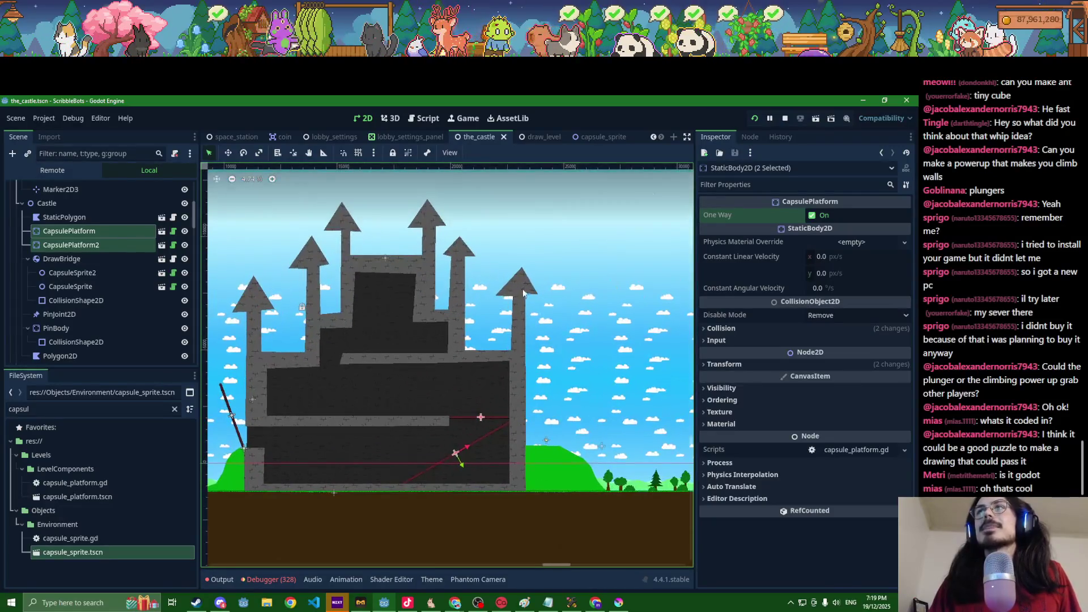
left_click(410, 313)
scroll(414, 323, "up", 2)
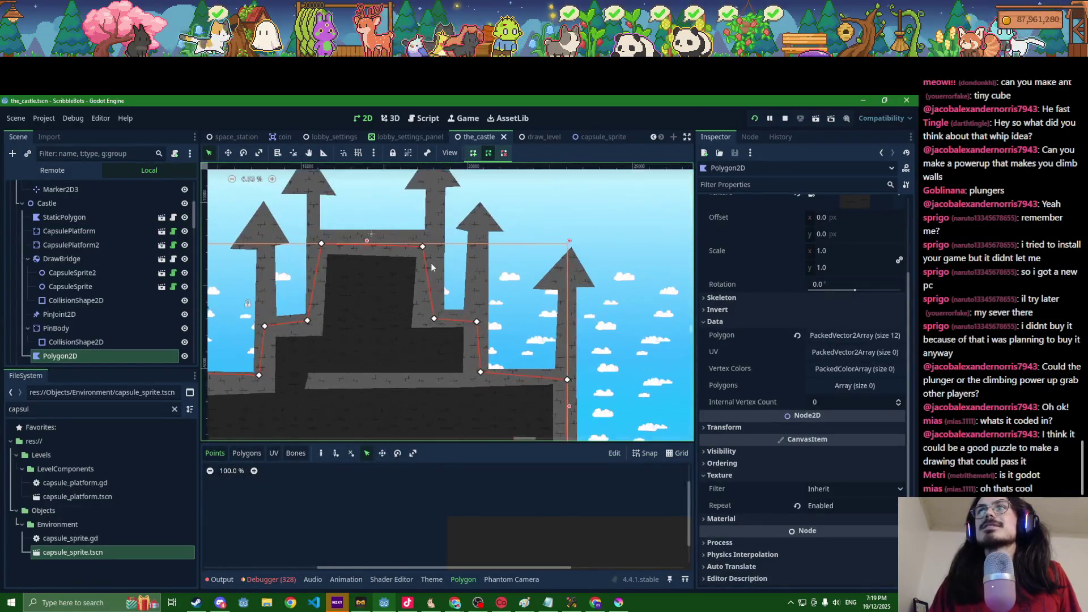
left_click_drag(416, 331, 423, 330)
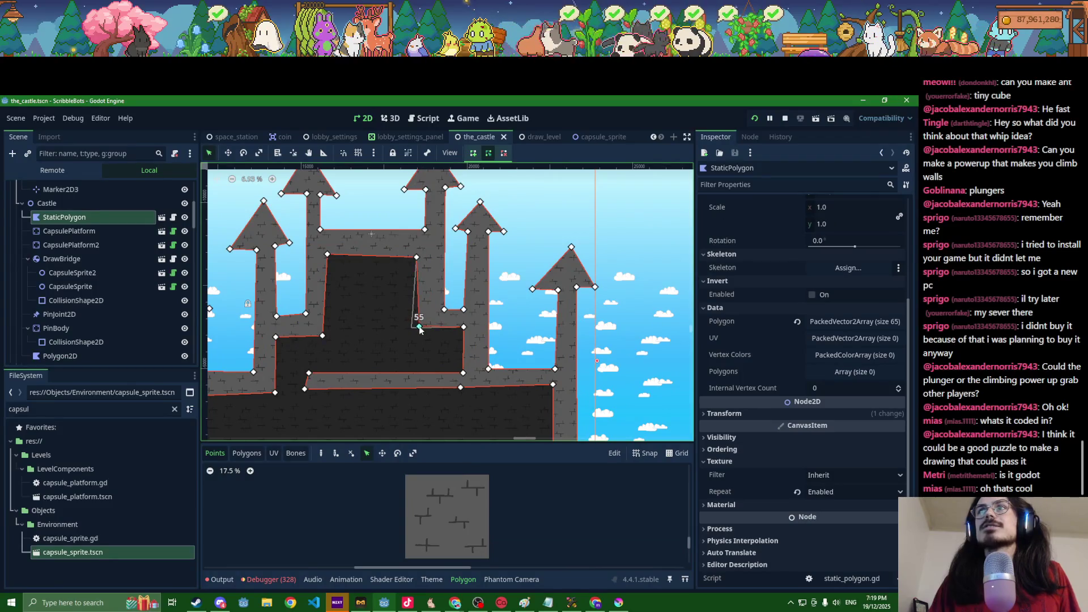
scroll(420, 330, "down", 4)
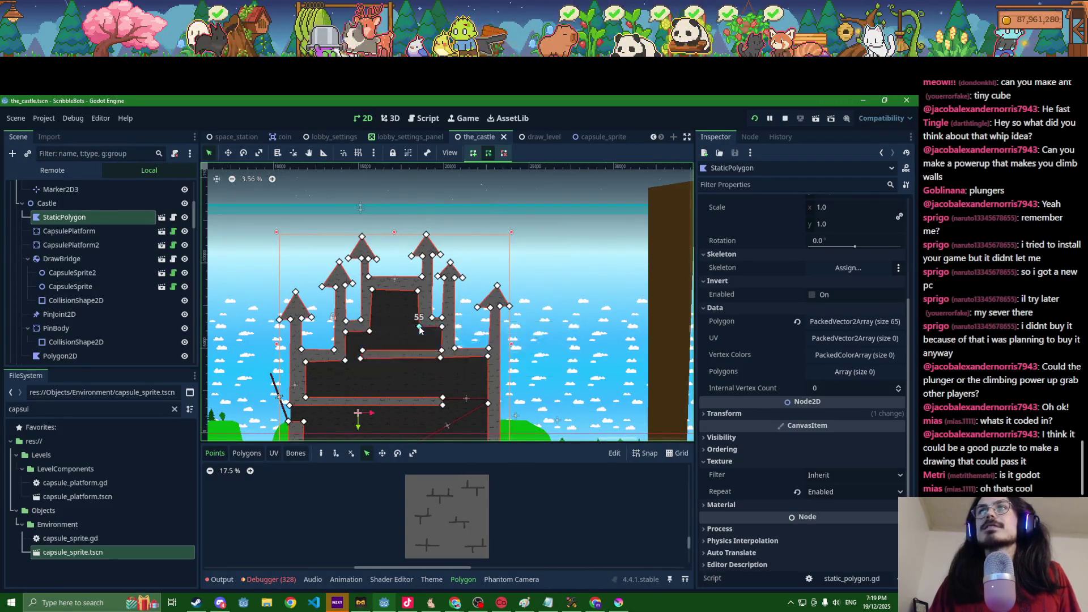
scroll(404, 288, "up", 3)
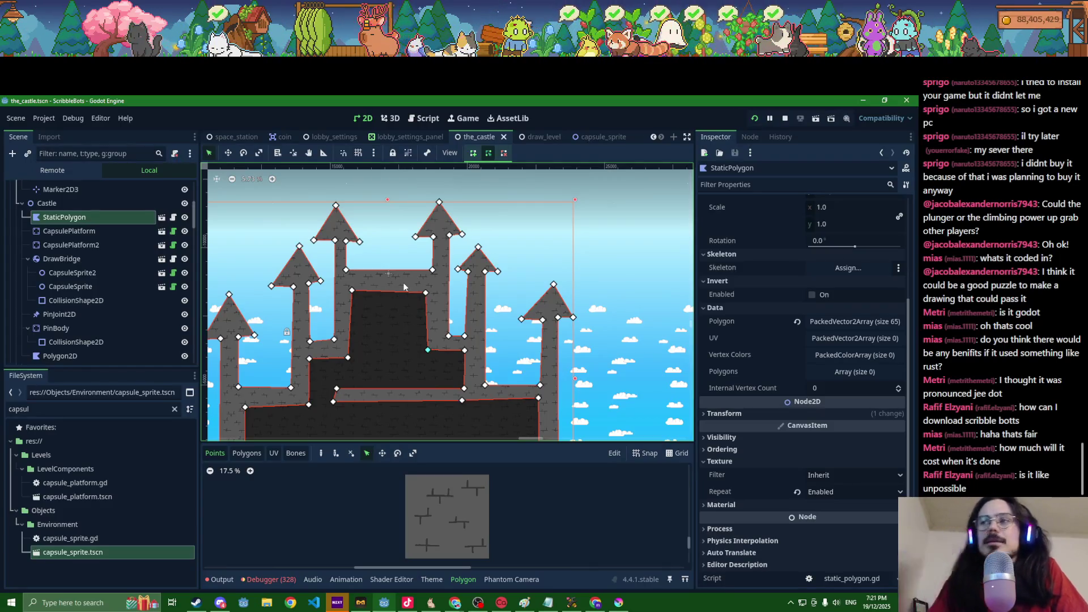
key("alt+Tab")
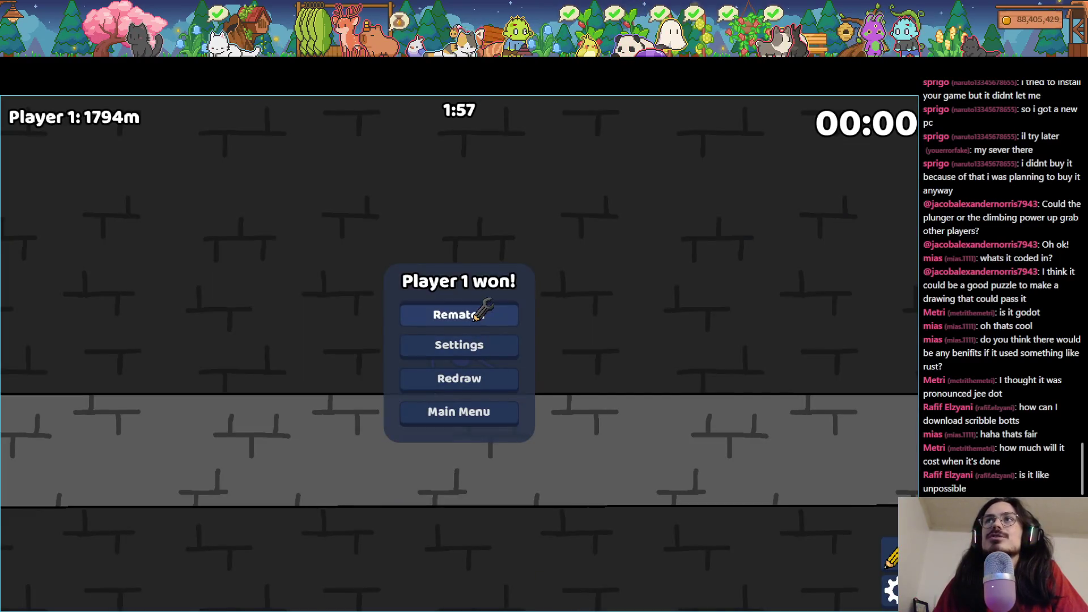
Step: Start another Castle round, draw a blue body with two legs, and race it
left_click(467, 317)
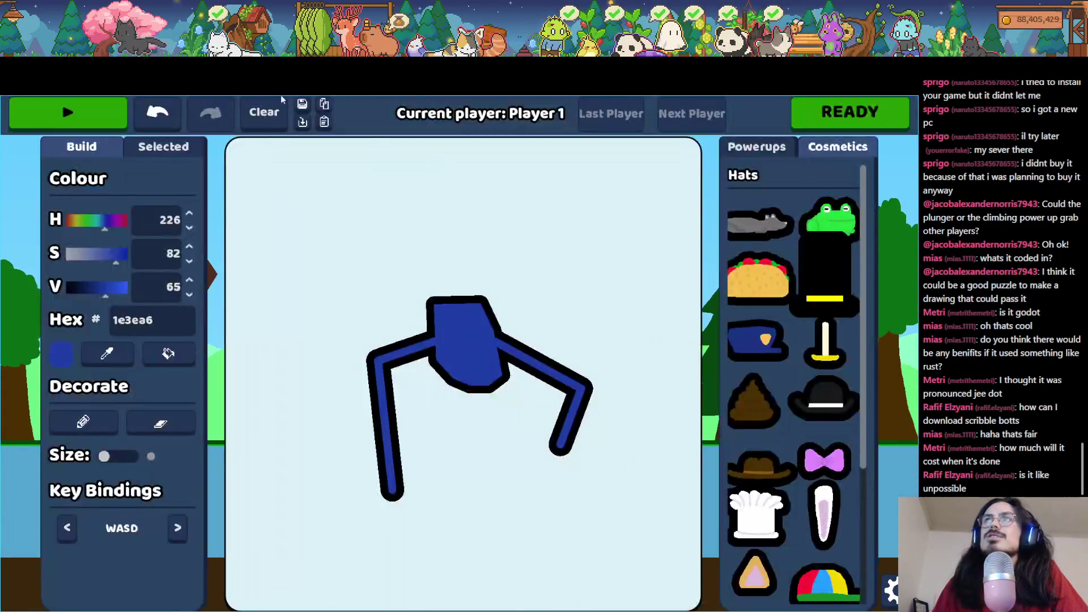
mouse_move(484, 185)
left_mouse_down()
mouse_move(470, 243)
mouse_move(517, 376)
mouse_move(476, 176)
mouse_move(484, 186)
left_mouse_up()
mouse_move(473, 320)
left_mouse_down()
mouse_move(354, 408)
mouse_move(476, 536)
left_mouse_up()
left_click_drag(499, 354, 624, 547)
left_click(88, 110)
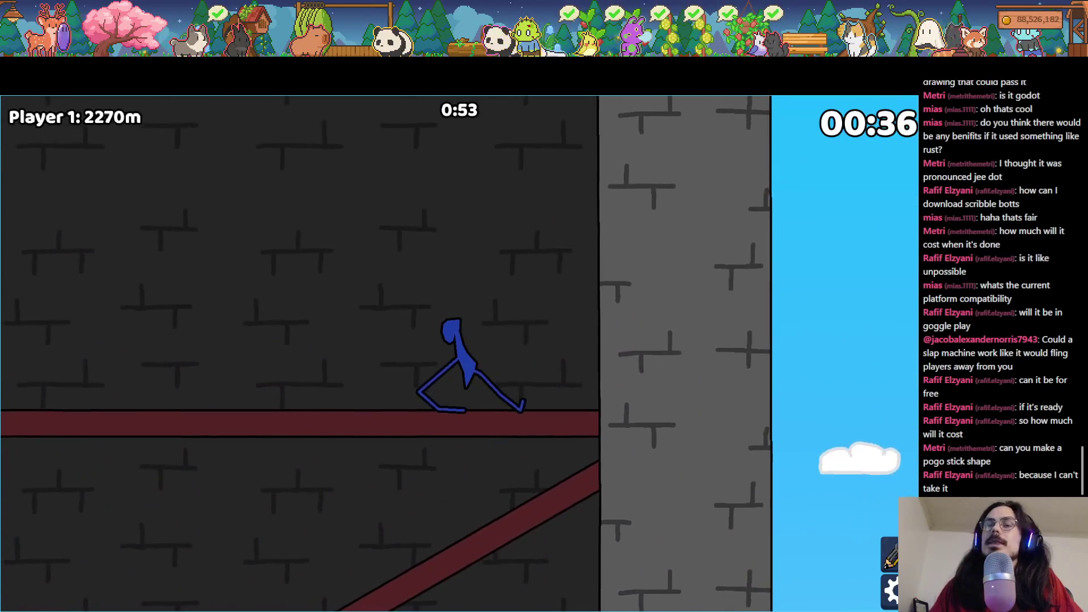
Step: Leave the race, clear the old bot drawing, and draw a new square body
key("Escape")
left_click(264, 113)
mouse_move(470, 351)
left_mouse_down()
mouse_move(517, 262)
mouse_move(549, 340)
mouse_move(457, 350)
left_mouse_up()
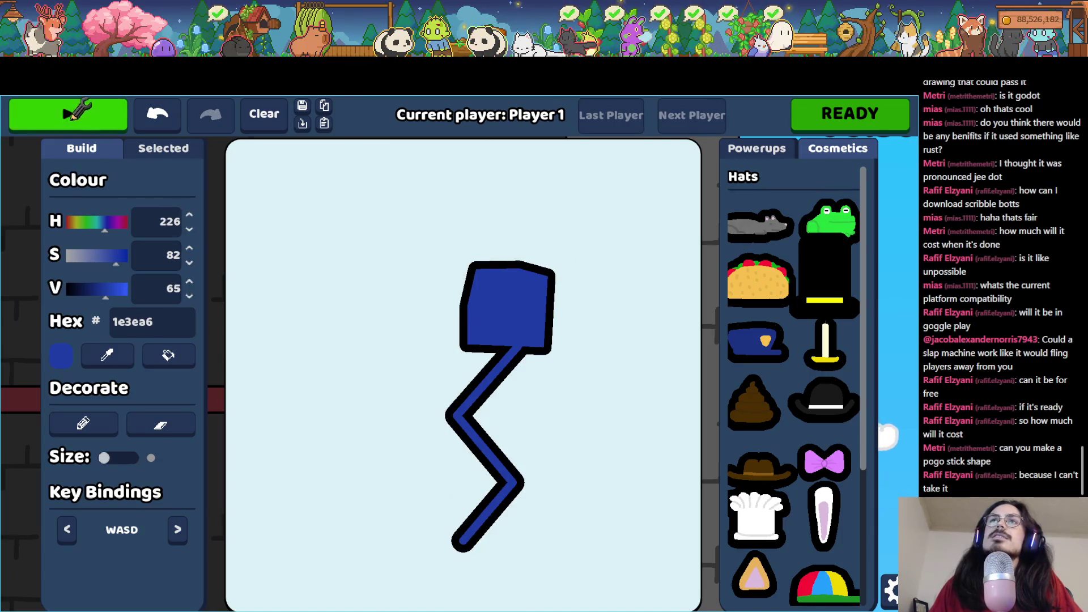
Step: Race the one-legged square bot through The Castle, then start a rematch
left_click(75, 112)
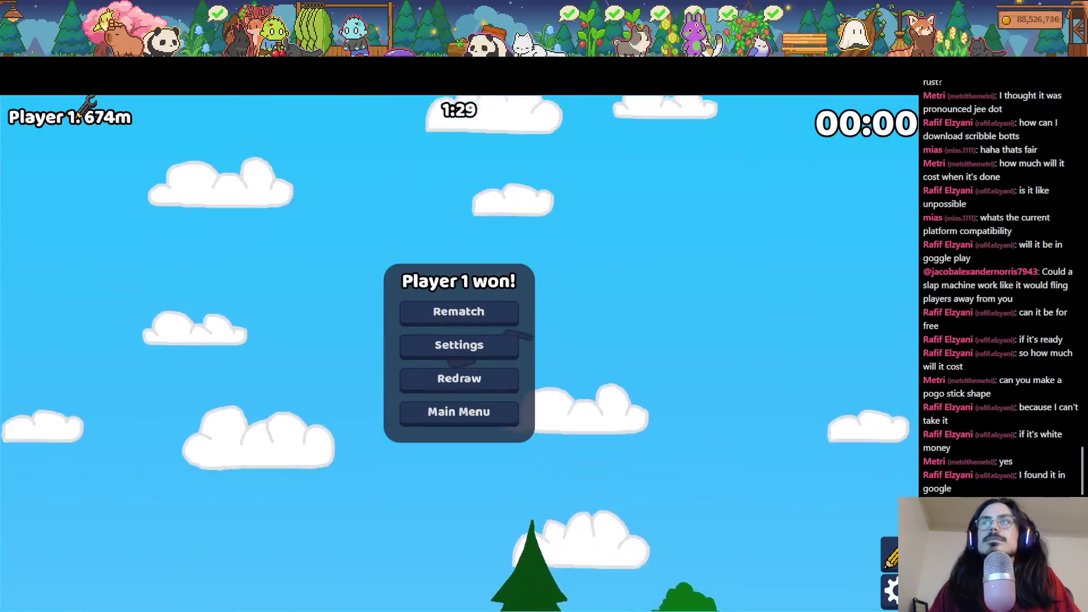
left_click(498, 308)
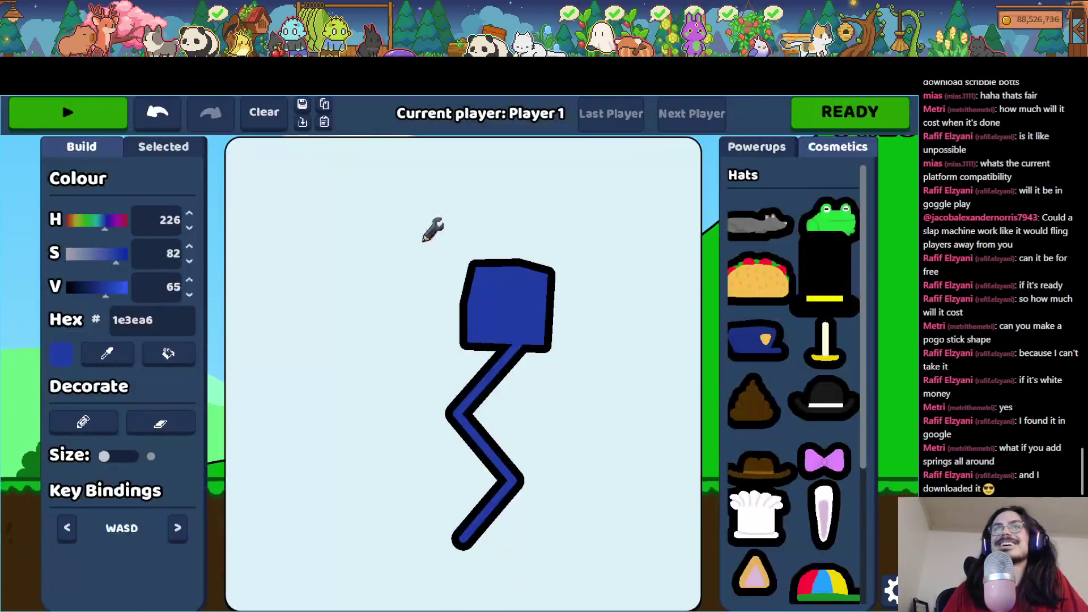
Step: Clear the canvas, draw a wide body with six zigzag limbs, and race the new bot
mouse_move(390, 361)
left_mouse_down()
mouse_move(406, 294)
mouse_move(524, 363)
mouse_move(375, 351)
left_mouse_up()
mouse_move(329, 415)
left_mouse_down()
mouse_move(355, 523)
mouse_move(301, 564)
left_mouse_up()
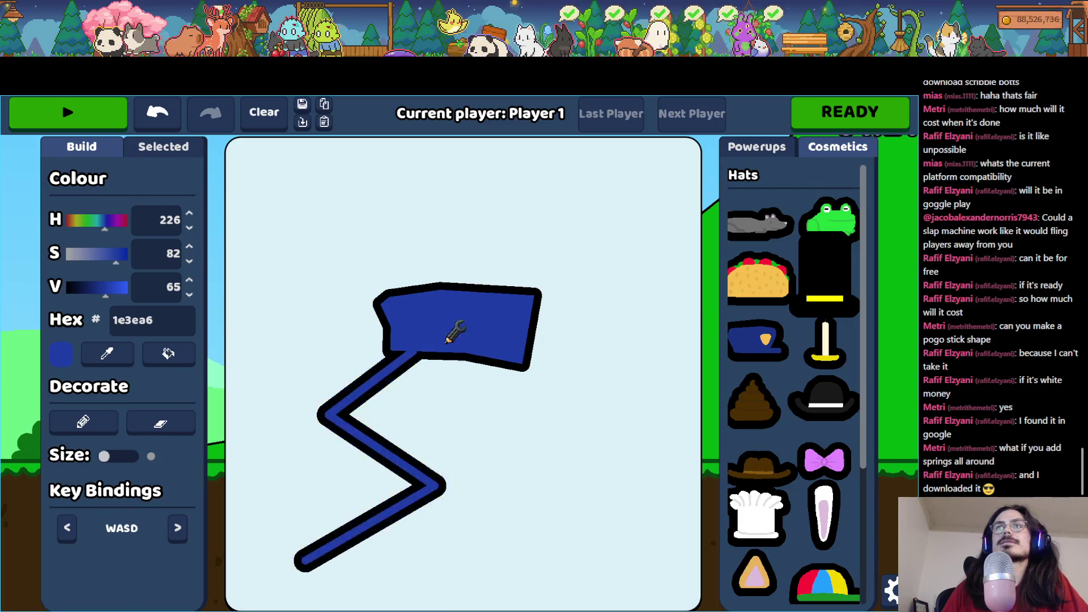
mouse_move(513, 367)
left_mouse_down()
mouse_move(578, 454)
mouse_move(498, 590)
left_mouse_up()
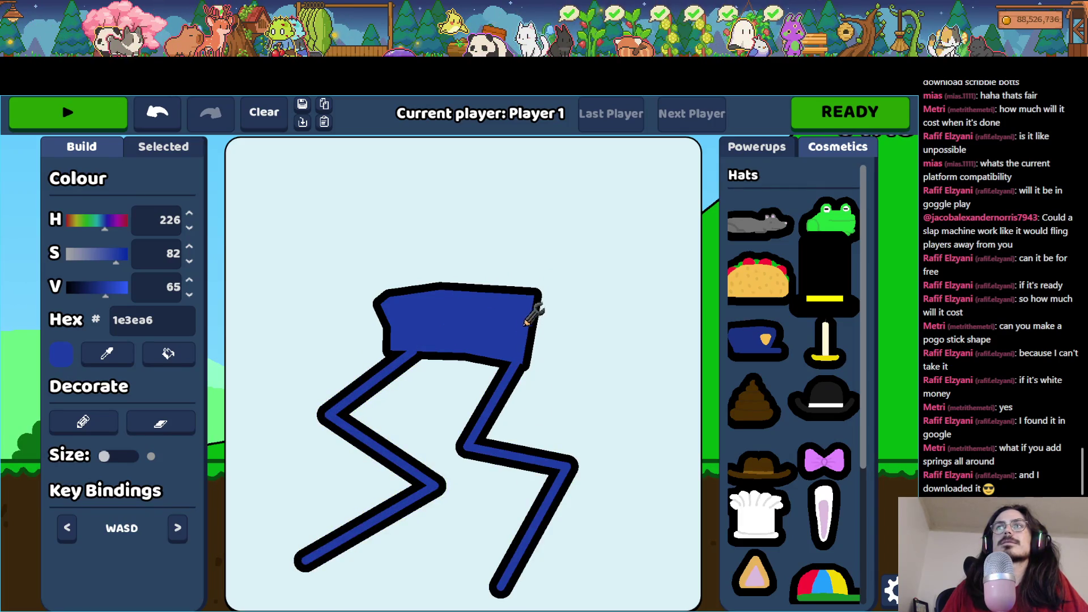
left_click_drag(605, 395, 697, 315)
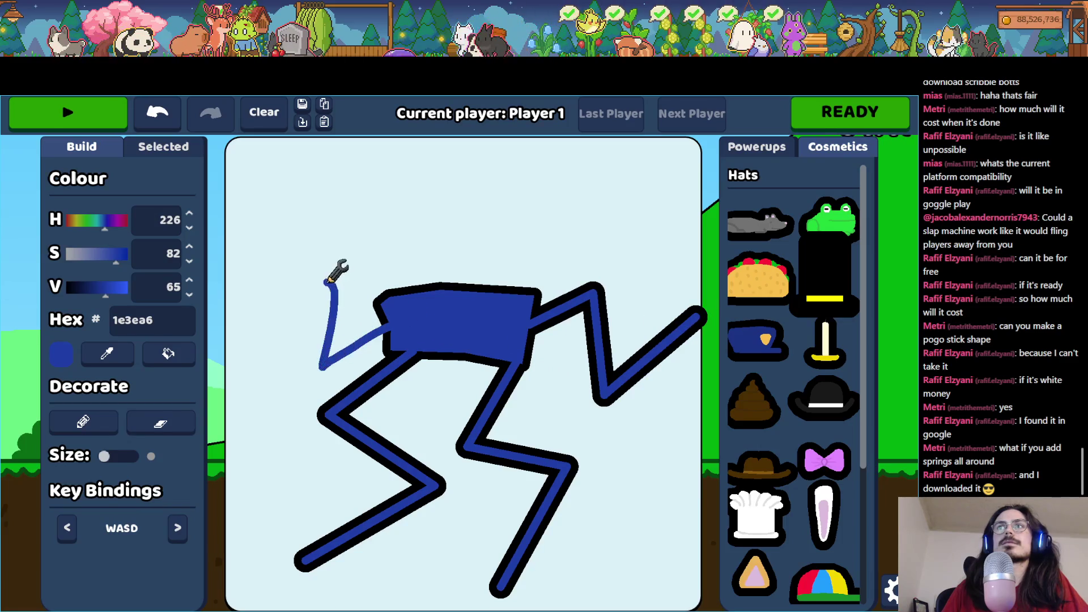
left_click_drag(330, 281, 250, 358)
left_click_drag(382, 220, 244, 156)
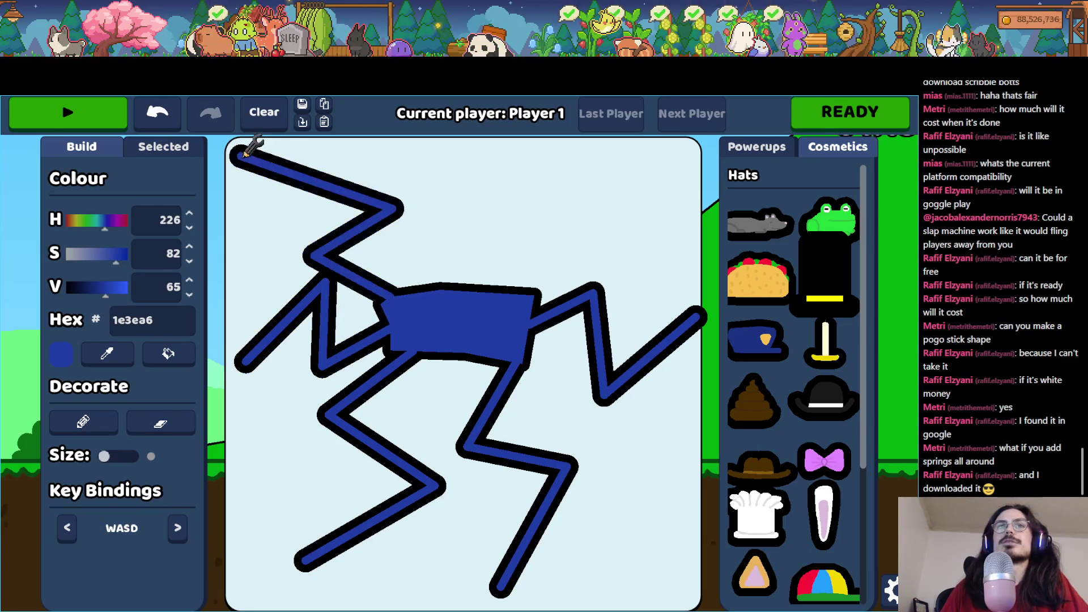
left_click_drag(472, 240, 542, 182)
left_click(80, 117)
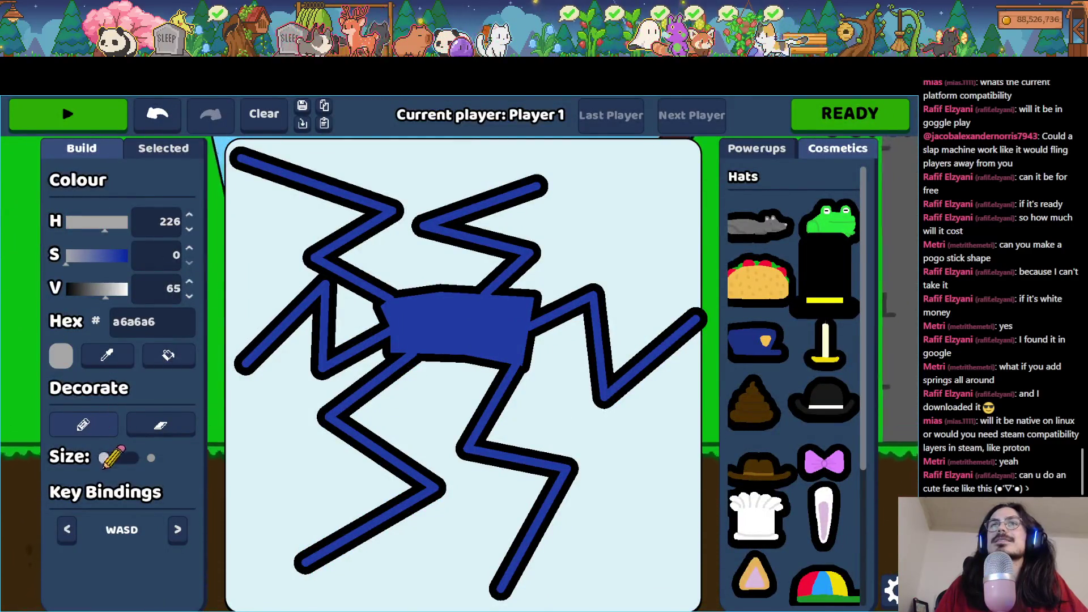
Step: Enlarge the brush and dot a grey eye on the body, then try and undo a purple body colour
left_click_drag(110, 457, 116, 458)
left_click(419, 316)
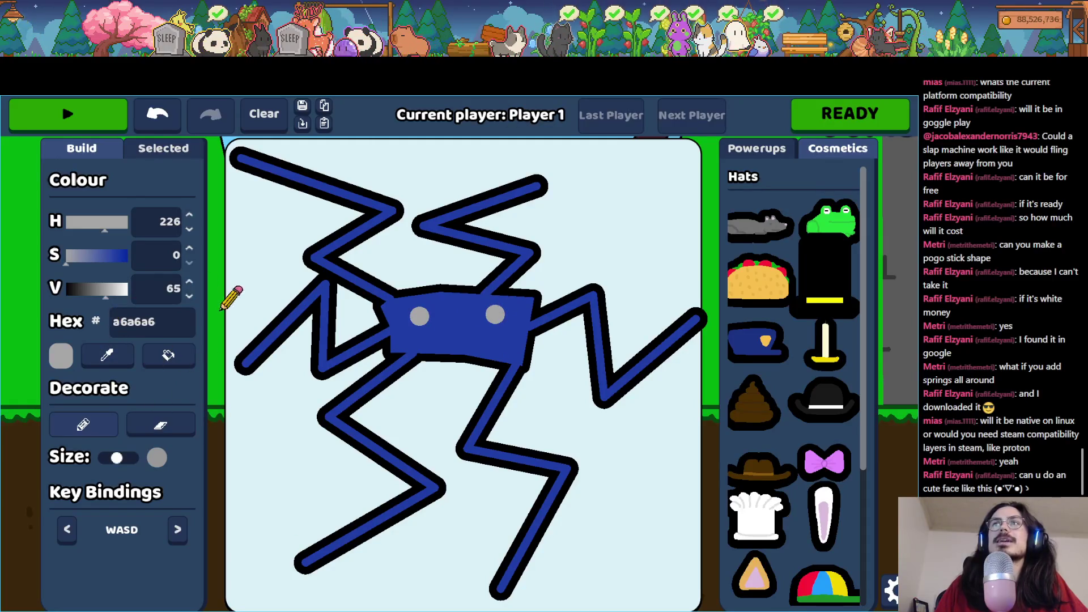
left_click(460, 330)
left_click(113, 222)
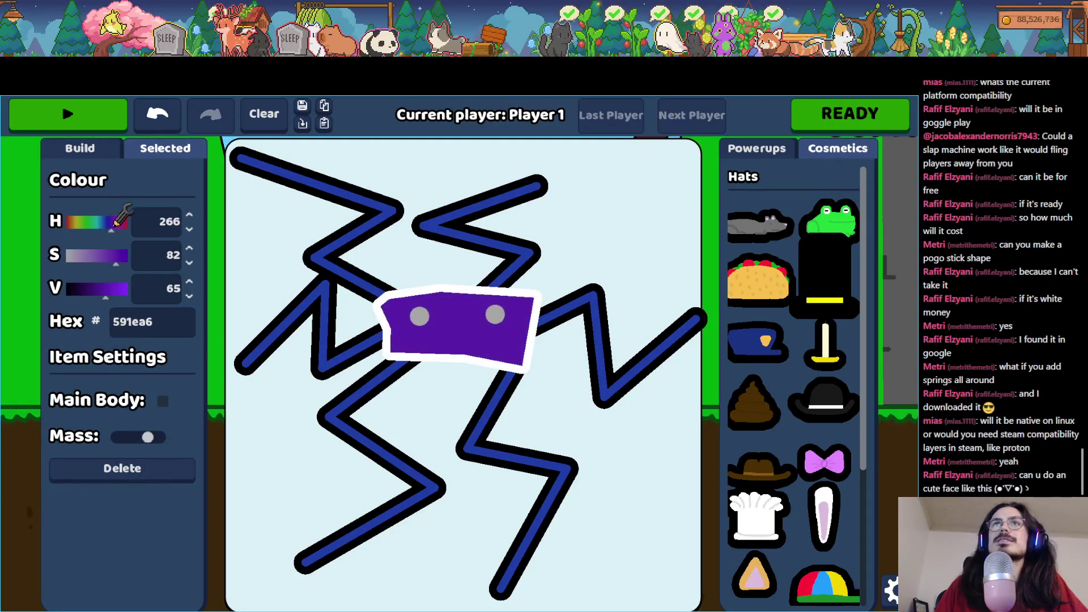
left_click(96, 256)
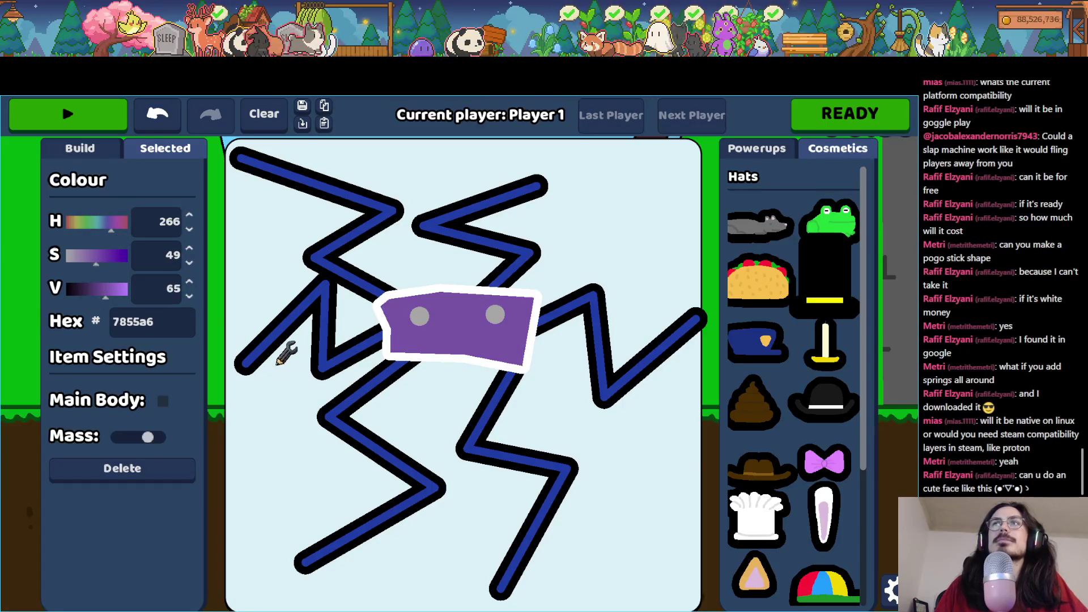
left_click(278, 363)
left_click(159, 117)
left_click(159, 116)
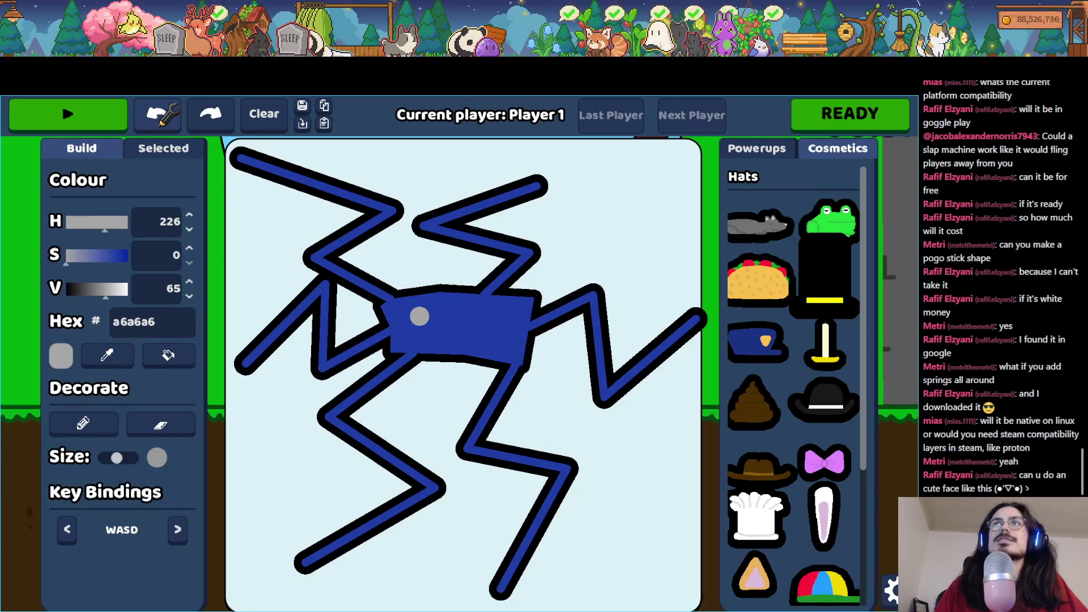
Step: Recolour the body light purple, set the drawing colour to black, and race the decorated bot
left_click(321, 299)
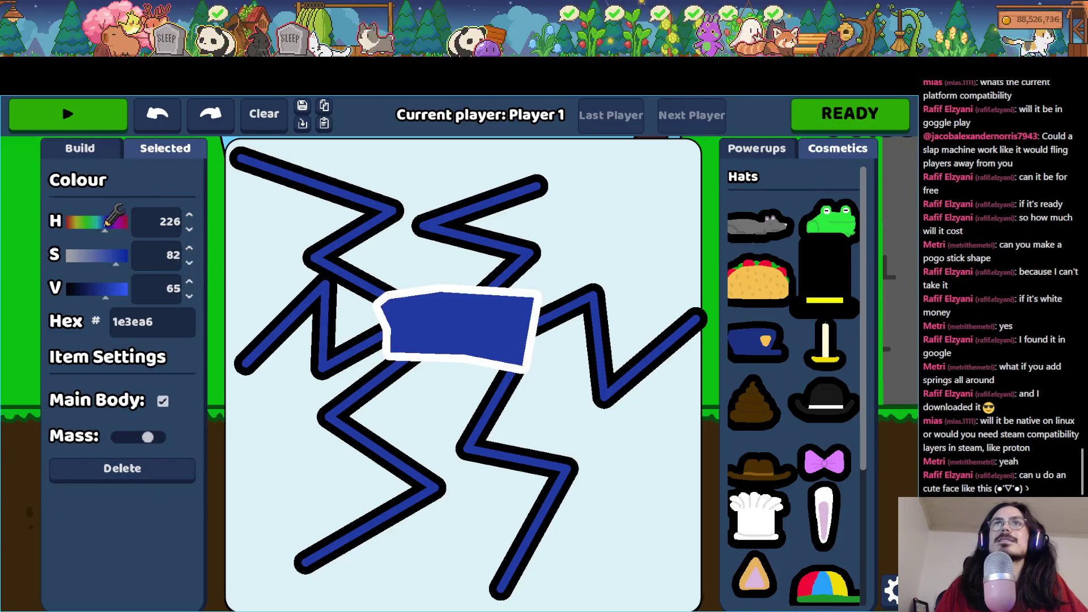
left_click(90, 256)
left_click(89, 289)
left_click_drag(107, 287, 111, 287)
left_click(397, 230)
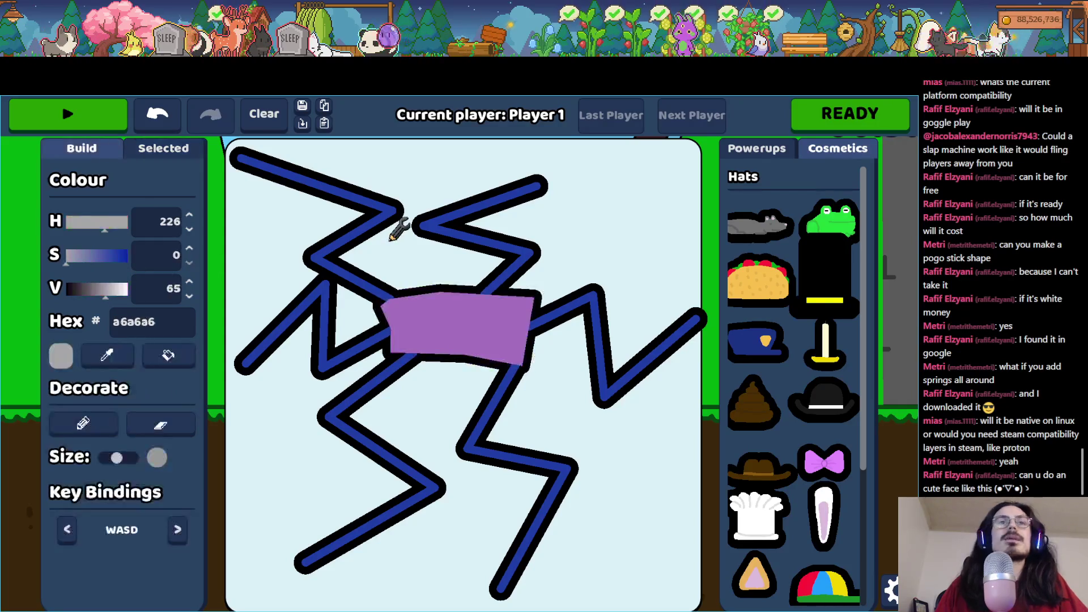
left_click_drag(100, 286, 67, 287)
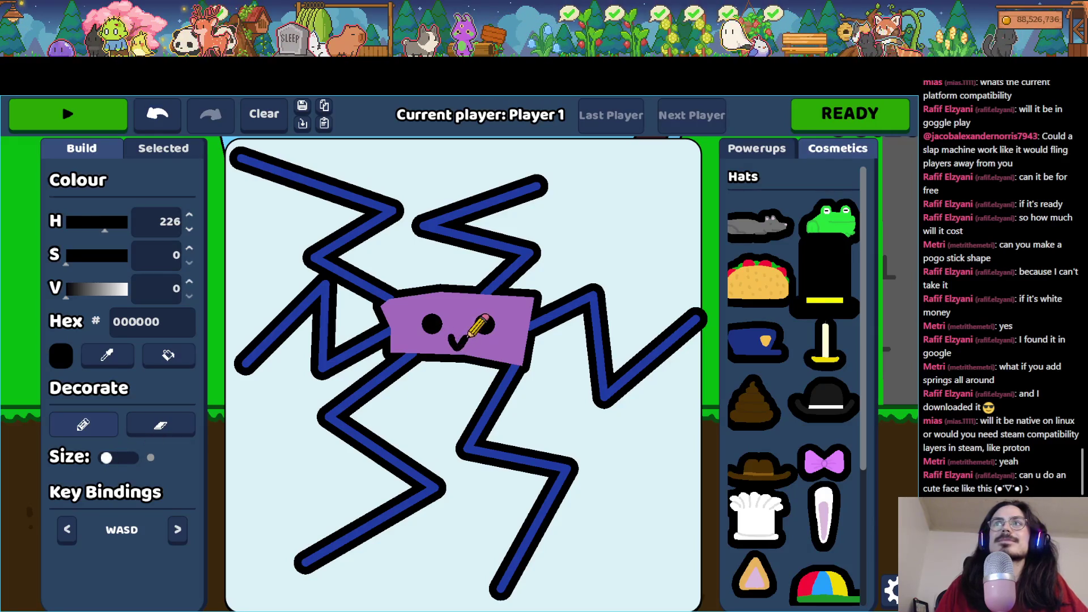
left_click(49, 105)
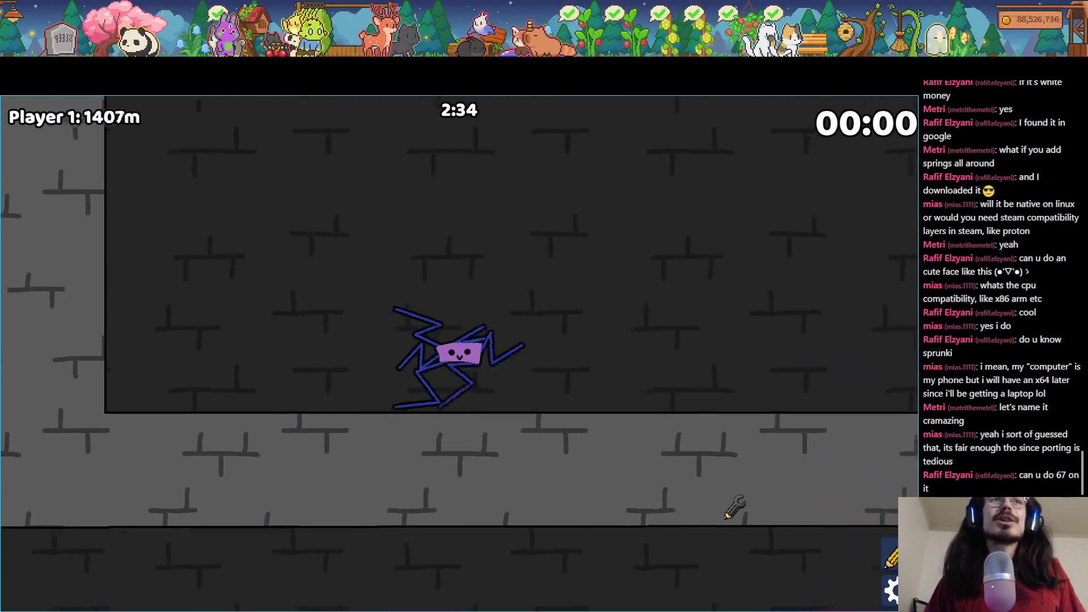
Step: Return to the bot editor, erase the spider bot, and draw a thick black hook-shaped body
key("Escape")
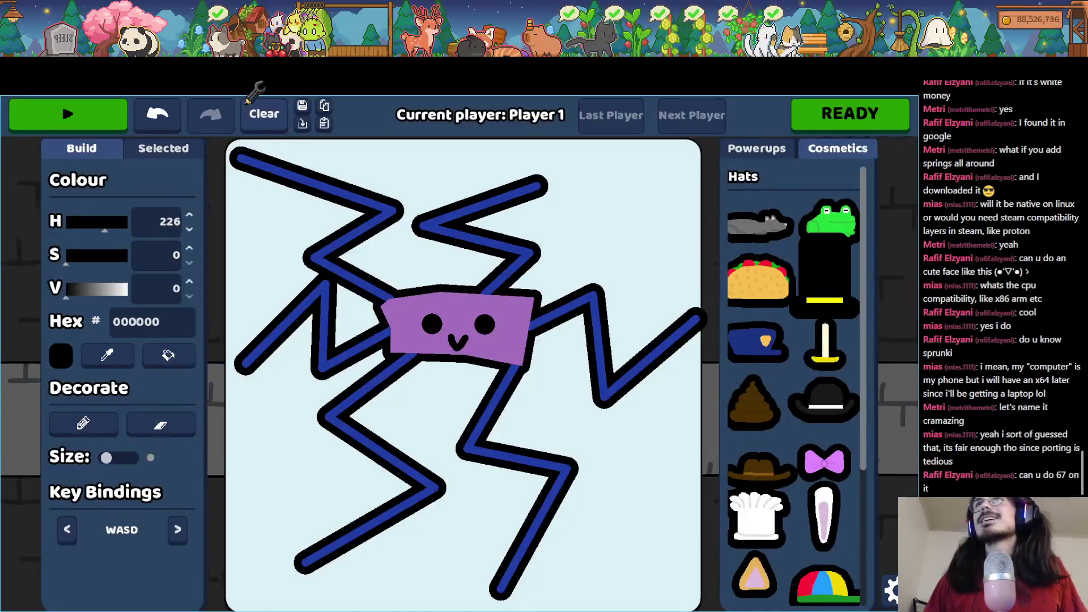
left_click(250, 102)
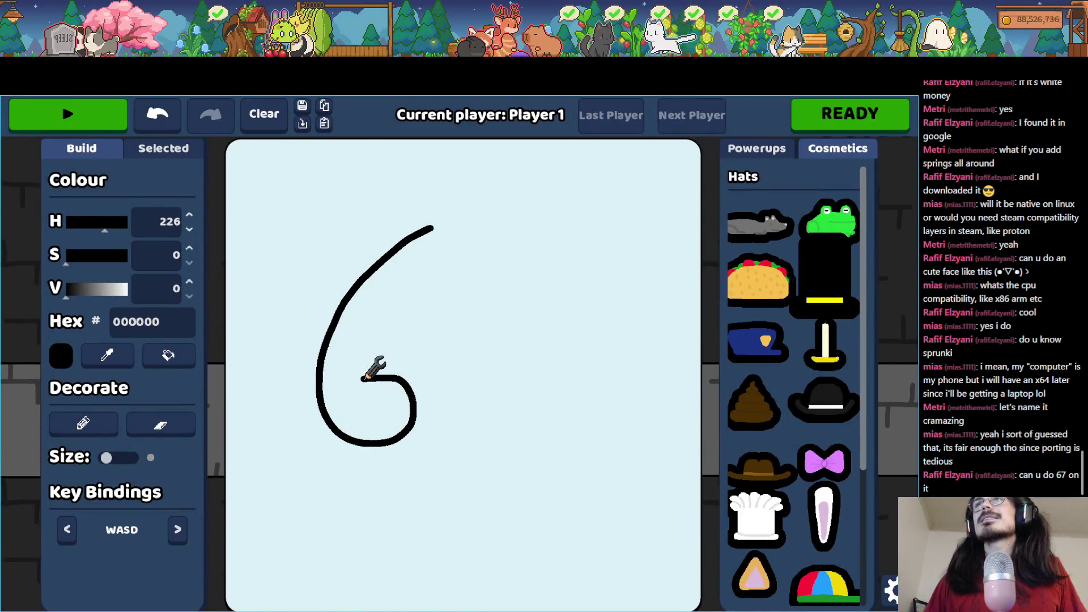
left_click_drag(406, 262, 432, 228)
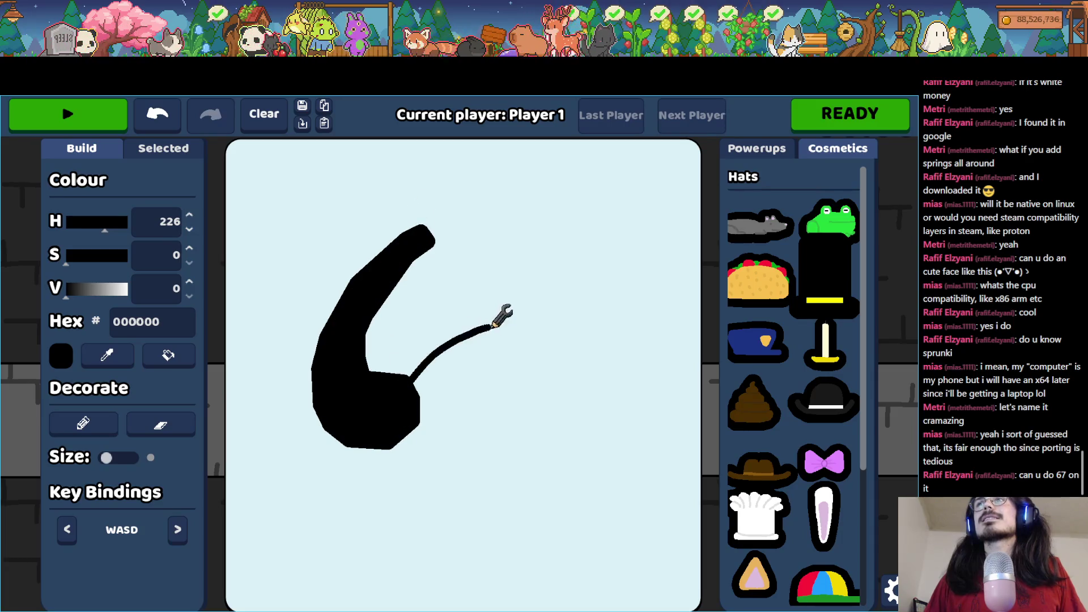